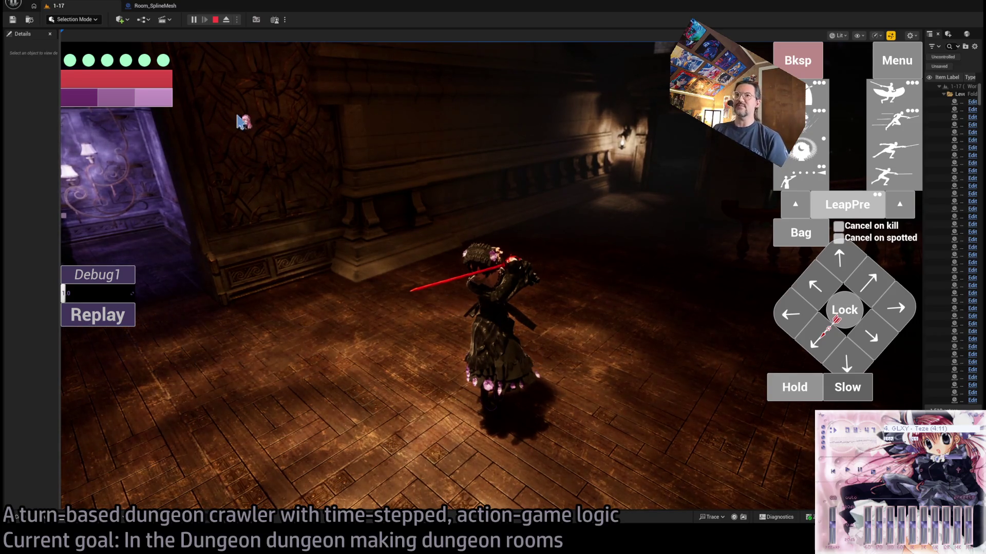
- Stop the running game session and zoom the viewport into level 1-06
left_click(215, 19)
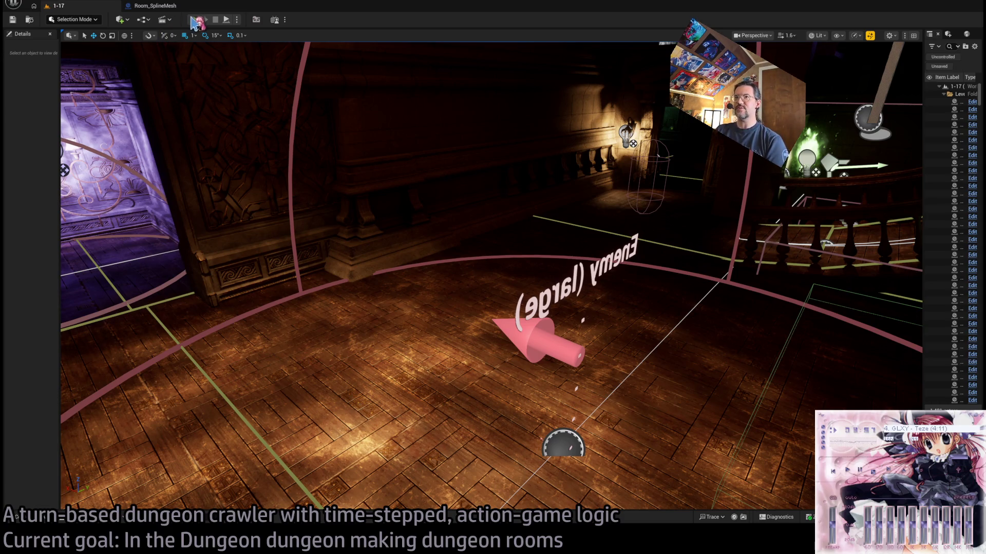
scroll(788, 60, "up", 10)
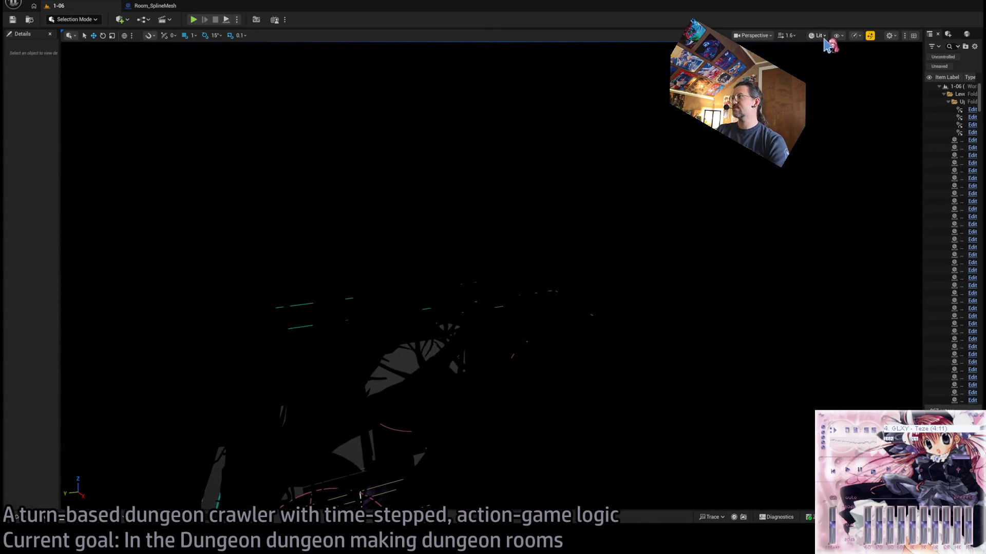
- Switch the viewport to Unlit and turn the view to centre the tree-covered room
key("alt+3")
scroll(841, 88, "down", 5)
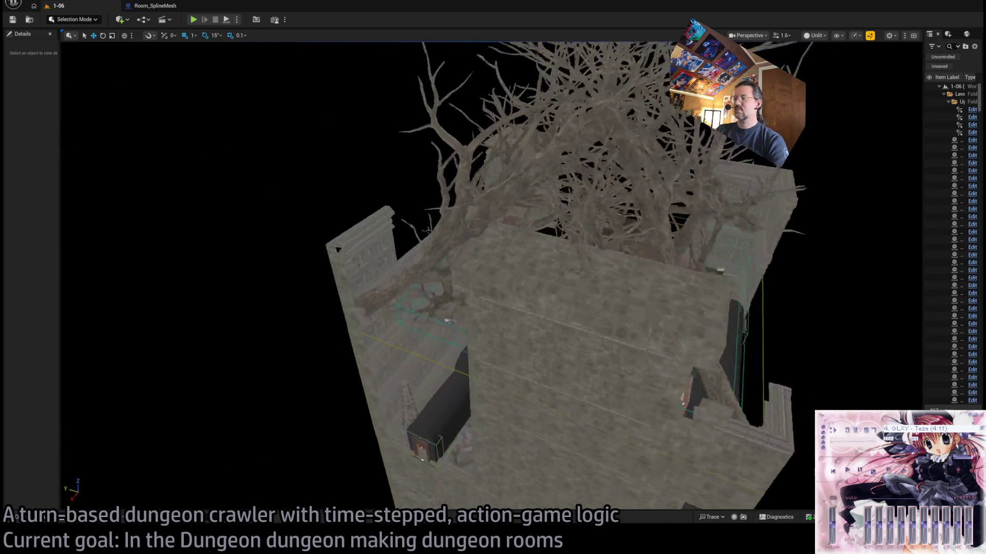
scroll(492, 277, "down", 5)
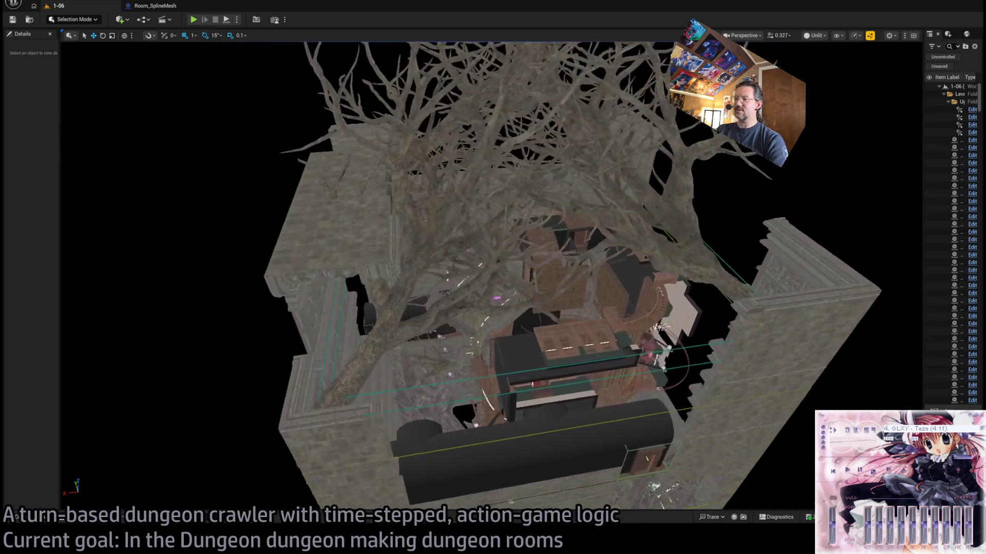
scroll(493, 278, "up", 3)
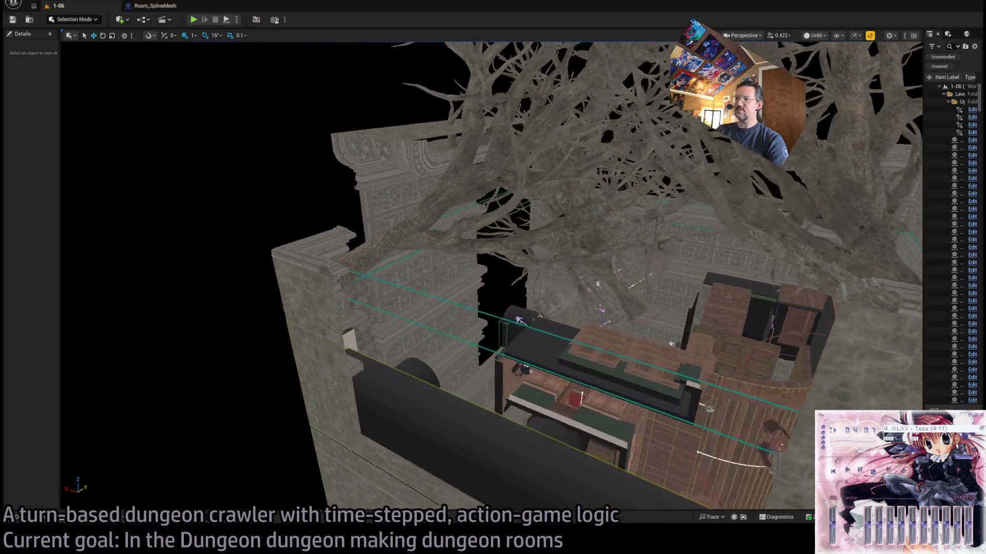
scroll(492, 277, "up", 4)
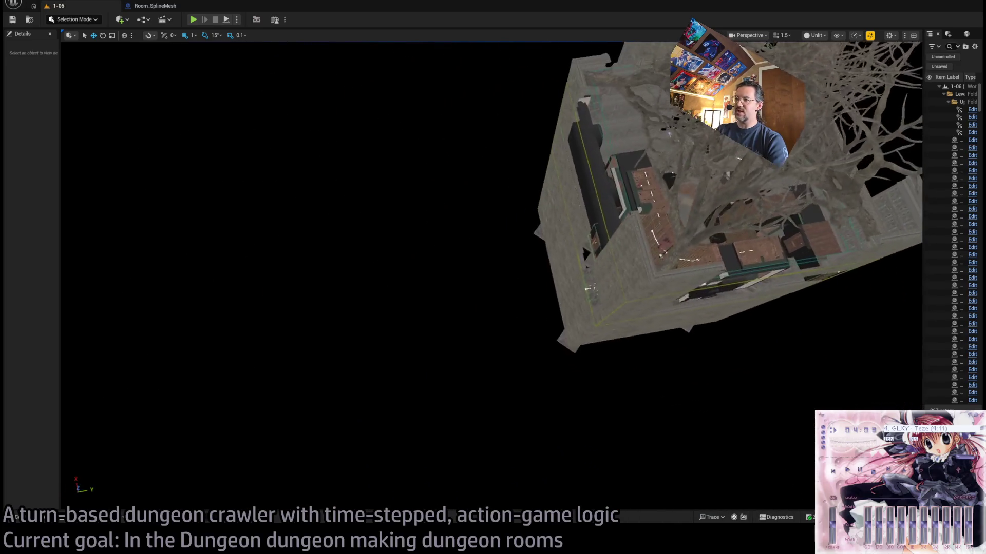
left_click_drag(496, 73, 588, 74)
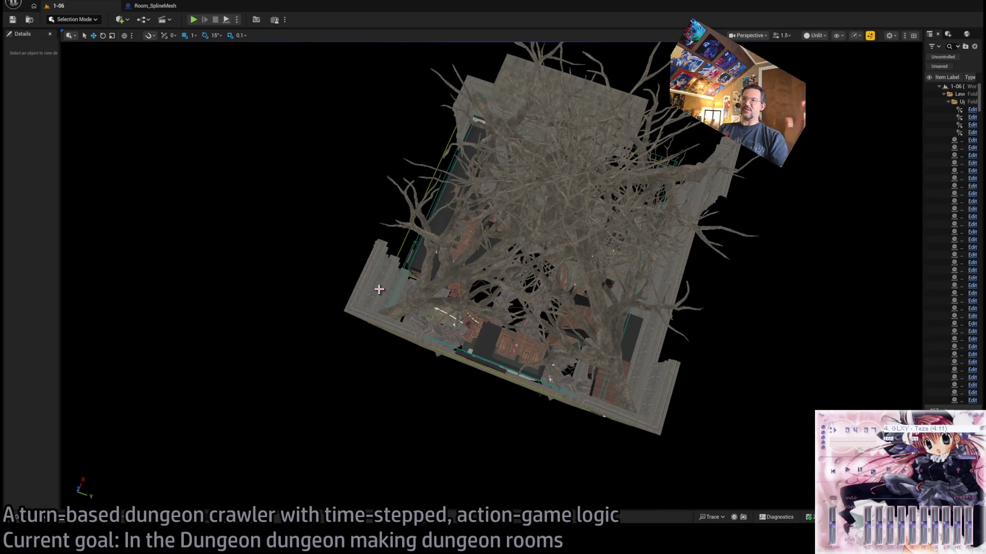
- Pull the camera back and start Play-in-Editor for level 1-06
scroll(502, 461, "down", 3)
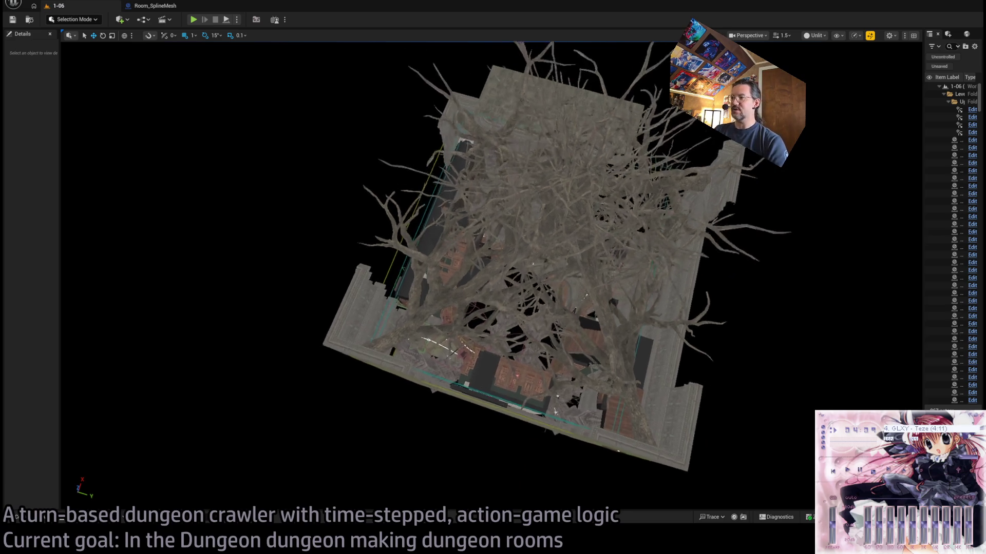
scroll(373, 327, "down", 2)
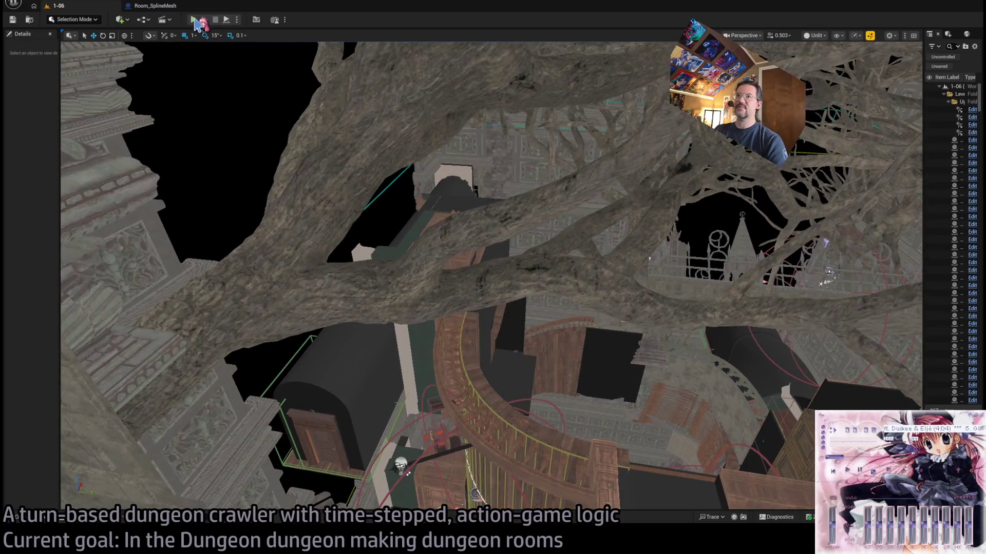
key("alt+p")
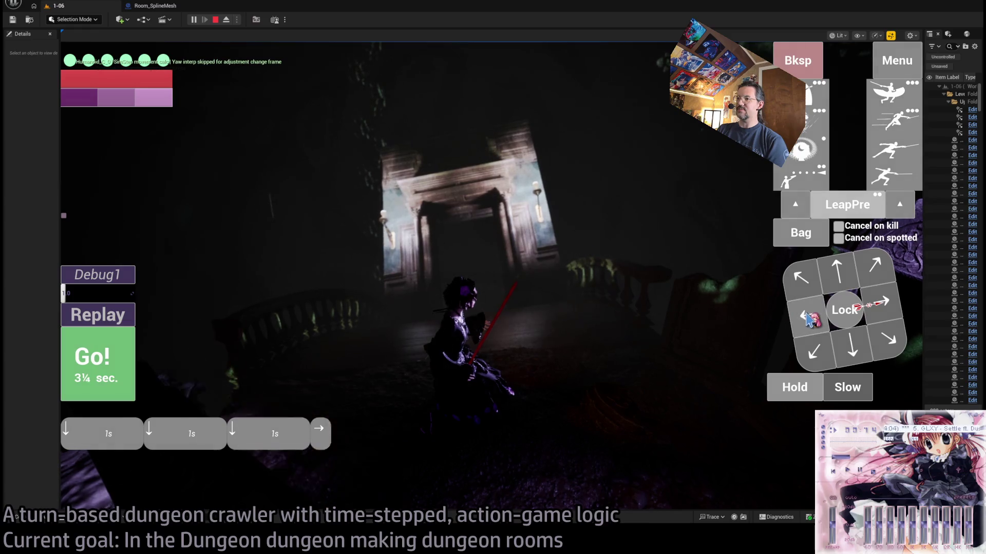
- Run the queued moves, add two more moves, and run them again
left_click(103, 362)
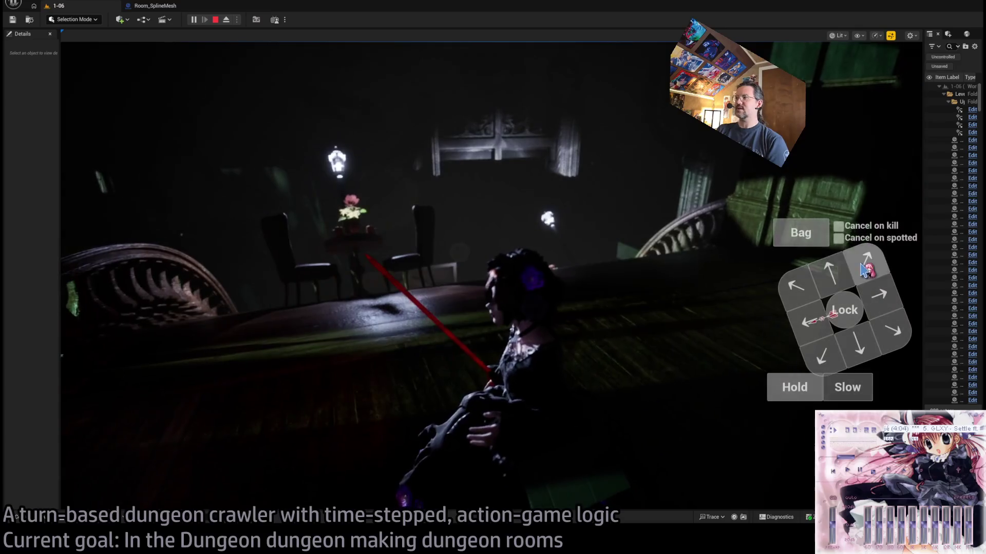
left_click(824, 277)
left_click(824, 277)
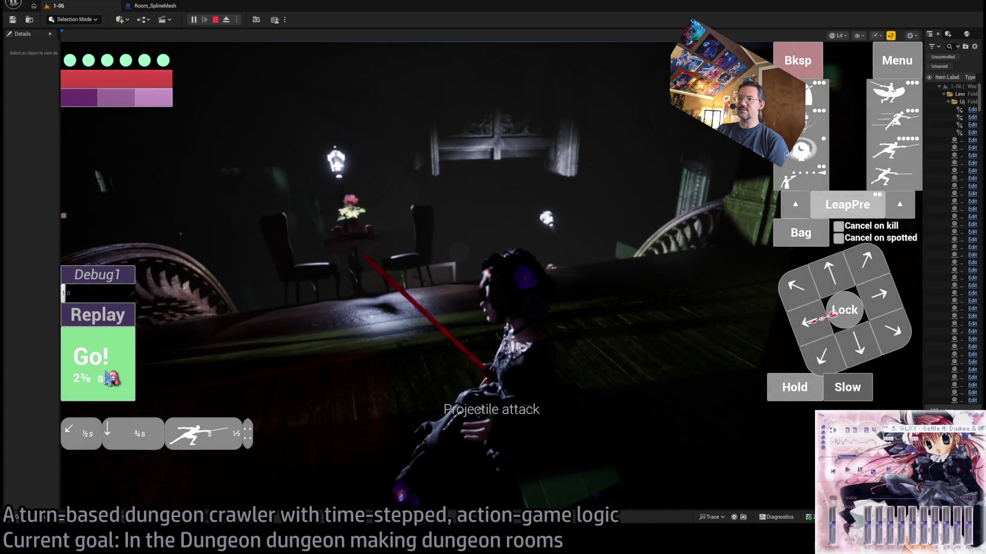
left_click(109, 378)
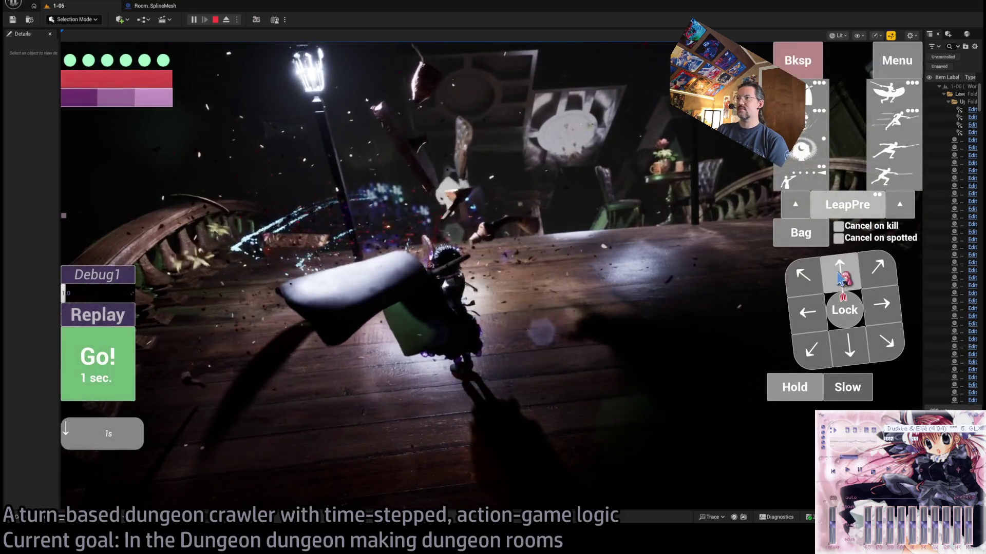
left_click(122, 347)
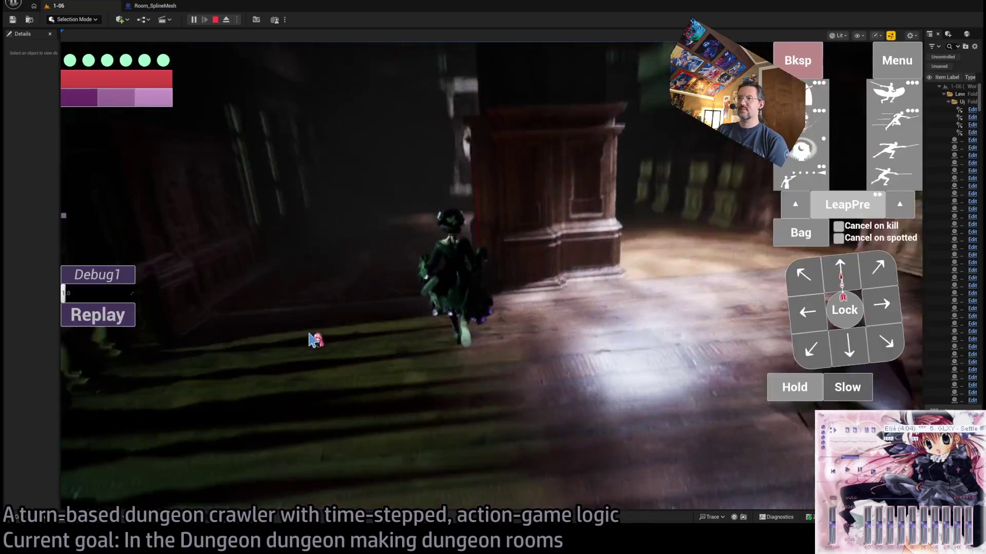
- Queue half-second down-right and down moves, run them, then end the game session
key("KP_3")
key("KP_2")
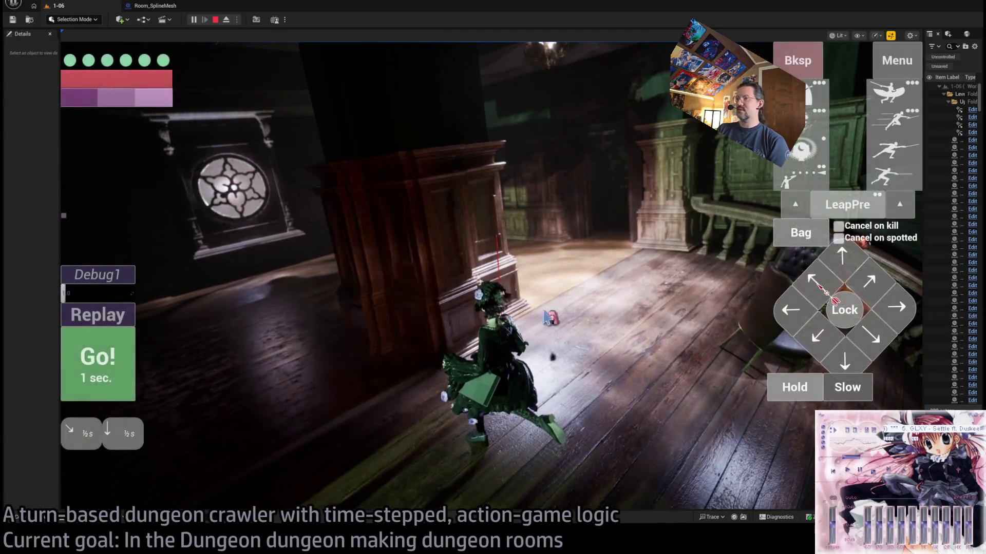
key("Return")
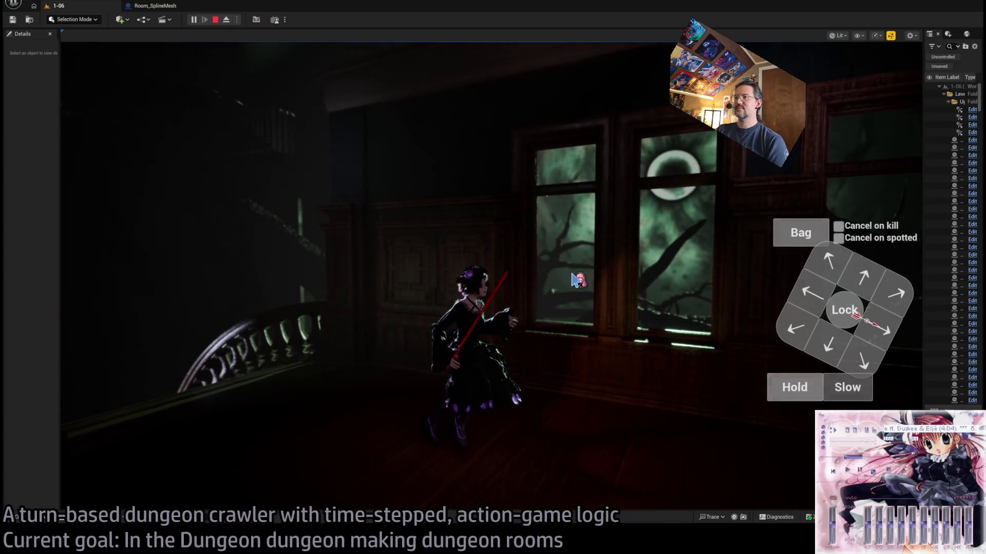
key("Escape")
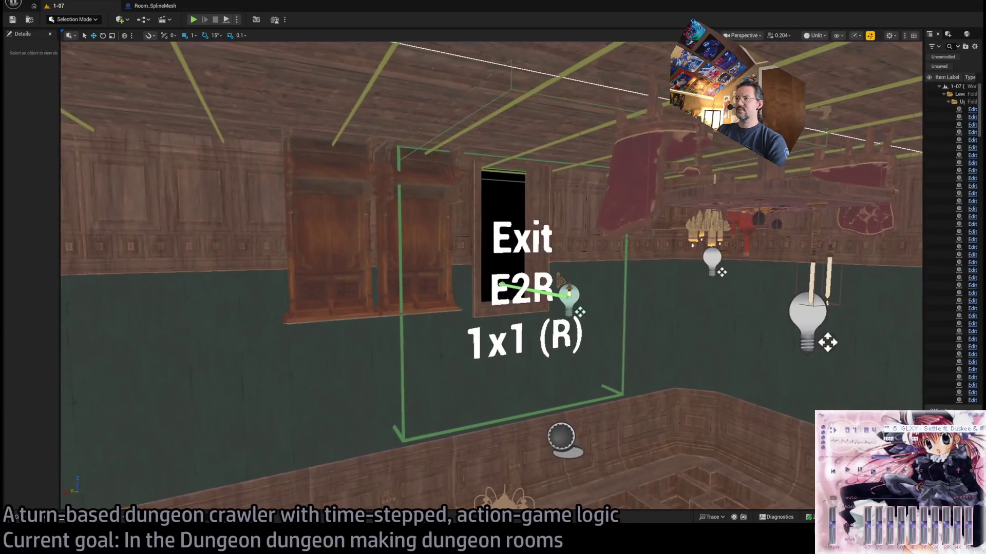
- Fly around the curved wooden spline ramp and select it to show its Details
key("s")
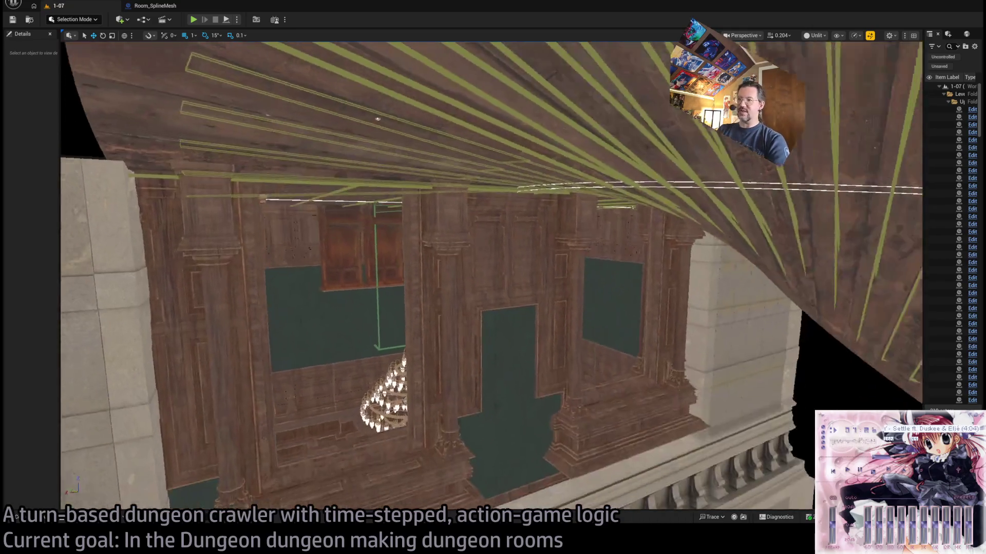
key("s")
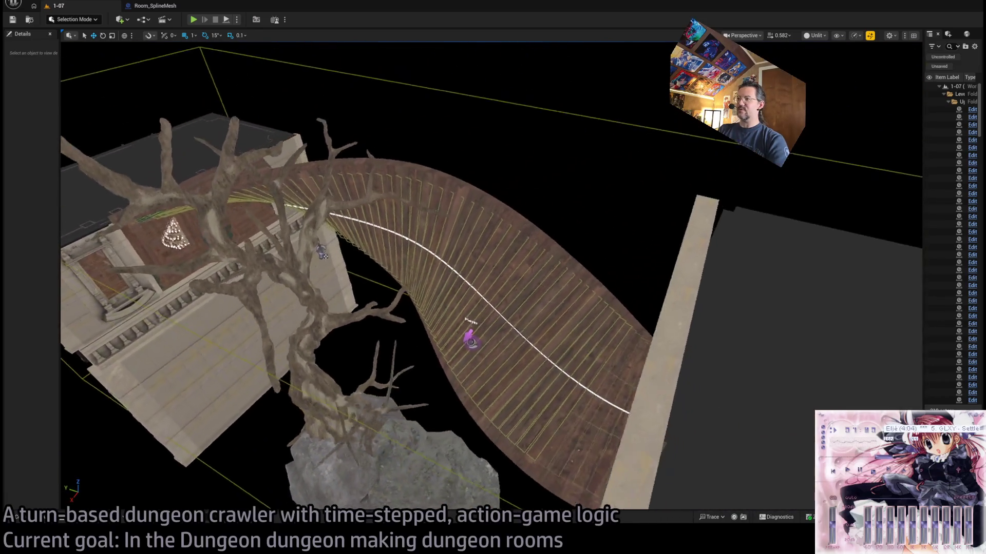
key("w")
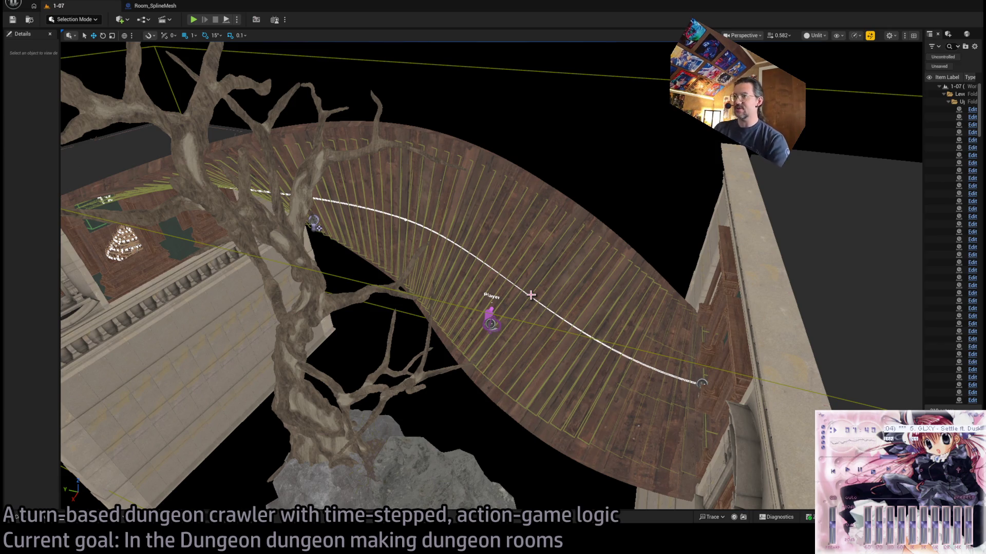
key("w")
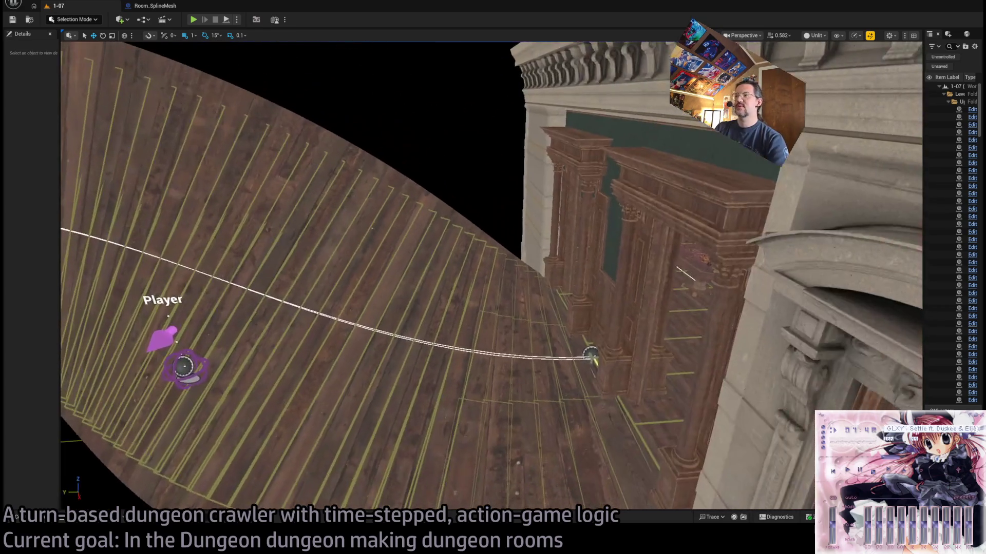
key("s")
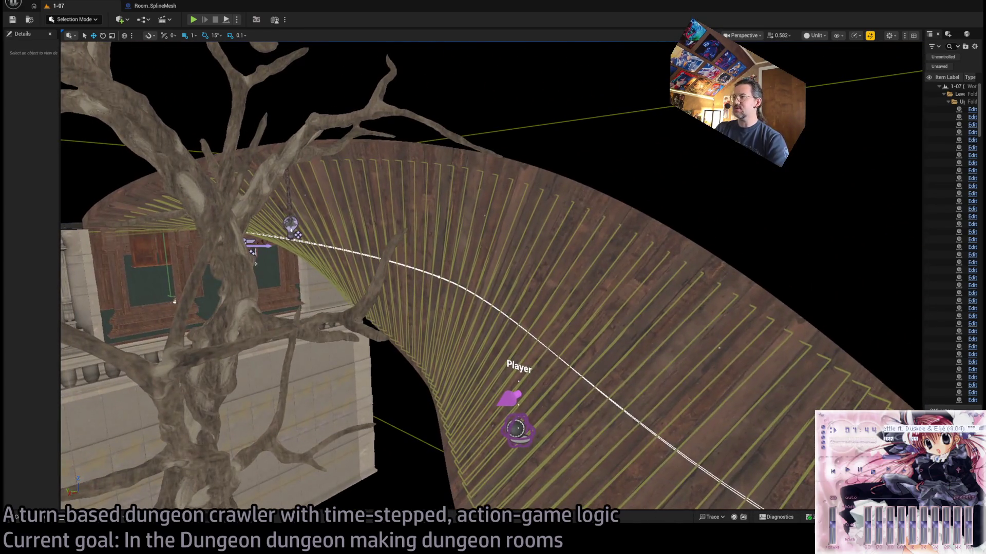
left_click(602, 234)
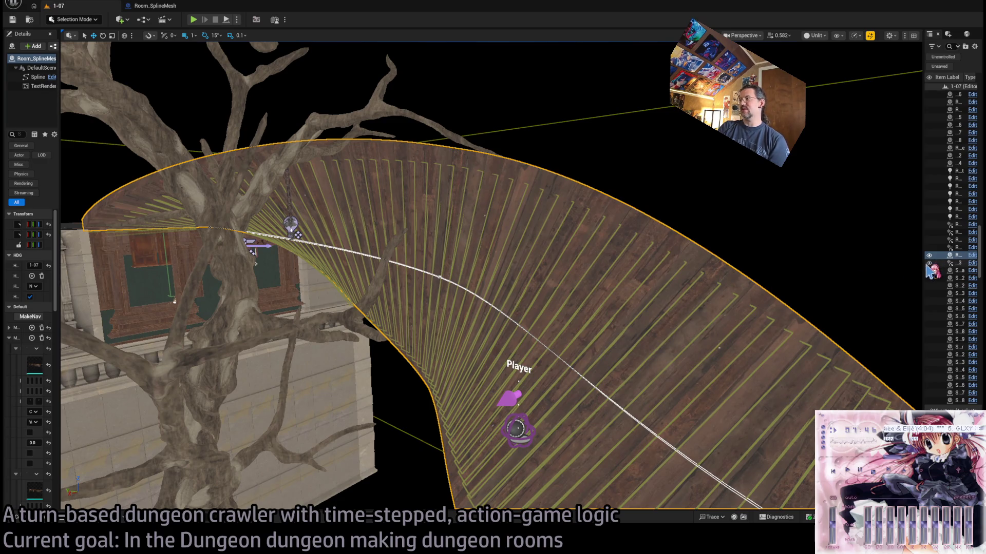
- Widen the Outliner and Details panels so the ramp's property names and values show in full
left_click_drag(924, 260, 820, 264)
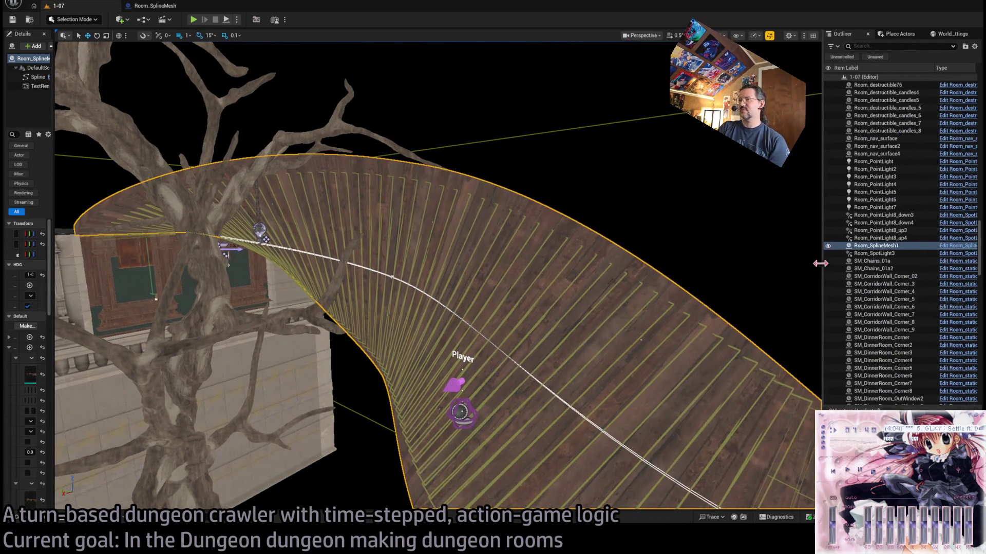
left_click_drag(54, 187, 133, 228)
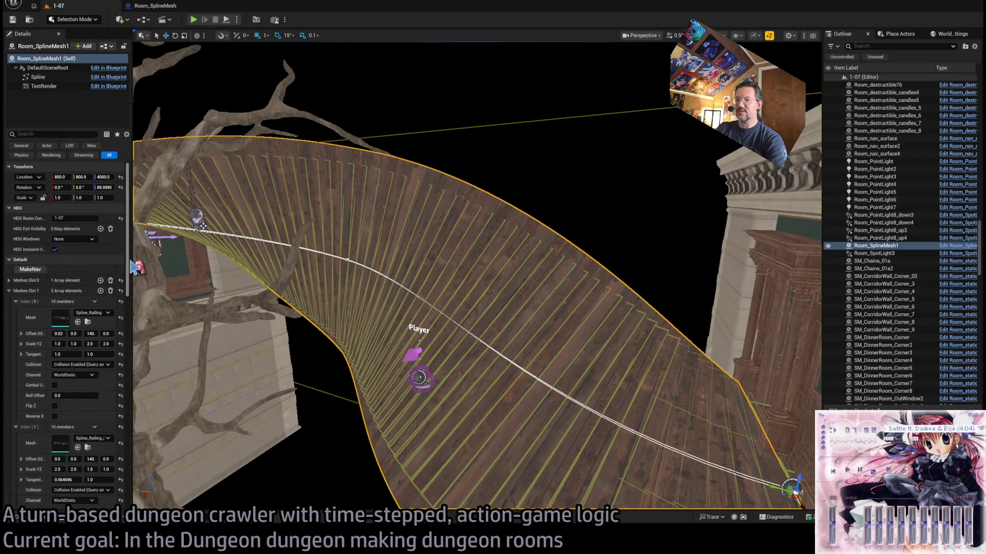
left_click_drag(134, 267, 154, 262)
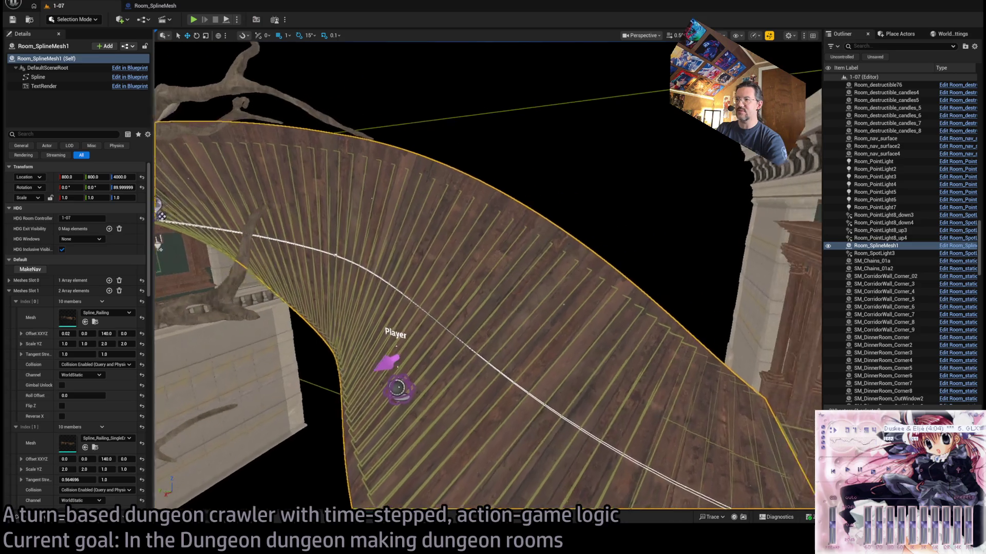
- View the ramp from farther away and browse the 1-07 static meshes
mouse_move(614, 312)
left_mouse_down()
mouse_move(409, 172)
mouse_move(467, 224)
mouse_move(424, 233)
left_mouse_up()
scroll(411, 357, "up", 5)
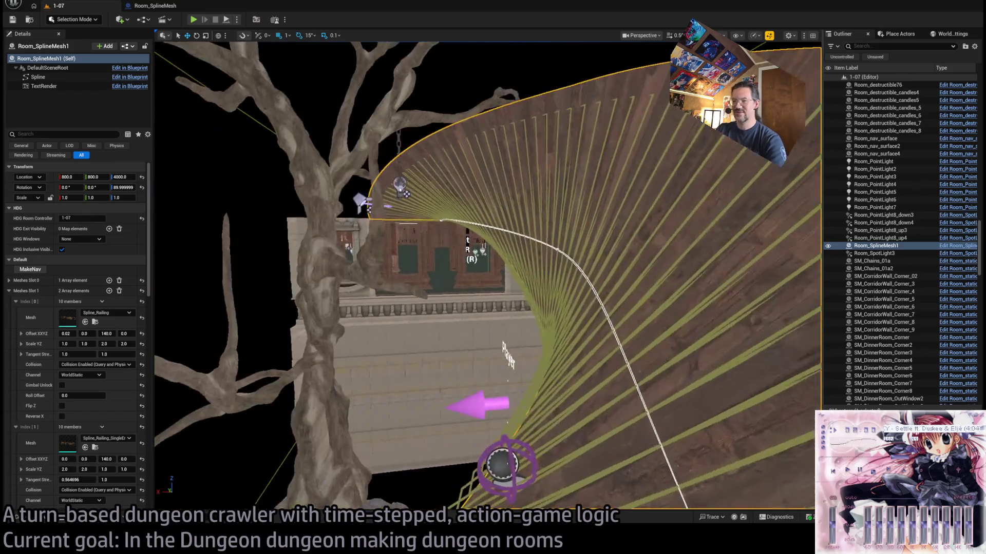
left_click(49, 520)
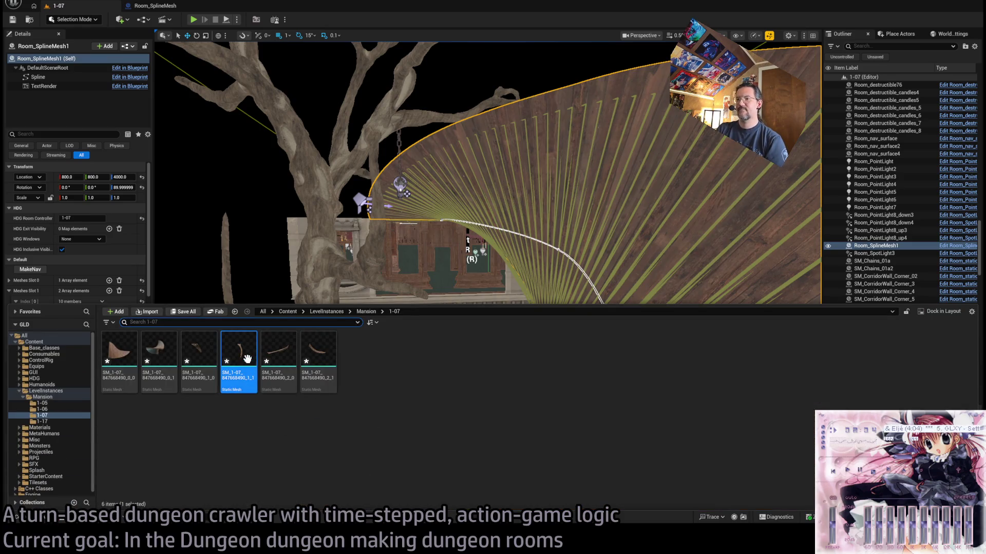
mouse_move(351, 414)
left_mouse_down()
mouse_move(385, 484)
mouse_move(406, 493)
left_mouse_up()
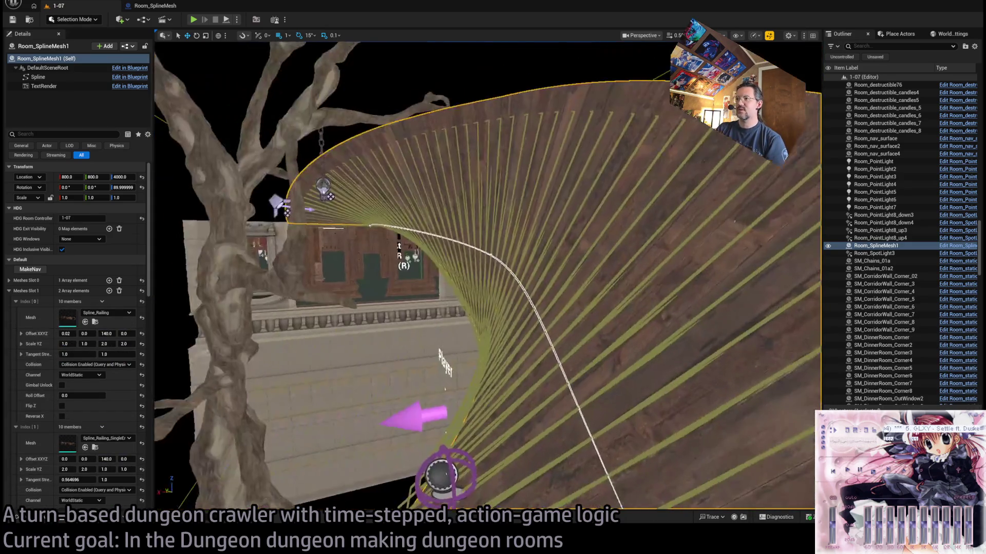
- Move closer to the tree and building, close the SM_1-07 mesh editor, and return to level 1-07
key("ctrl+space")
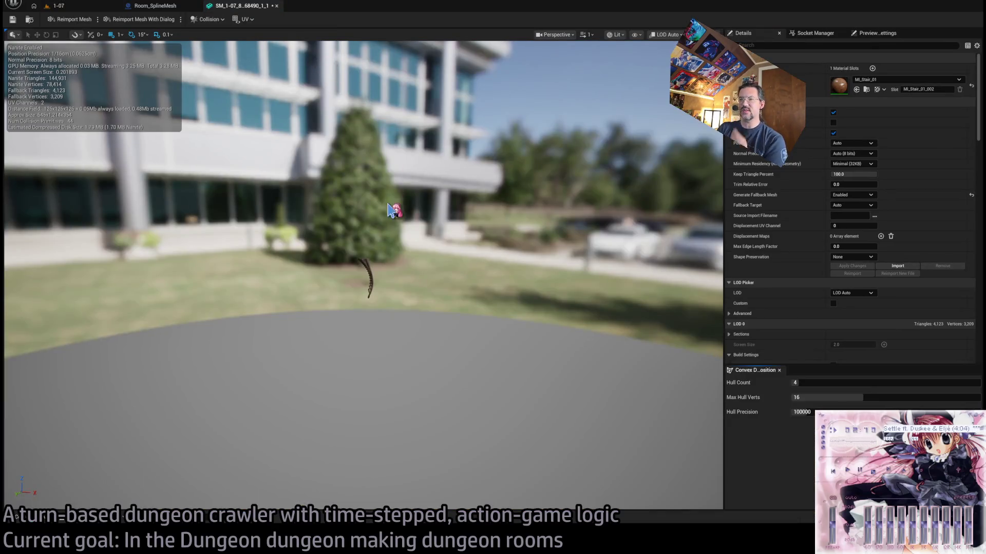
mouse_move(388, 208)
left_mouse_down()
mouse_move(493, 197)
mouse_move(154, 4)
left_mouse_up()
middle_click(240, 6)
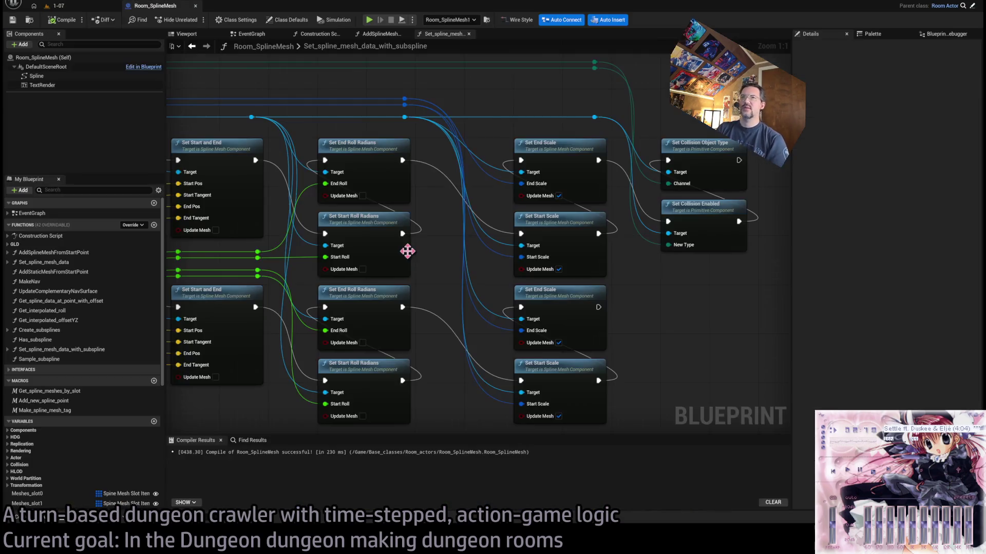
left_click(57, 6)
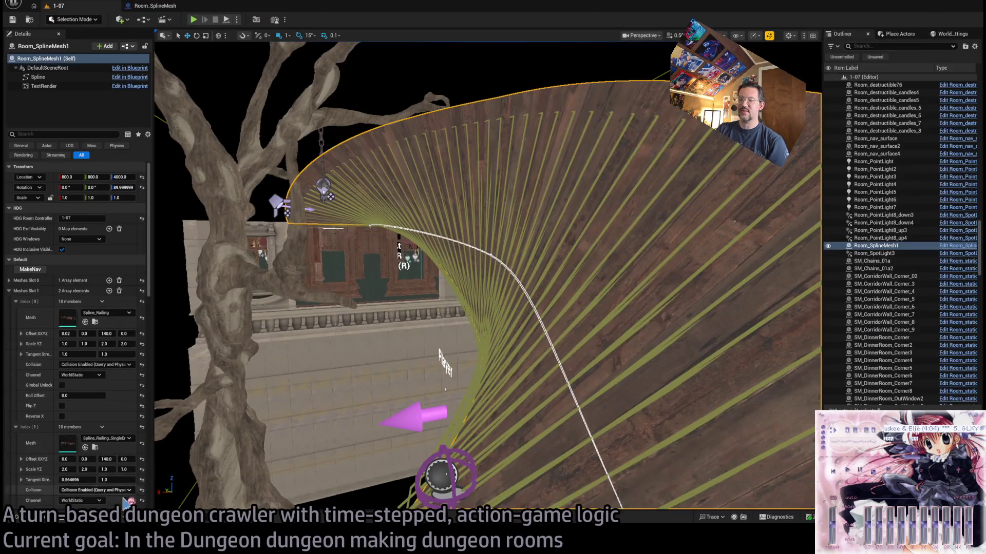
- Check the 1-07 meshes in the content drawer, then expand Static Slot 0
left_click(61, 510)
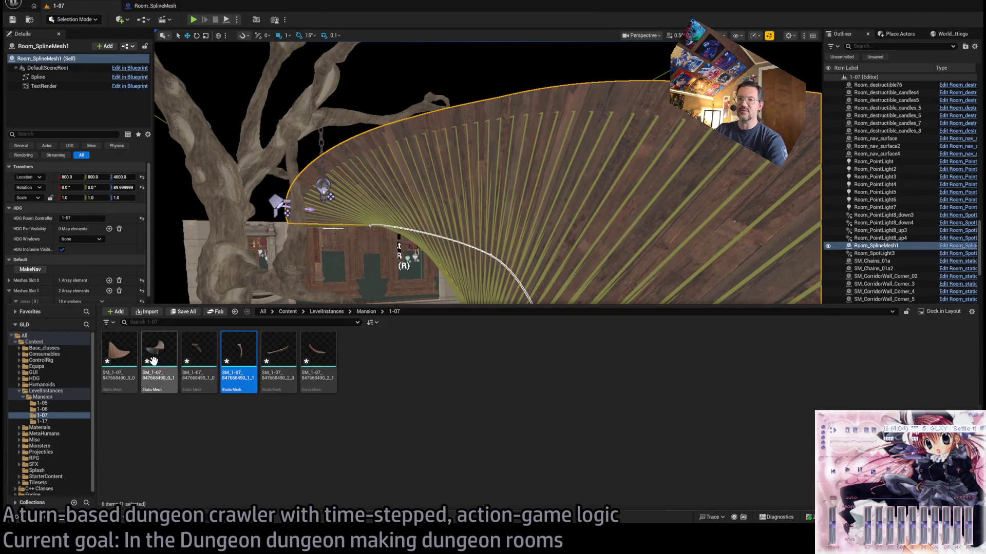
key("ctrl+space")
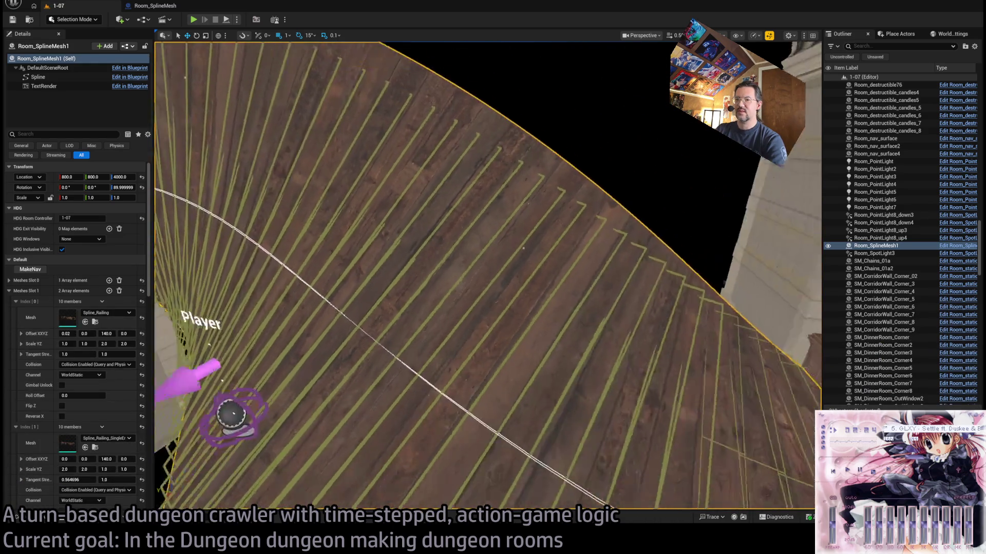
scroll(114, 406, "down", 10)
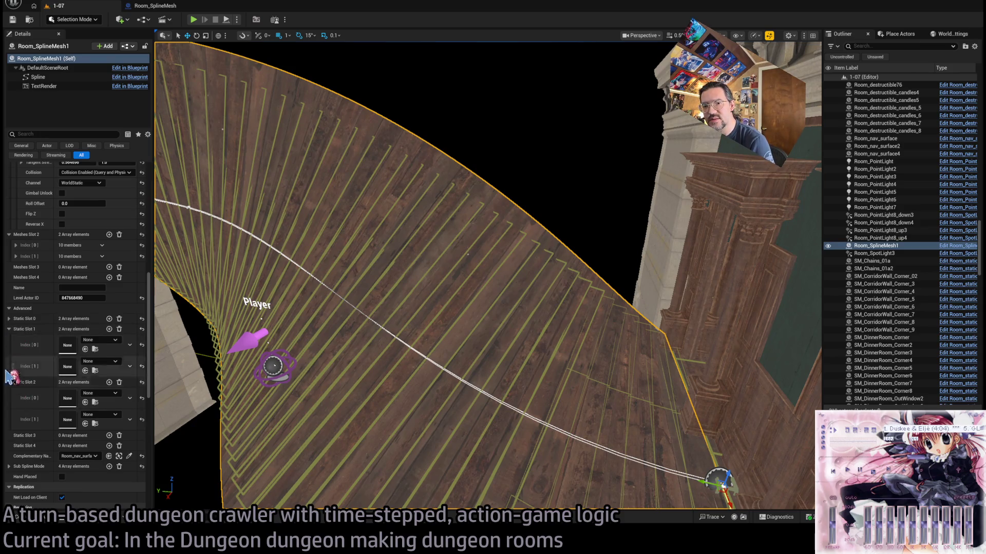
left_click(10, 319)
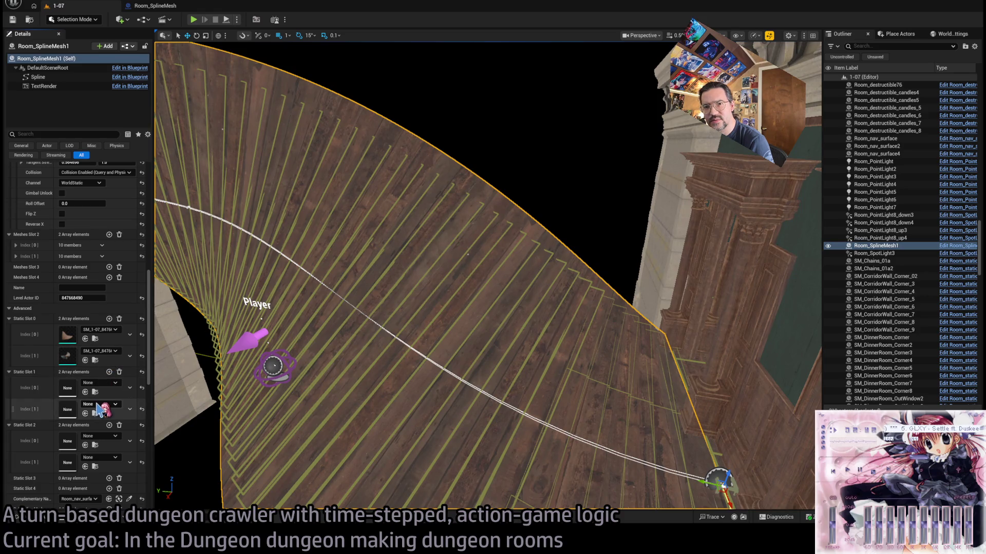
- Clear the Static Slot 0, 1 and 2 arrays and view the whole floor
left_click(119, 318)
left_click(119, 329)
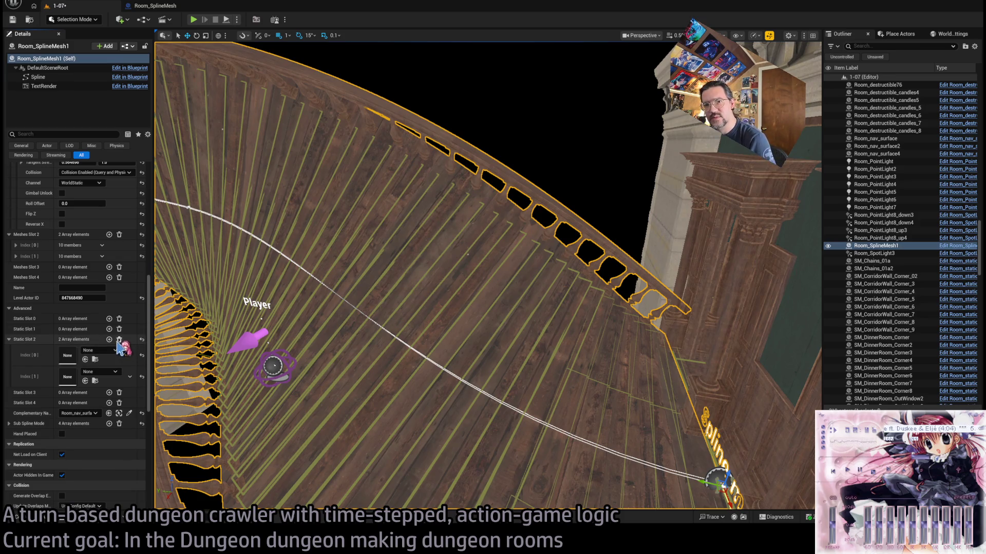
left_click(119, 340)
mouse_move(341, 321)
left_mouse_down()
mouse_move(344, 329)
mouse_move(363, 300)
left_mouse_up()
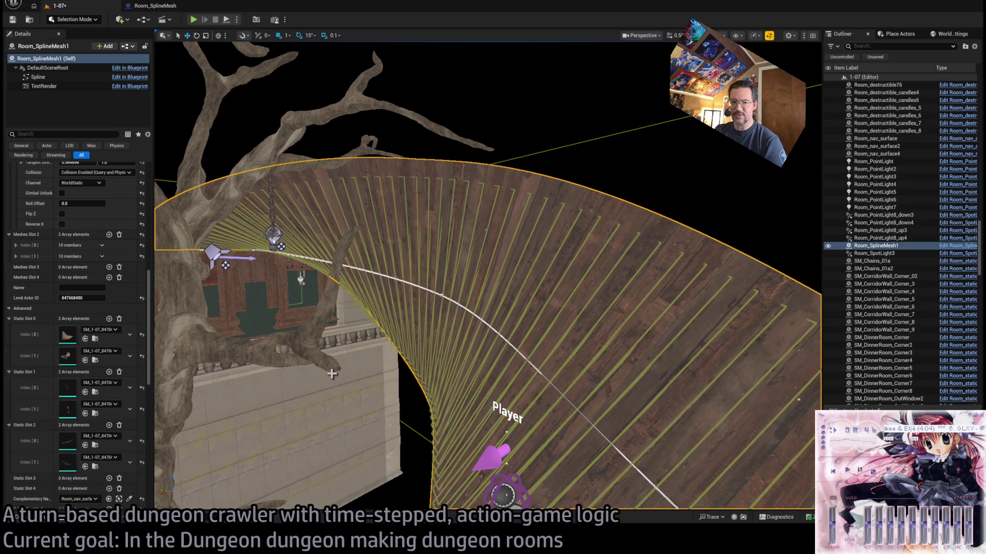
scroll(87, 410, "down", 2)
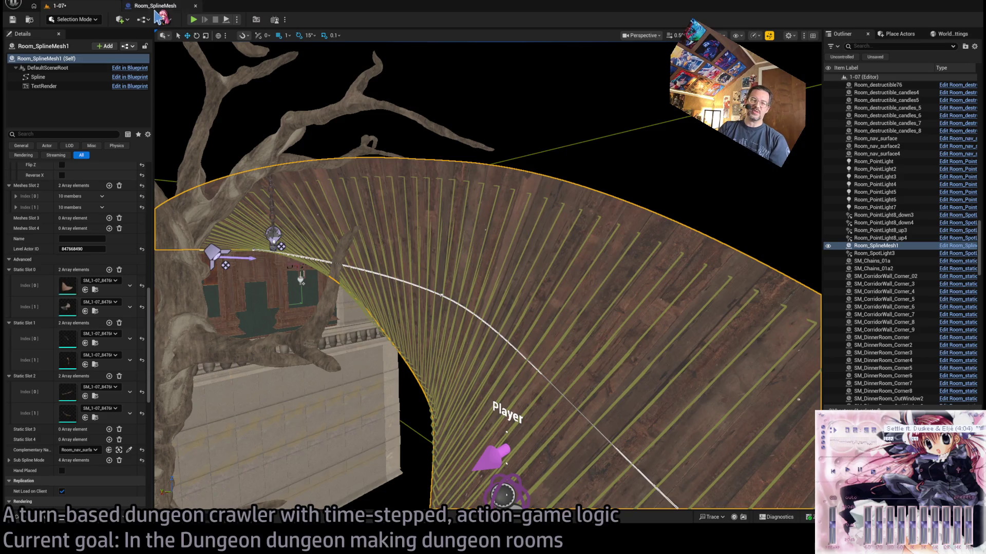
left_click(156, 6)
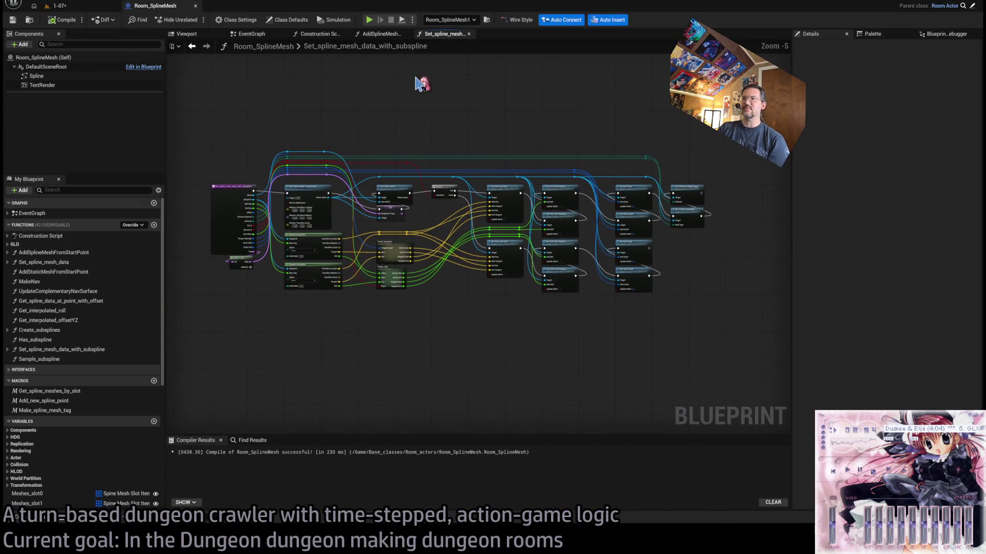
- In Conditions_to_add_spline_meshes, wire the Branch result to the Add Static Meshes output
middle_click(388, 35)
middle_click(388, 35)
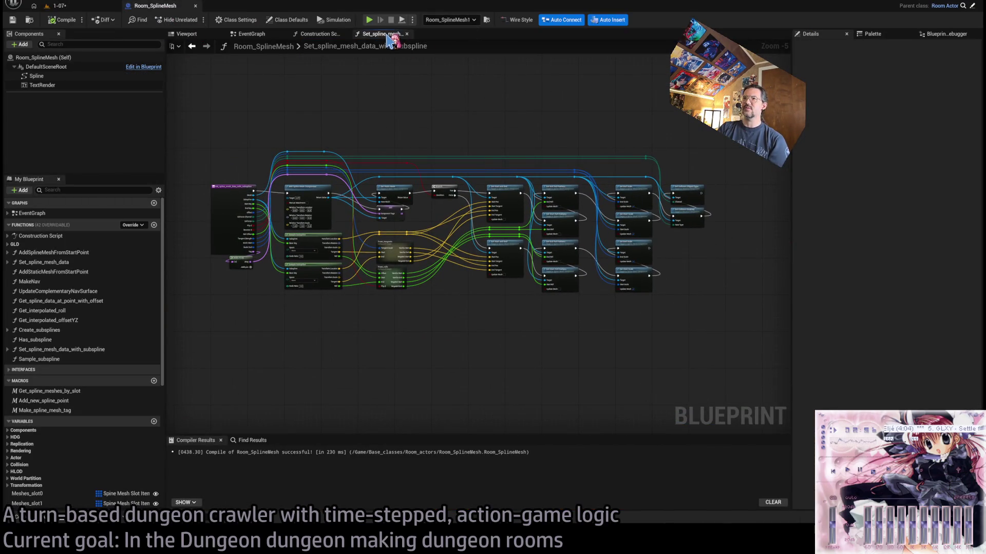
scroll(462, 231, "down", 2)
scroll(355, 208, "up", 3)
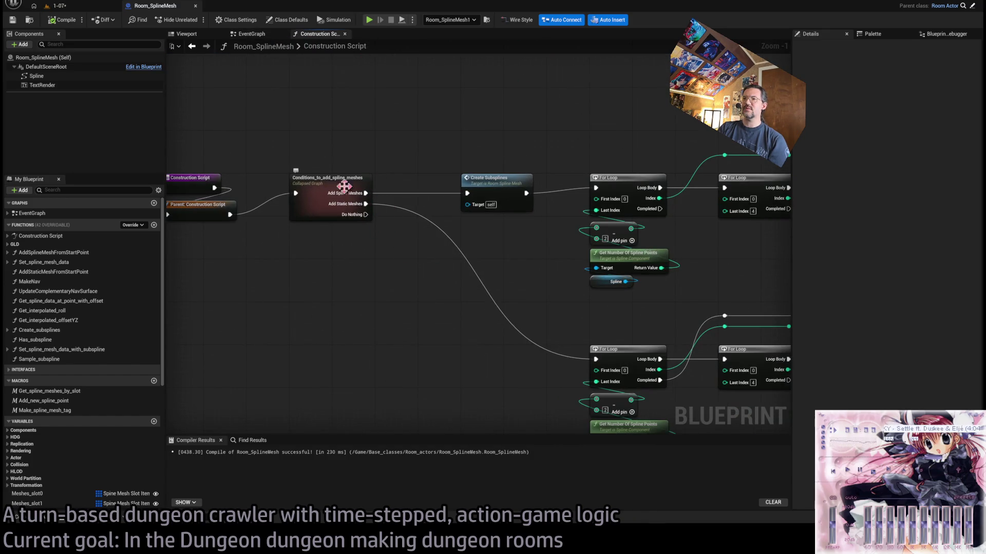
double_click(446, 221)
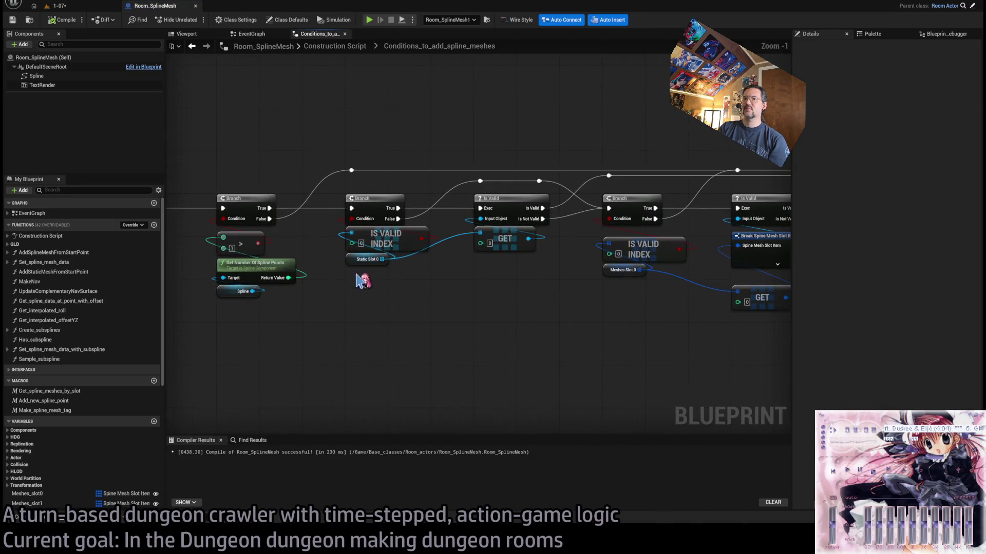
scroll(363, 281, "down", 2)
scroll(644, 238, "up", 3)
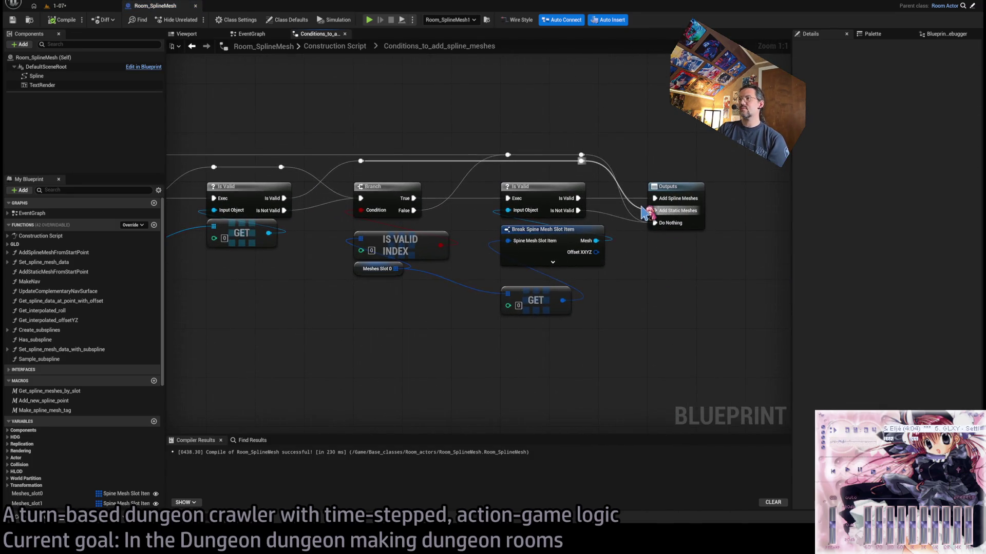
left_click_drag(302, 229, 582, 264)
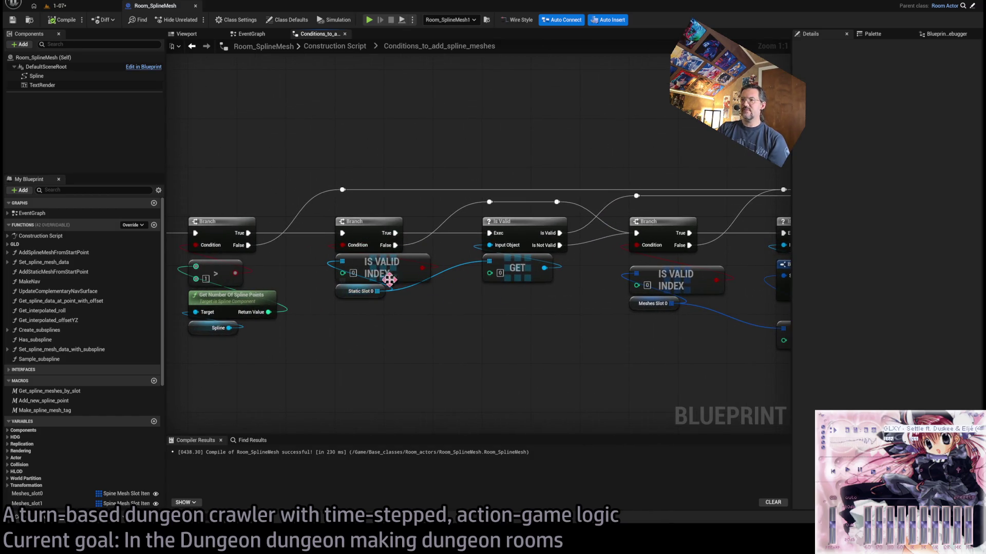
left_click_drag(565, 229, 393, 217)
mouse_move(601, 264)
left_mouse_down()
mouse_move(623, 273)
mouse_move(608, 260)
mouse_move(616, 264)
left_mouse_up()
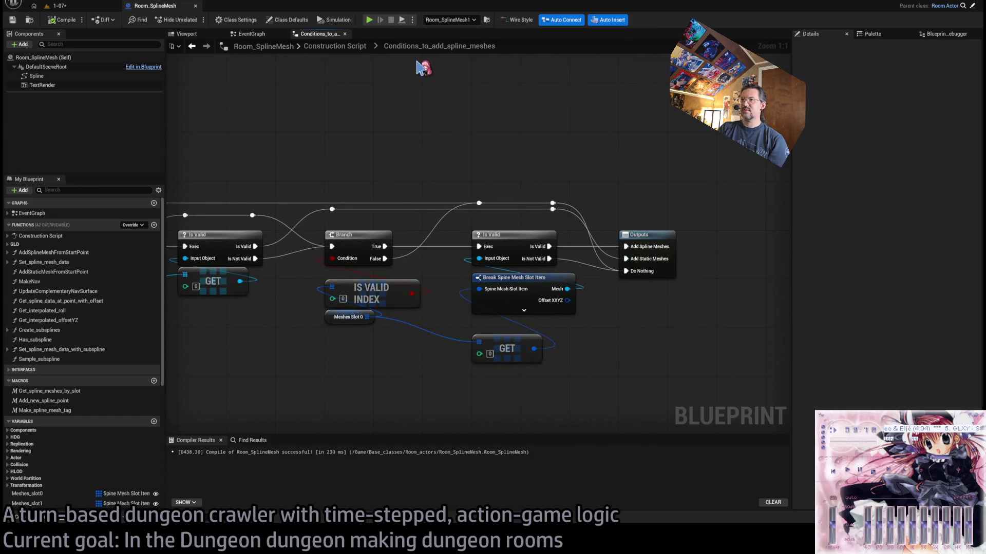
- Back in the Construction Script, locate and open the AddStaticMeshFromStartPoint function graph
left_click(335, 46)
scroll(363, 202, "up", 3)
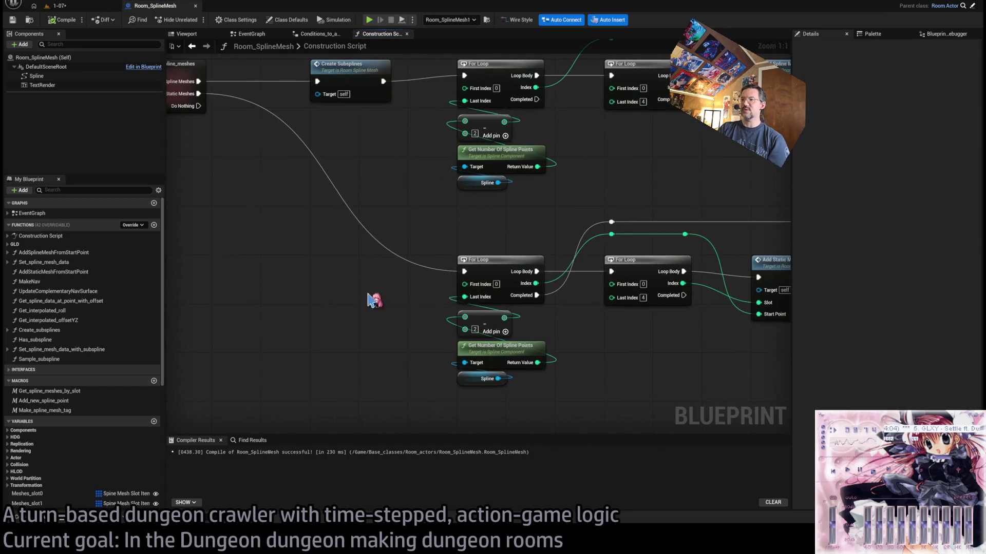
mouse_move(375, 297)
left_mouse_down()
mouse_move(305, 234)
mouse_move(404, 279)
left_mouse_up()
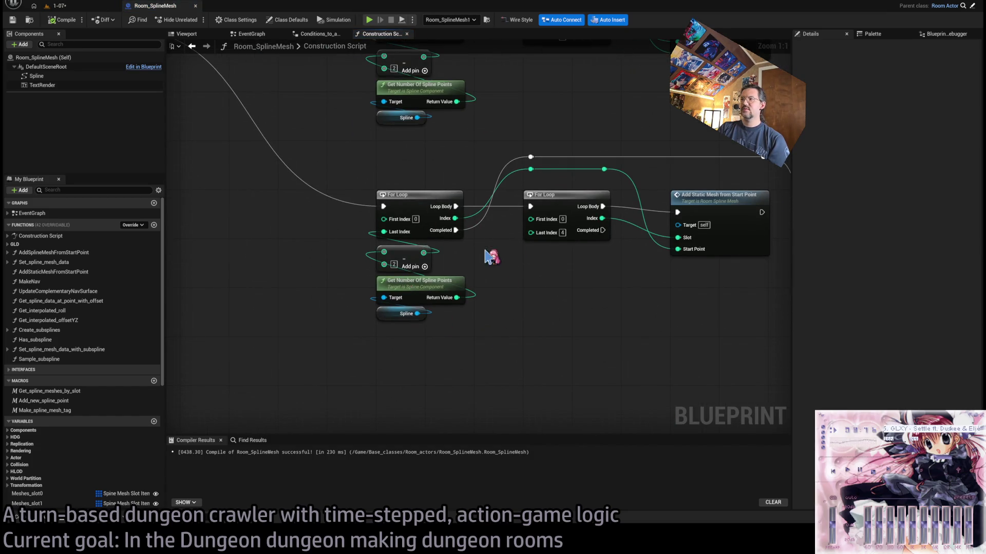
left_click_drag(601, 194, 452, 177)
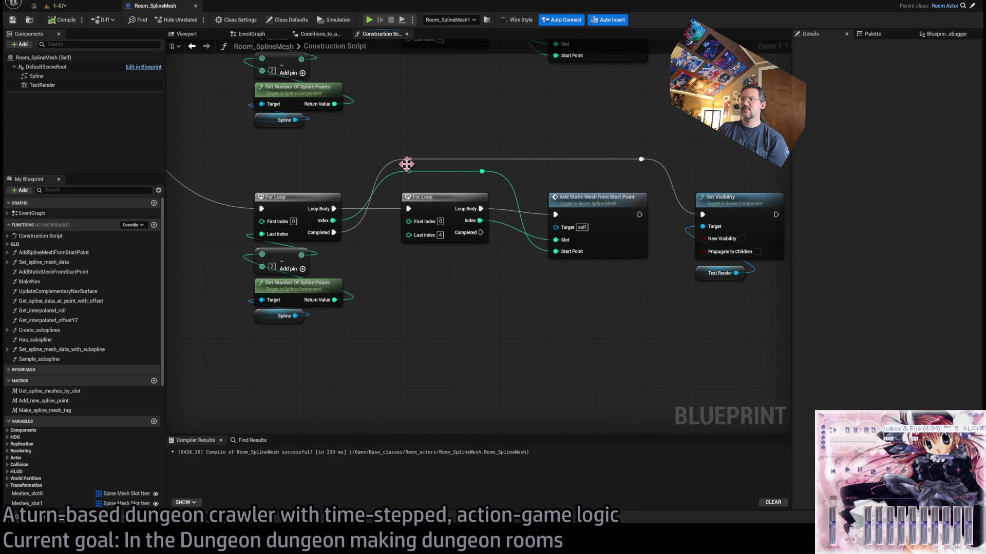
double_click(600, 199)
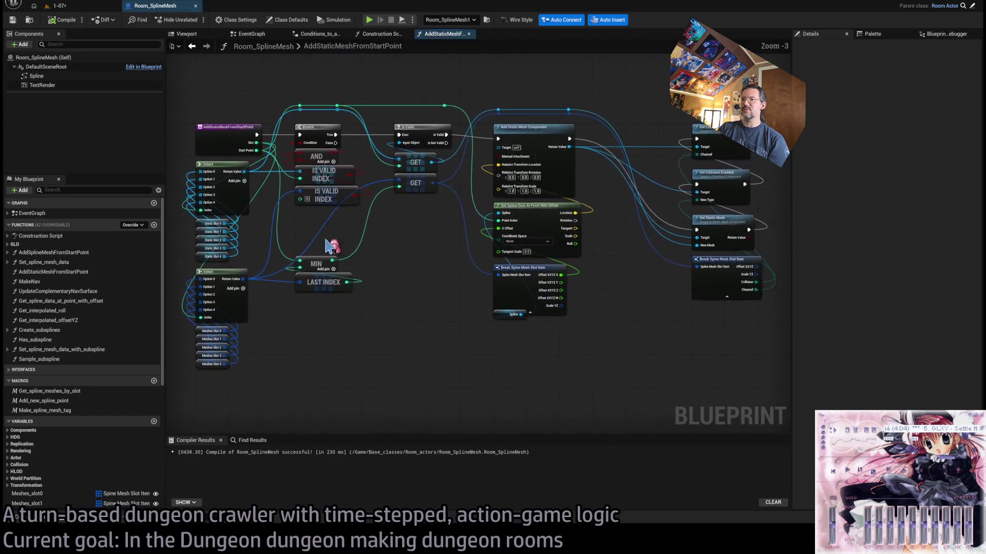
- Look over the IS VALID INDEX checks and collision/static mesh nodes, then return to level 1-07
scroll(331, 247, "up", 2)
mouse_move(398, 254)
left_mouse_down()
mouse_move(347, 246)
mouse_move(378, 209)
mouse_move(340, 258)
left_mouse_up()
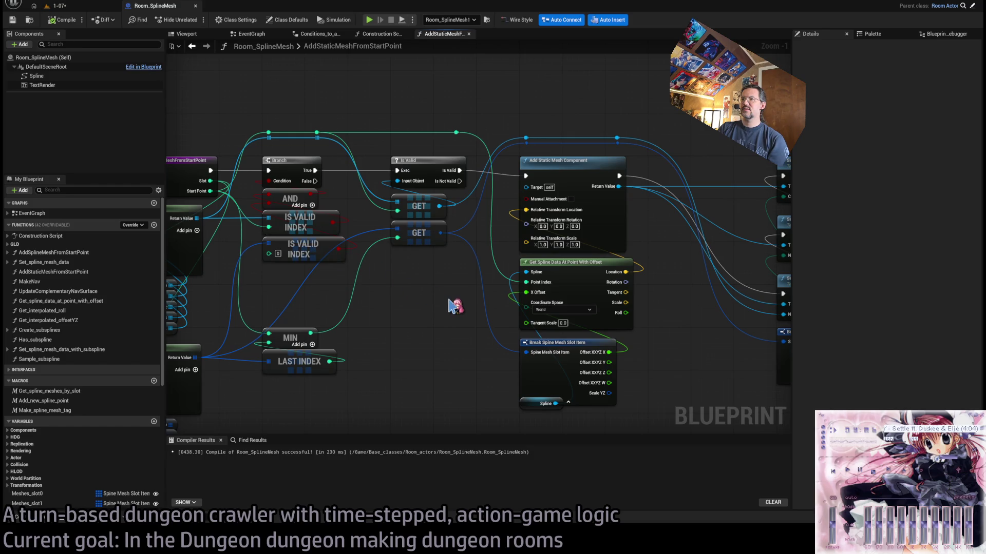
mouse_move(448, 307)
left_mouse_down()
mouse_move(418, 293)
mouse_move(334, 297)
left_mouse_up()
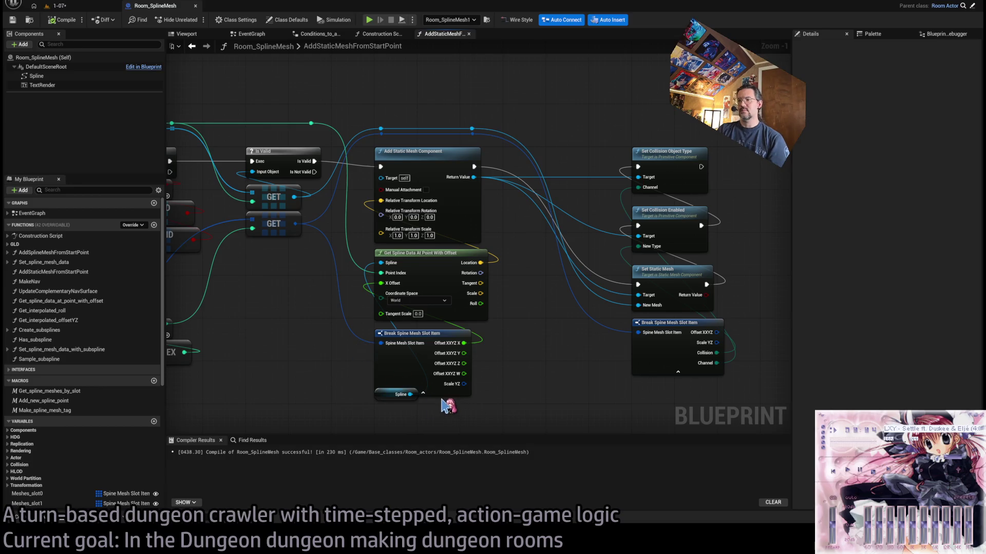
left_click(88, 7)
scroll(367, 239, "up", 5)
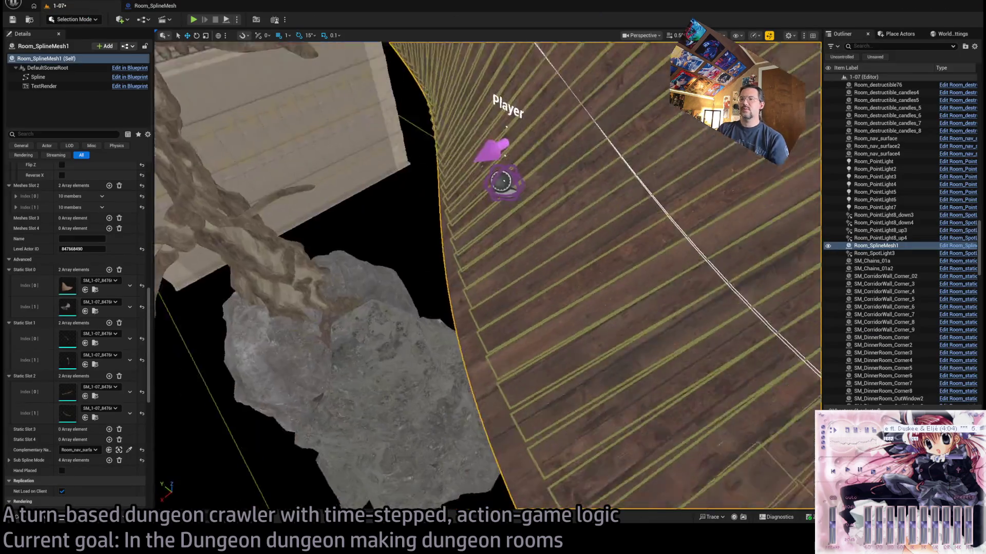
- Orbit to a low view of the walls and rock, comparing the blueprint's Branch, AND and MIN nodes
mouse_move(488, 278)
left_mouse_down()
mouse_move(487, 339)
mouse_move(519, 390)
mouse_move(544, 400)
mouse_move(508, 374)
mouse_move(534, 411)
mouse_move(508, 391)
mouse_move(537, 415)
left_mouse_up()
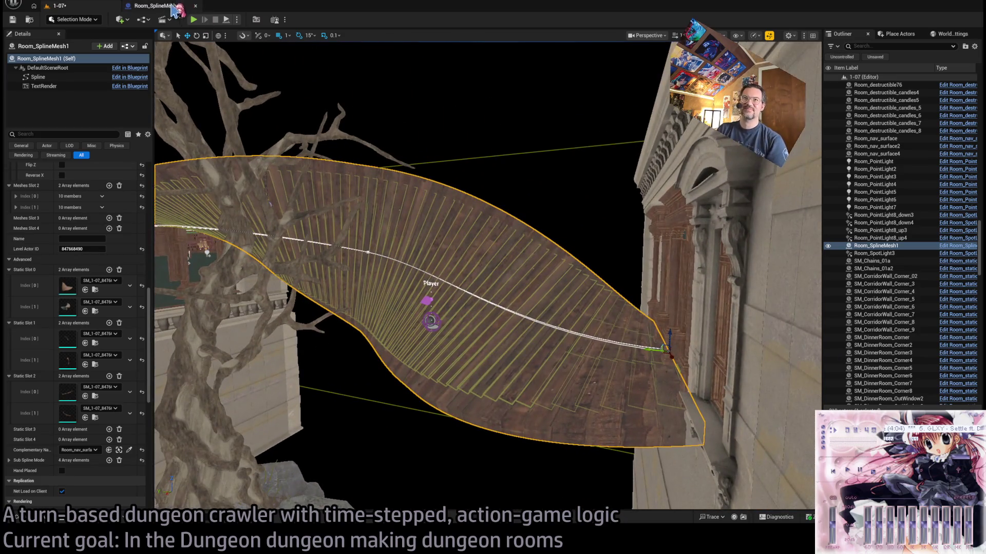
left_click(166, 7)
left_click_drag(339, 233, 489, 240)
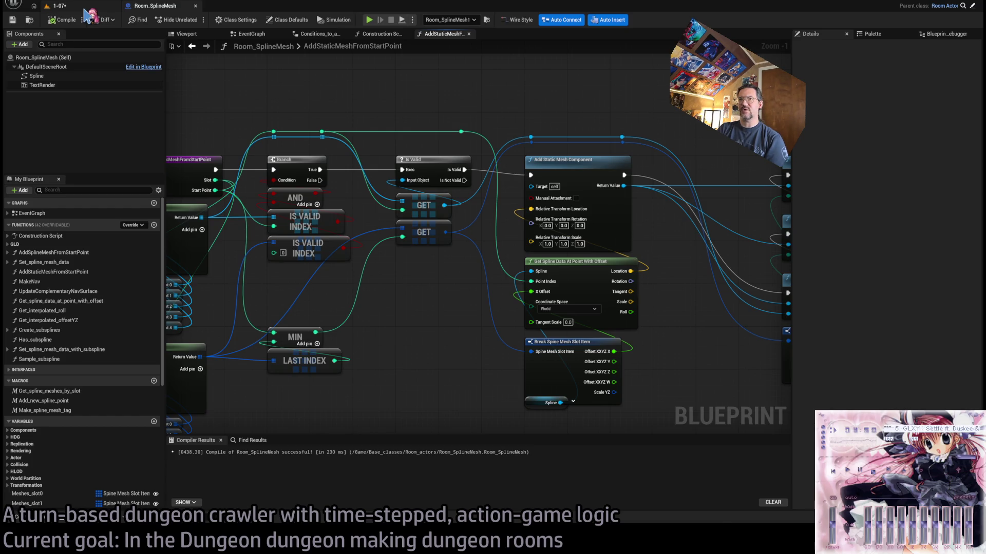
left_click(85, 8)
left_click(154, 6)
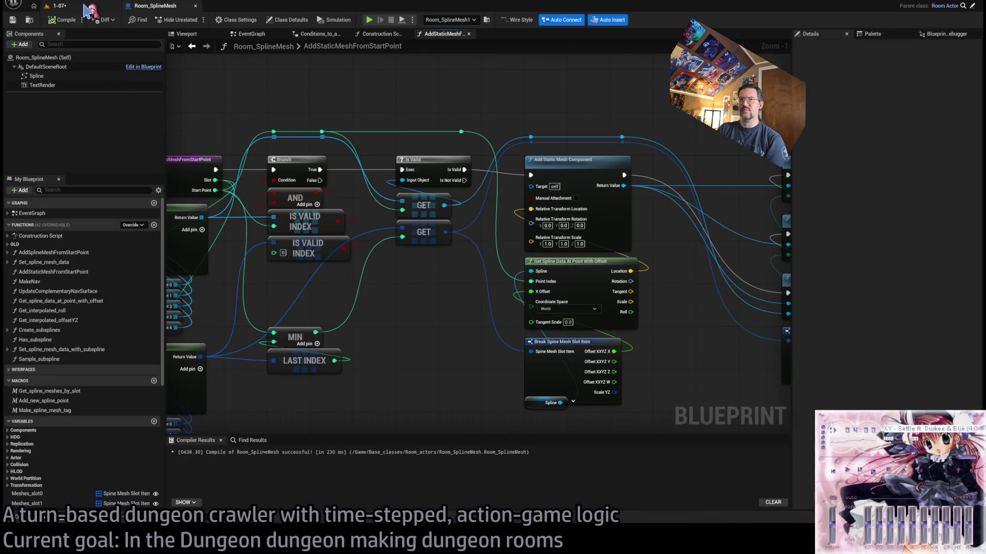
left_click(85, 6)
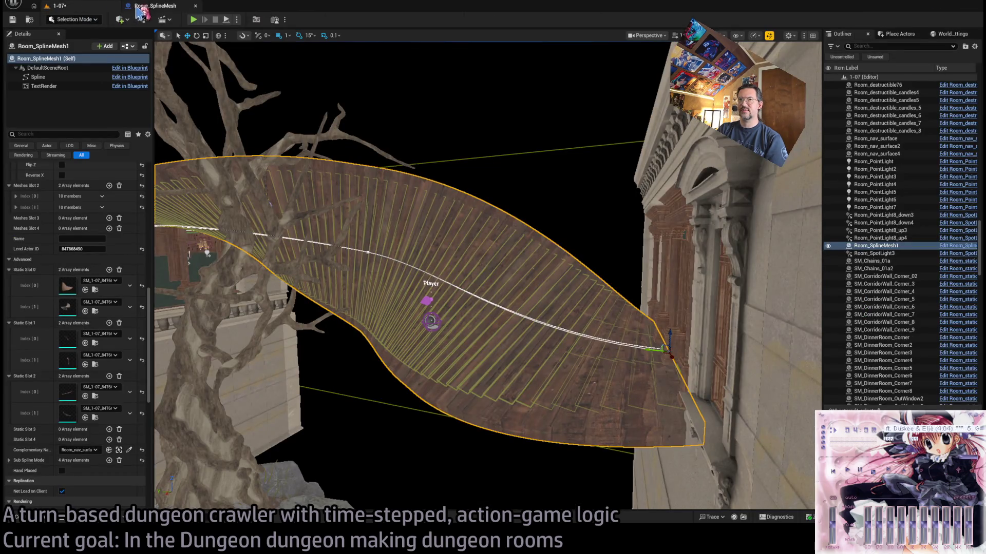
- From the Construction Script graph, open AddSplineMeshFromStartPoint and zoom in
left_click(154, 5)
scroll(428, 175, "down", 2)
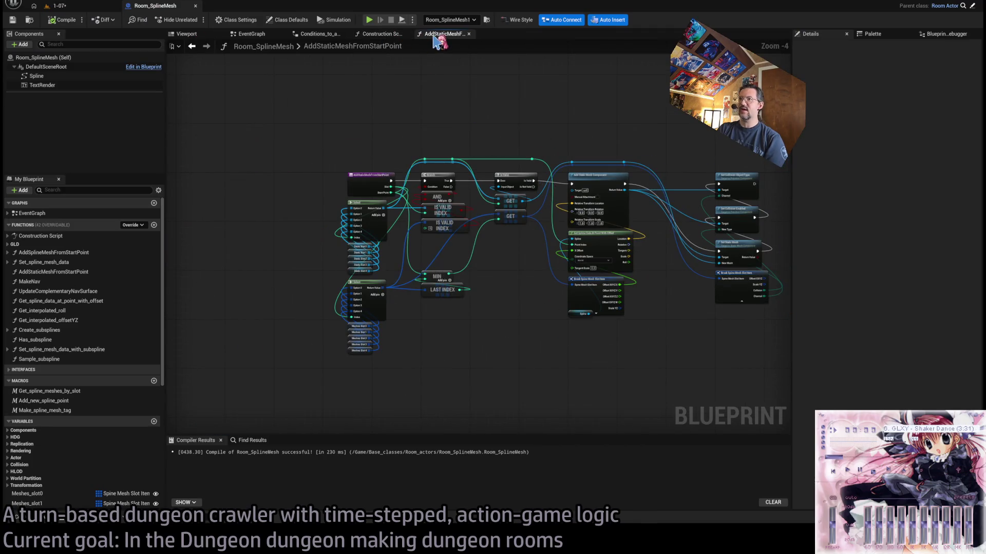
left_click(380, 33)
scroll(442, 246, "up", 3)
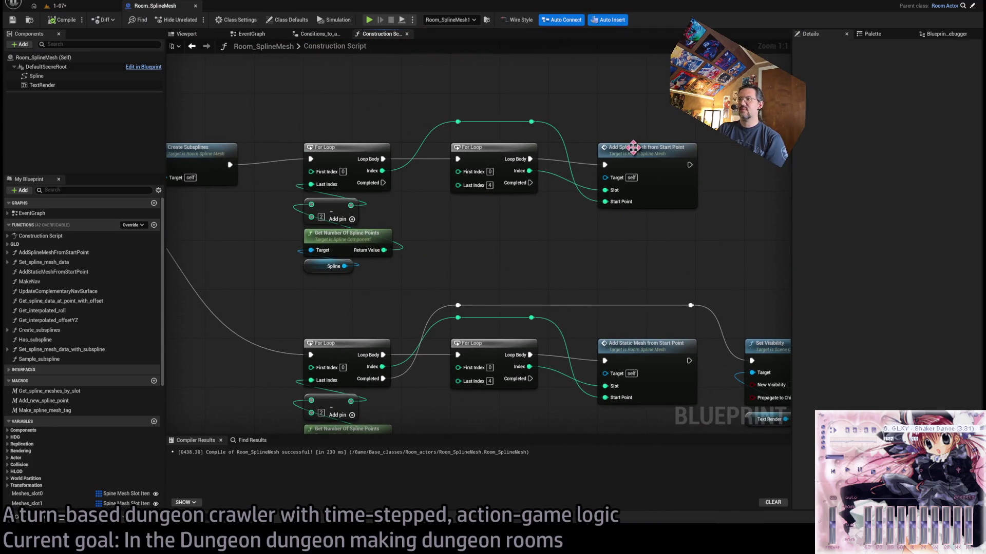
scroll(633, 149, "down", 4)
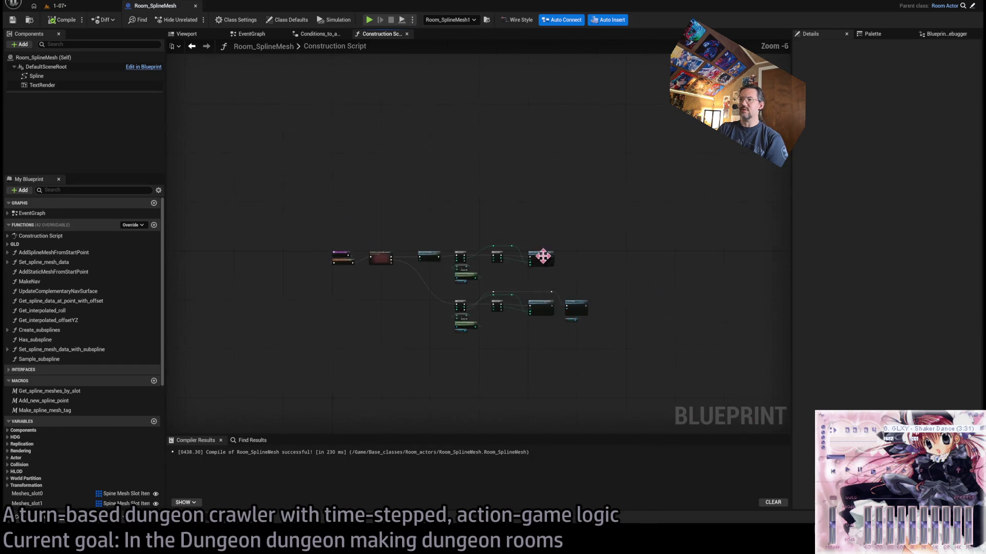
scroll(539, 253, "up", 3)
double_click(570, 280)
scroll(570, 280, "up", 4)
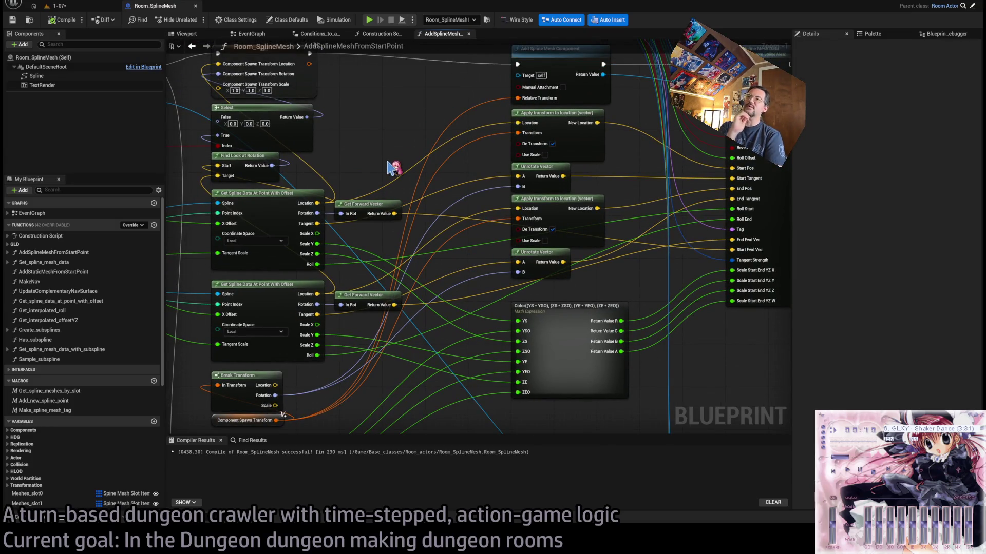
- Inspect the Add Spline Mesh Component and Component Spawn Transform nodes, then return to the Construction Script
left_click_drag(406, 161, 267, 214)
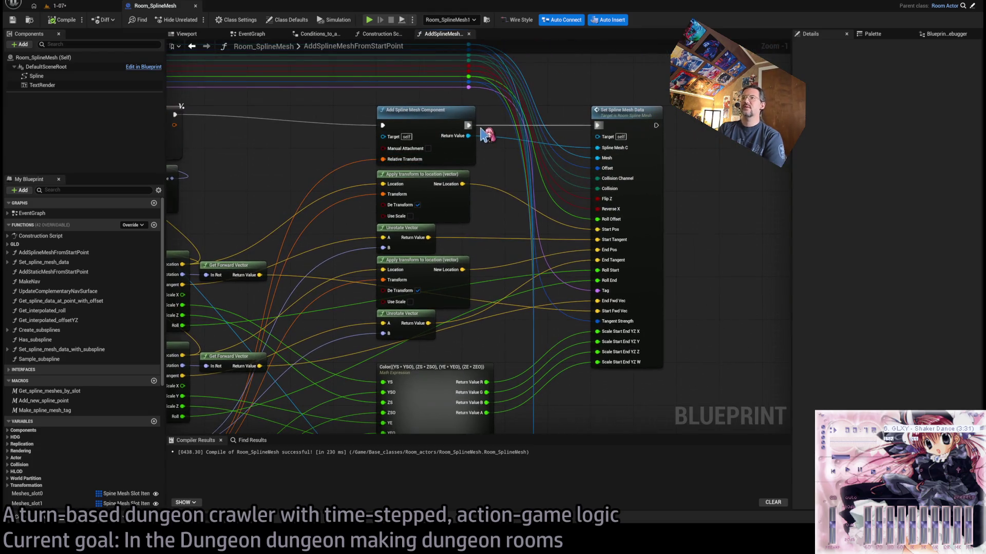
mouse_move(482, 134)
left_mouse_down()
mouse_move(519, 141)
mouse_move(522, 109)
mouse_move(492, 142)
mouse_move(523, 60)
left_mouse_up()
left_click(539, 128)
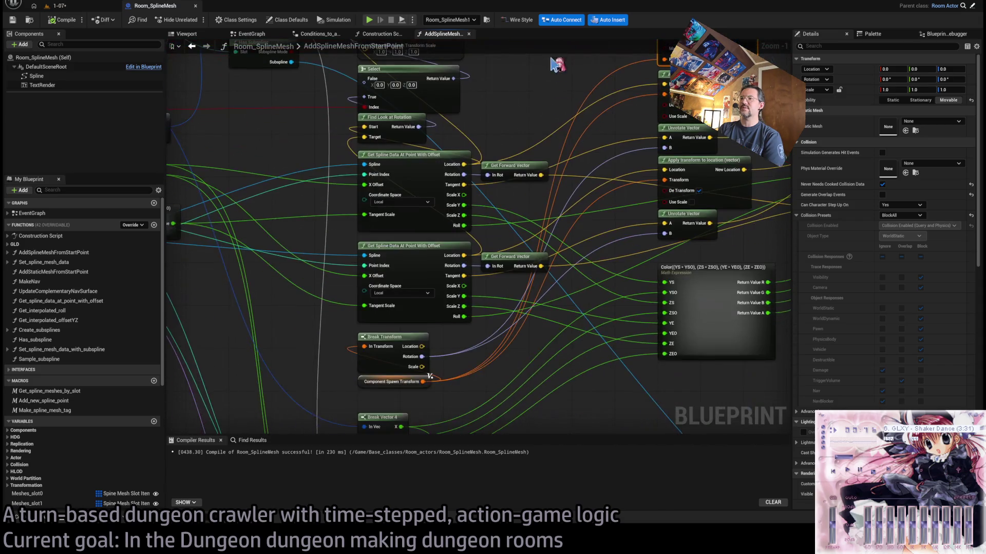
left_click_drag(424, 381, 372, 367)
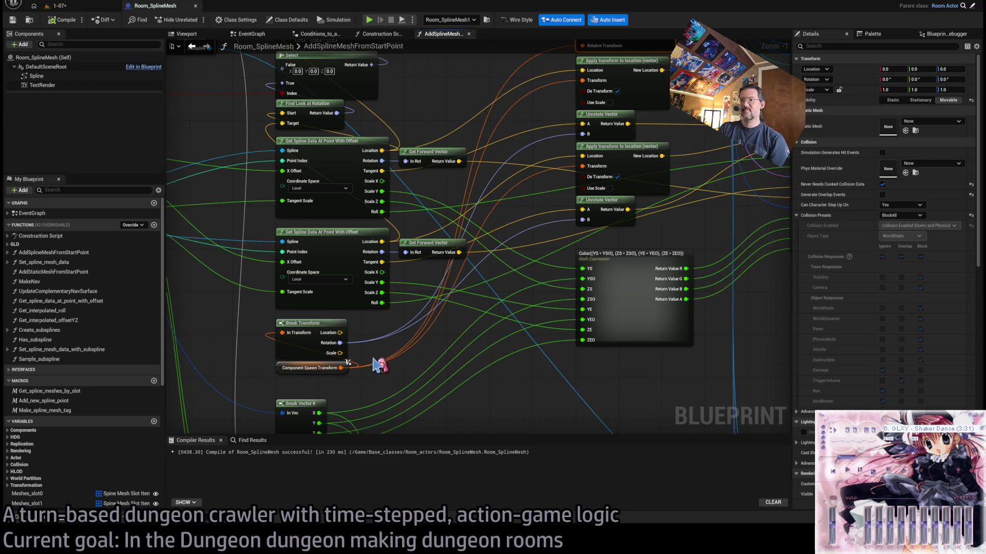
left_click_drag(374, 369, 370, 308)
left_click_drag(435, 304, 291, 55)
left_click(382, 35)
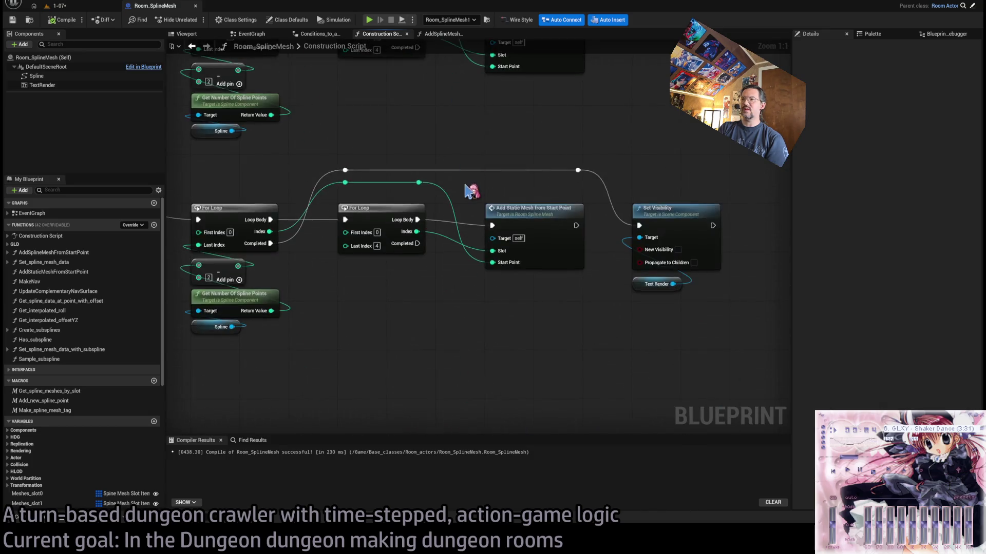
- Open the AddStaticMeshFromStartPoint function graph and survey its Branch and Spline getter nodes
left_click_drag(442, 237, 562, 237)
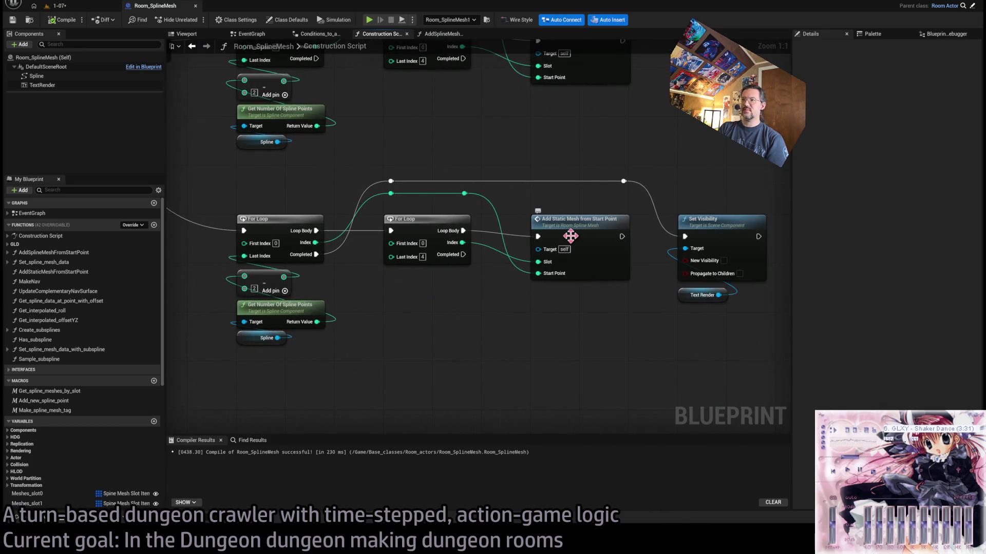
left_click(604, 222)
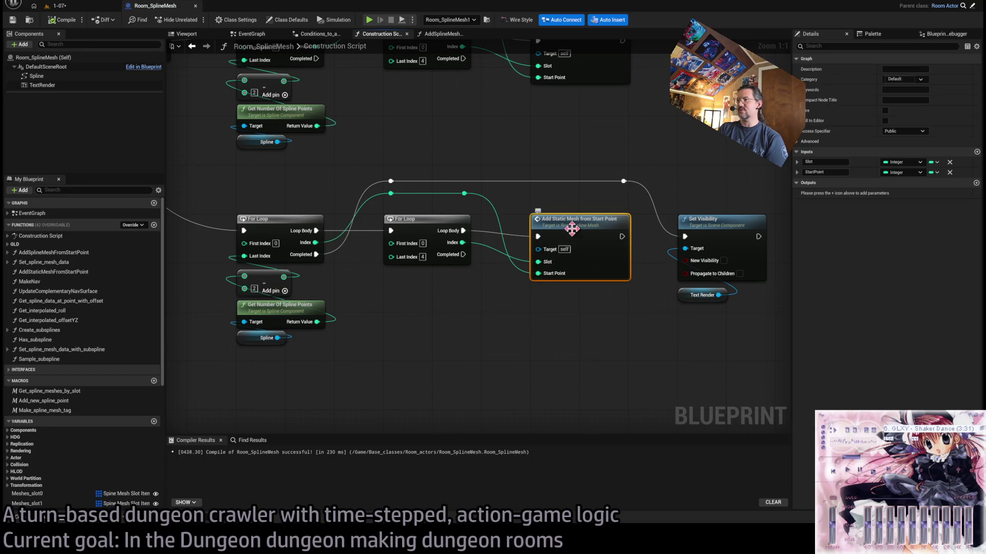
double_click(589, 228)
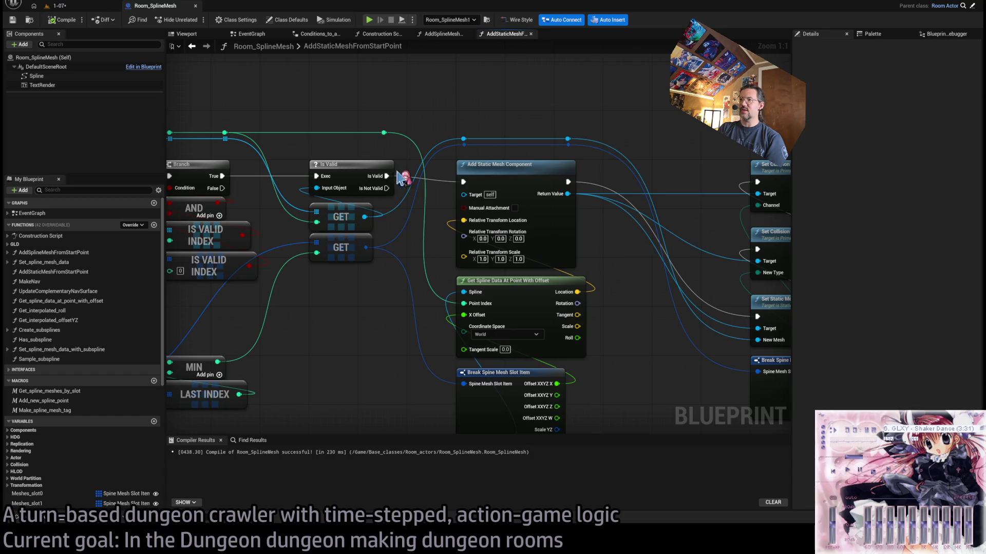
left_click_drag(397, 172, 493, 227)
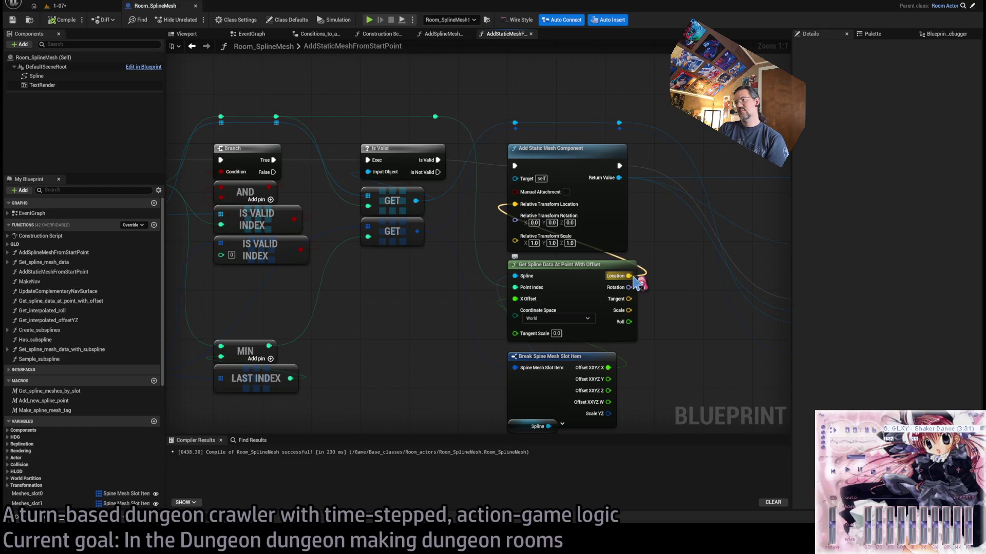
left_click_drag(627, 280, 583, 271)
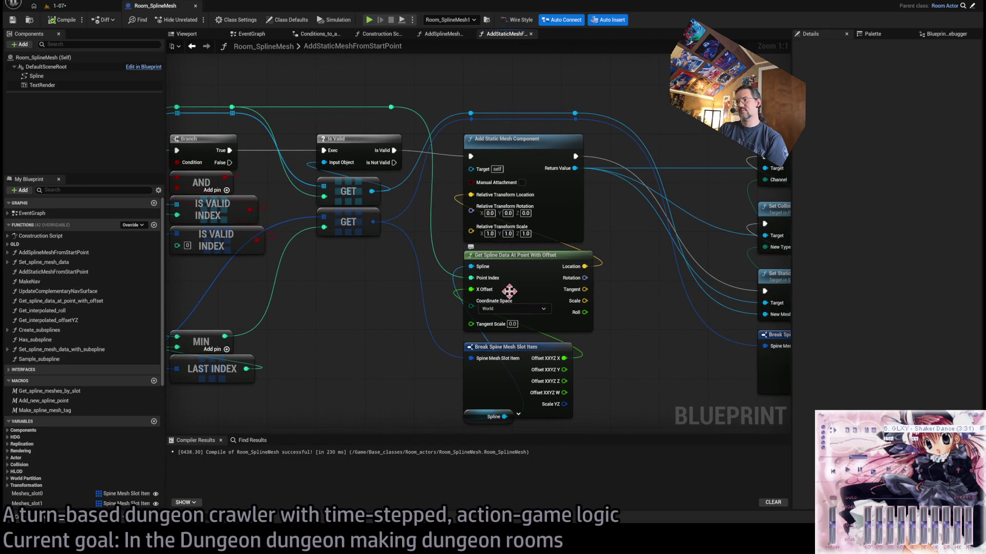
mouse_move(612, 352)
left_mouse_down()
mouse_move(622, 315)
mouse_move(452, 358)
left_mouse_up()
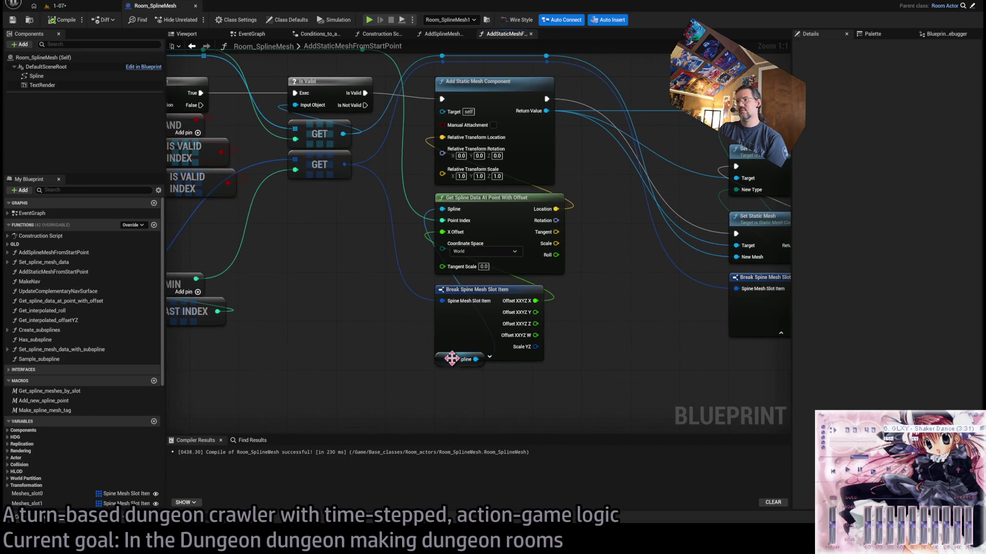
left_click(449, 362)
left_click_drag(577, 311, 560, 350)
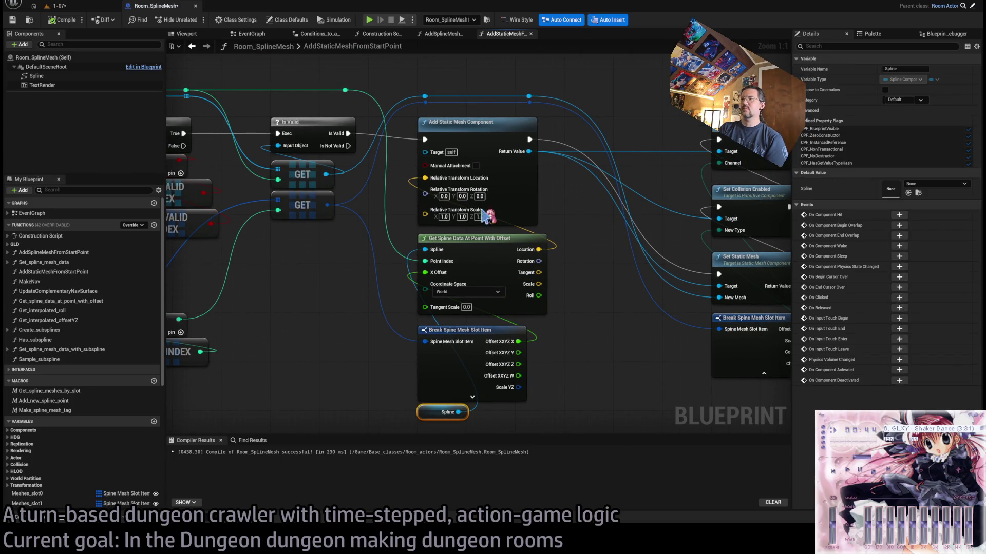
scroll(624, 290, "down", 1)
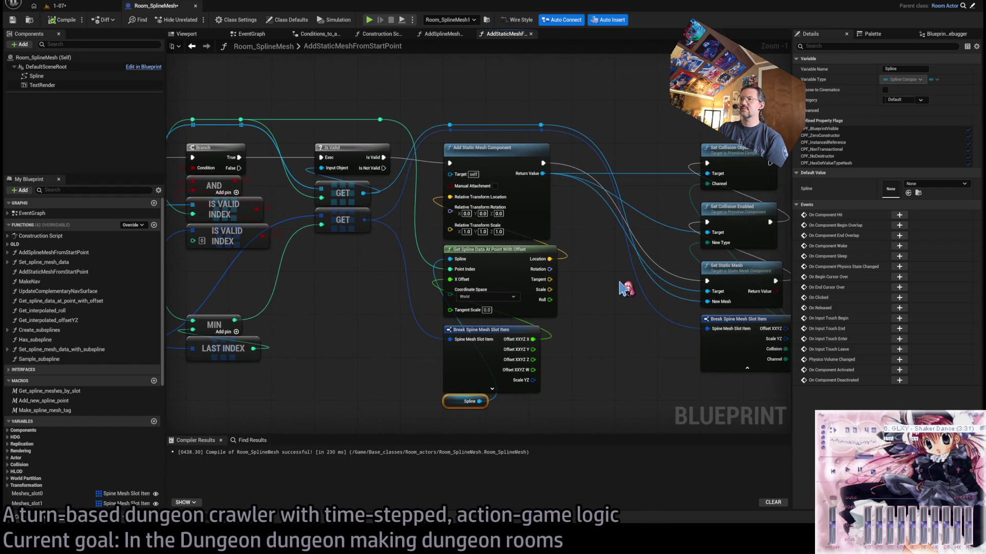
scroll(585, 259, "down", 1)
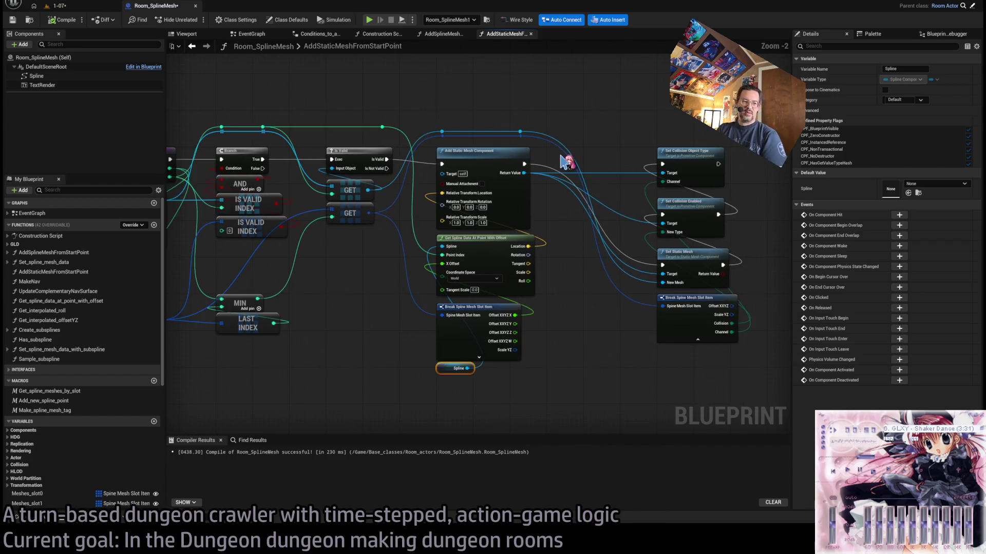
- Hide the Offset XXYZ output on Break Spine Mesh Slot Item, then go back to AddSplineMeshFromStartPoint
left_click_drag(745, 126, 464, 391)
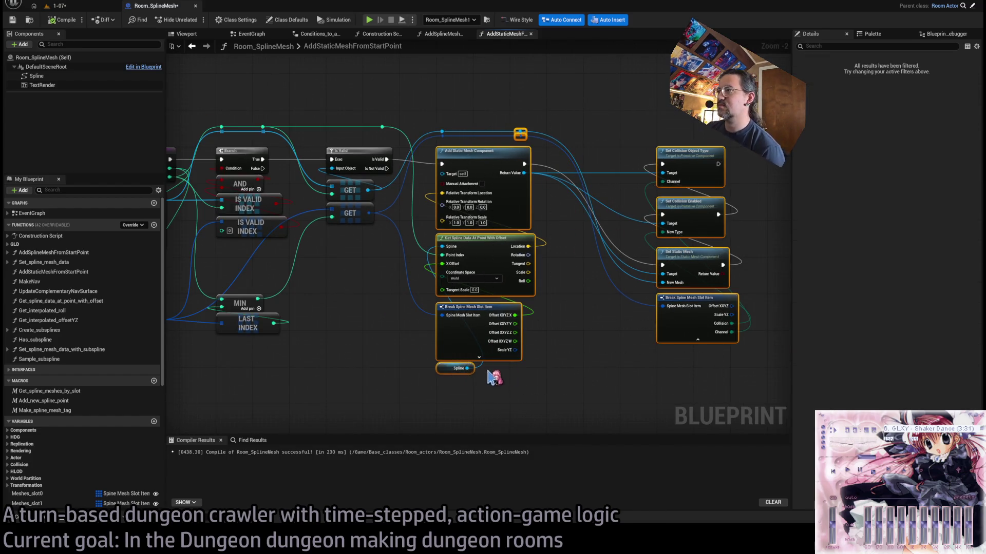
left_click(588, 368)
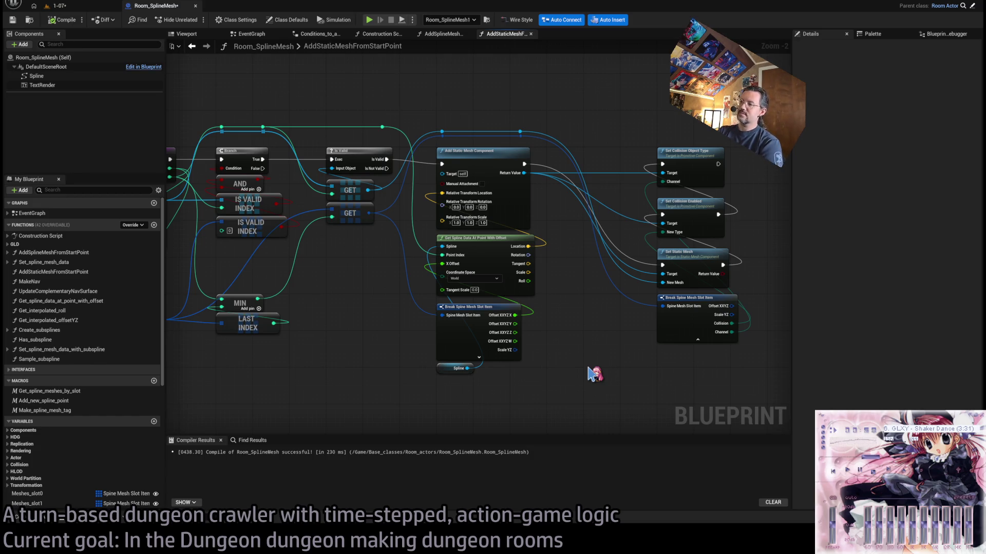
left_click(695, 320)
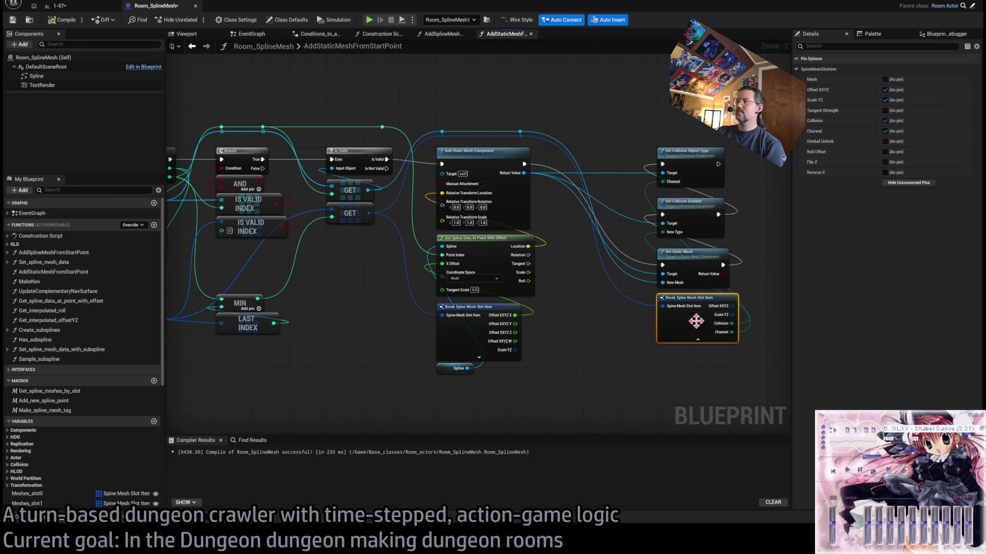
left_click(885, 90)
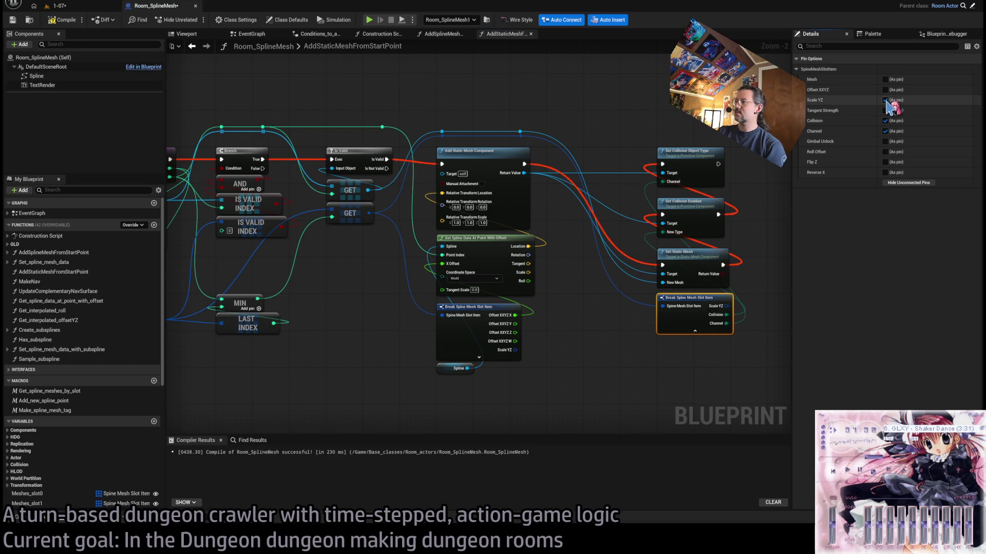
left_click_drag(346, 266, 411, 276)
left_click_drag(391, 389, 442, 283)
left_click(442, 33)
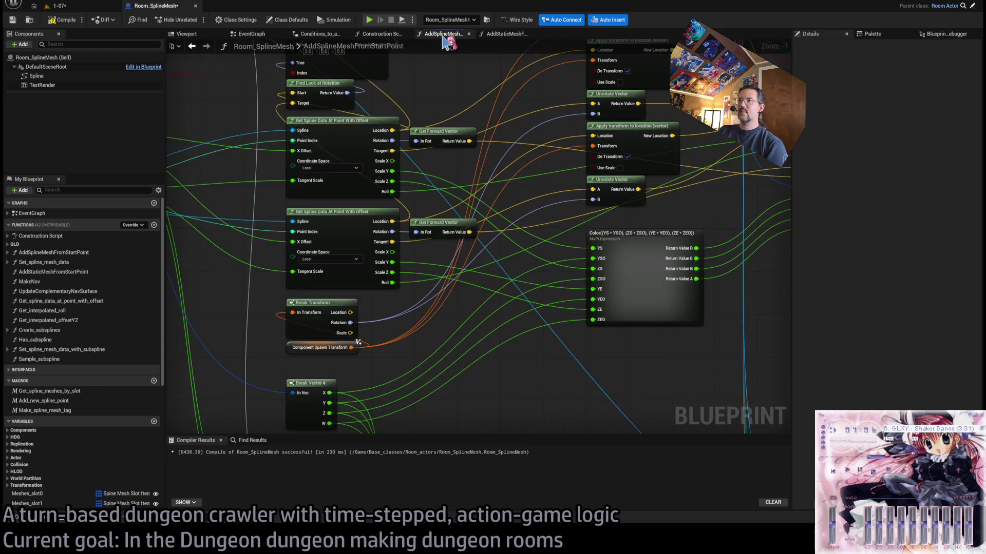
- Open the Set_spline_mesh_data_with_subspline function graph
scroll(468, 180, "down", 2)
scroll(469, 181, "up", 2)
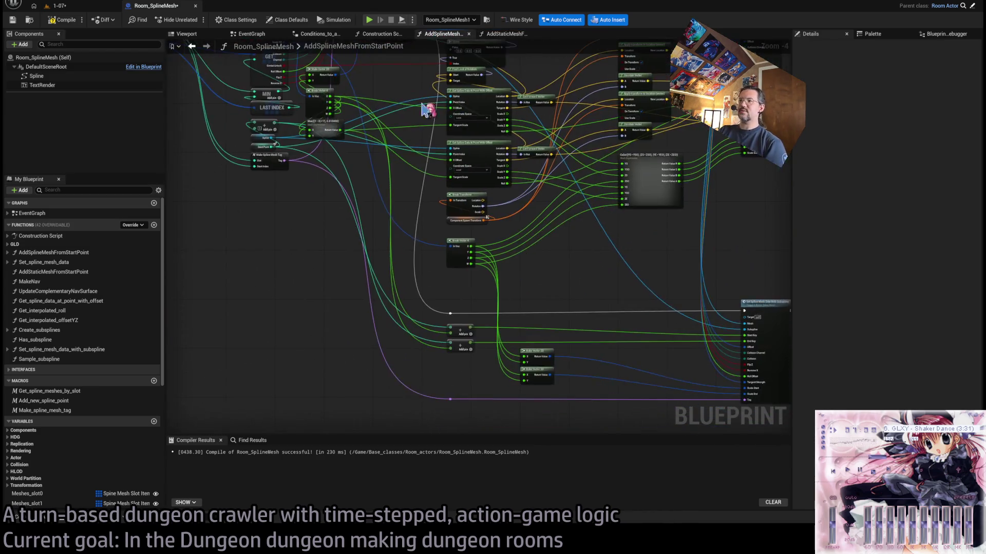
double_click(584, 227)
scroll(298, 232, "up", 5)
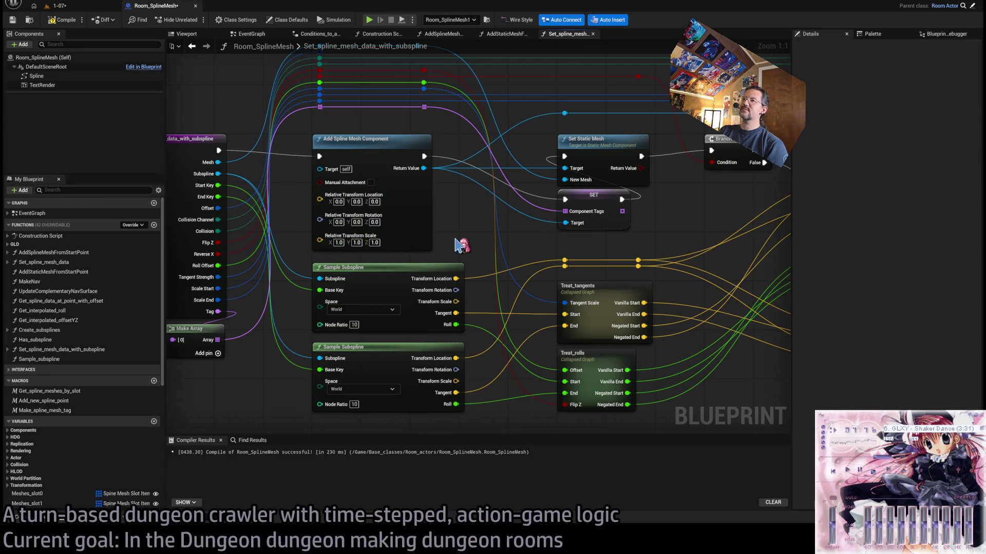
- Return to AddStaticMeshFromStartPoint and pan across its entry and Select nodes
left_click(505, 34)
left_click_drag(539, 286, 417, 285)
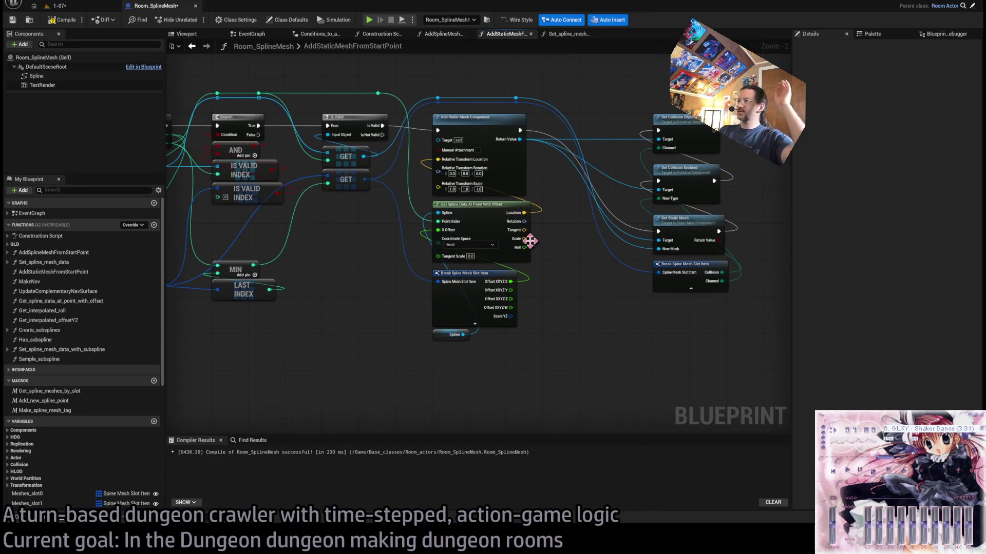
left_click_drag(413, 222, 665, 258)
left_click_drag(457, 334, 382, 323)
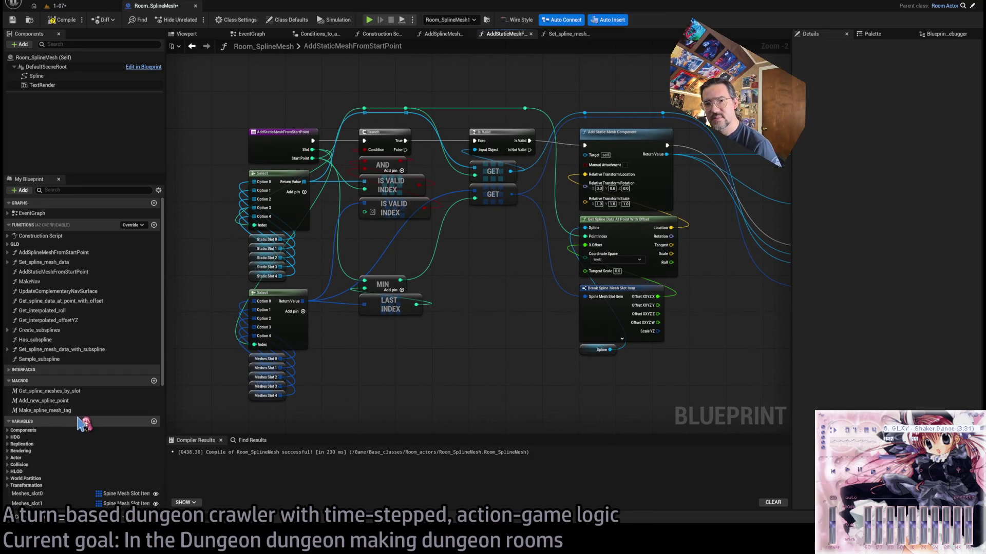
left_click_drag(486, 275, 454, 285)
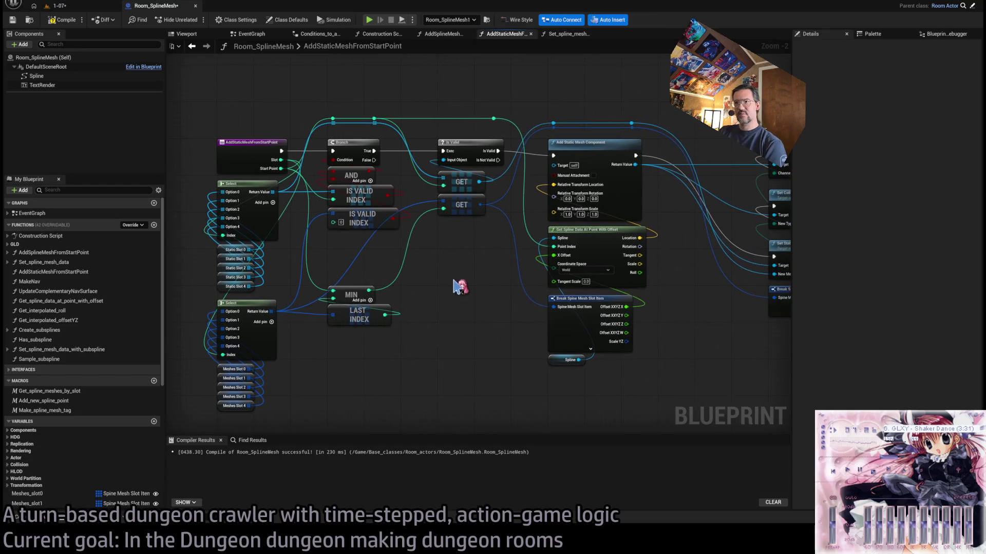
scroll(97, 431, "down", 5)
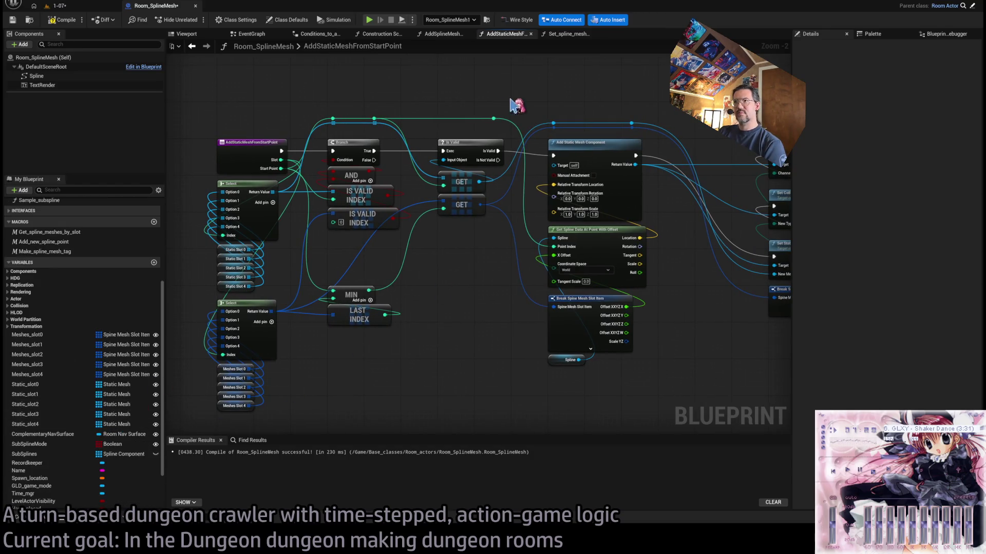
- Cycle through EventGraph and the mesh function graphs, inspecting the Has Subspline node's pins
left_click(259, 35)
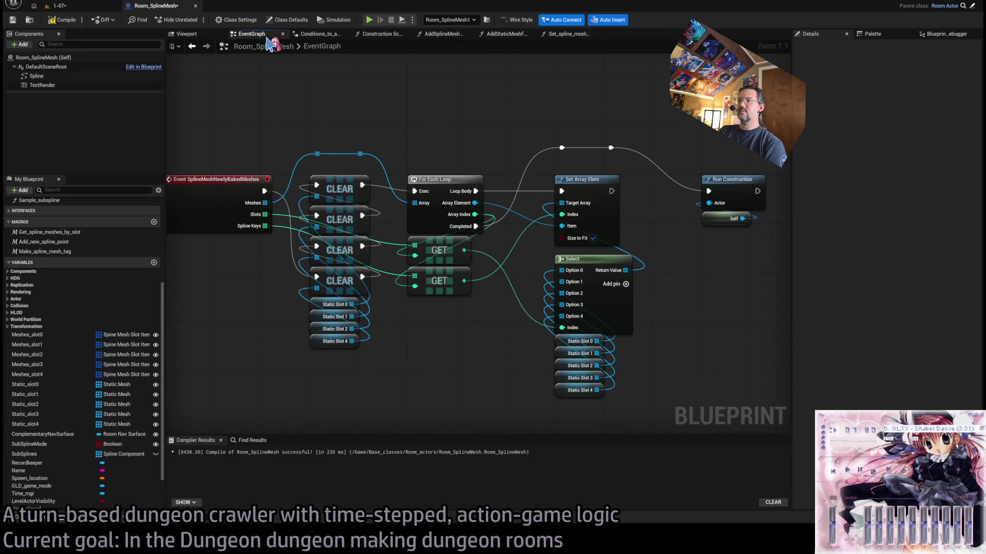
left_click(504, 34)
left_click(442, 33)
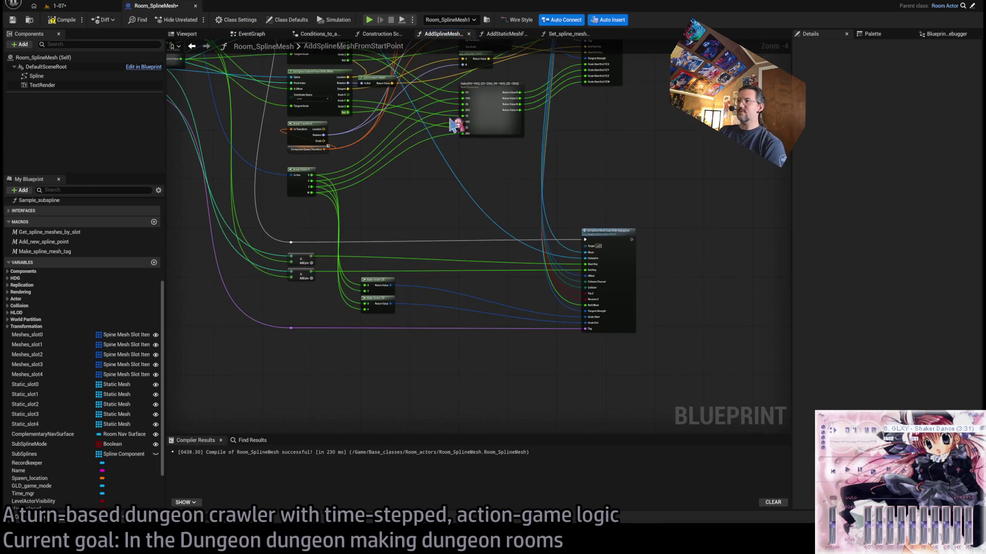
scroll(482, 265, "down", 3)
scroll(482, 265, "up", 6)
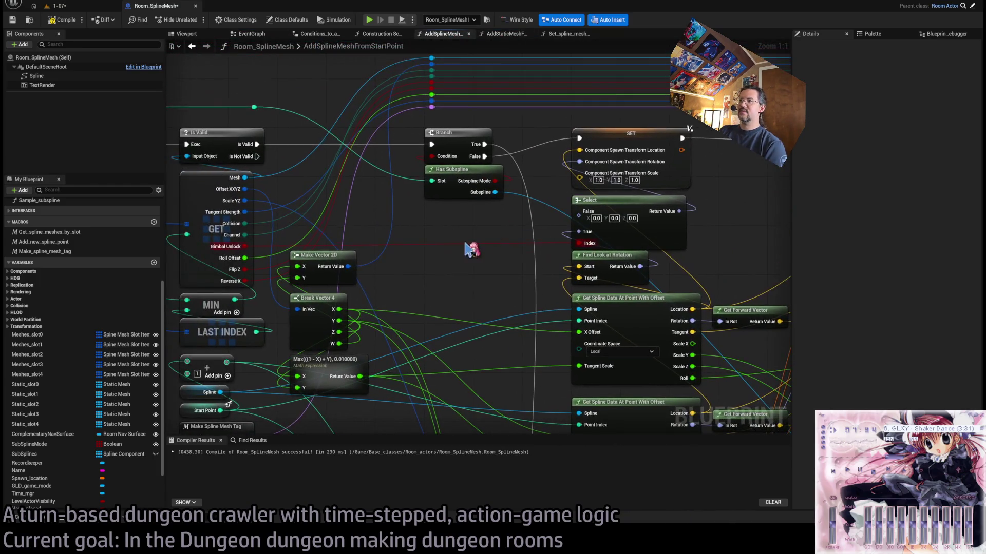
left_click(465, 191)
scroll(519, 254, "down", 3)
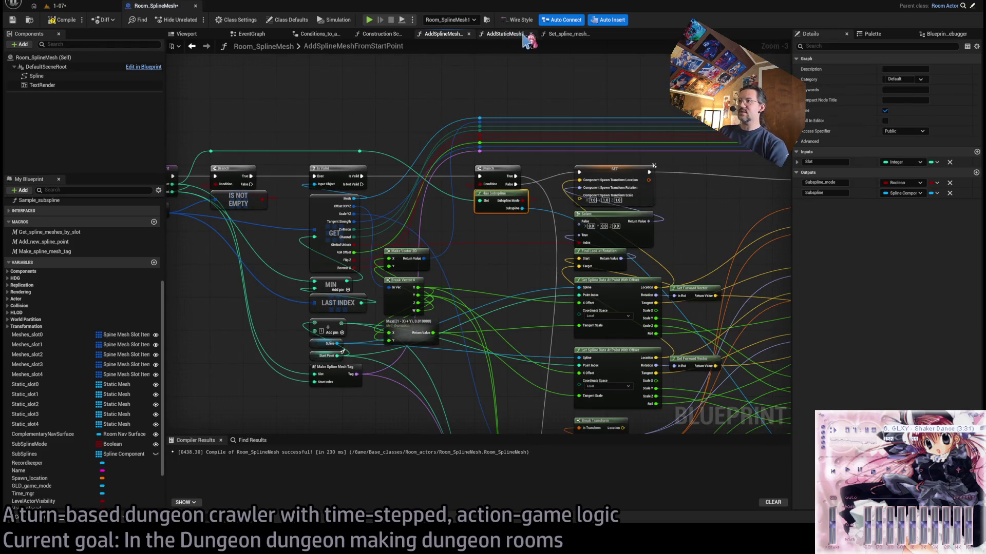
- Paste into Set_spline_mesh_data_with_subspline, look it over, then close that graph's tab
left_click(566, 34)
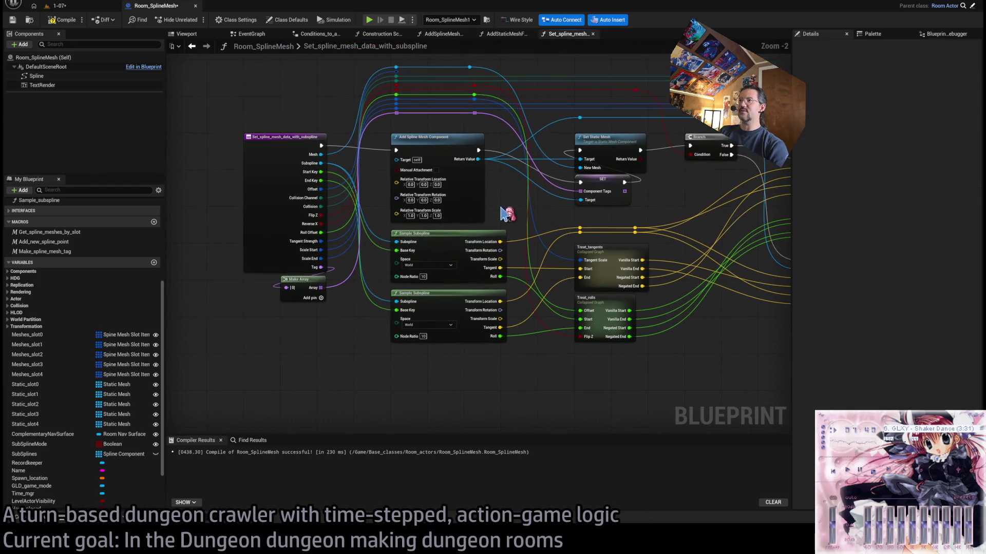
key("ctrl+v")
mouse_move(458, 394)
left_mouse_down()
mouse_move(407, 406)
mouse_move(305, 397)
left_mouse_up()
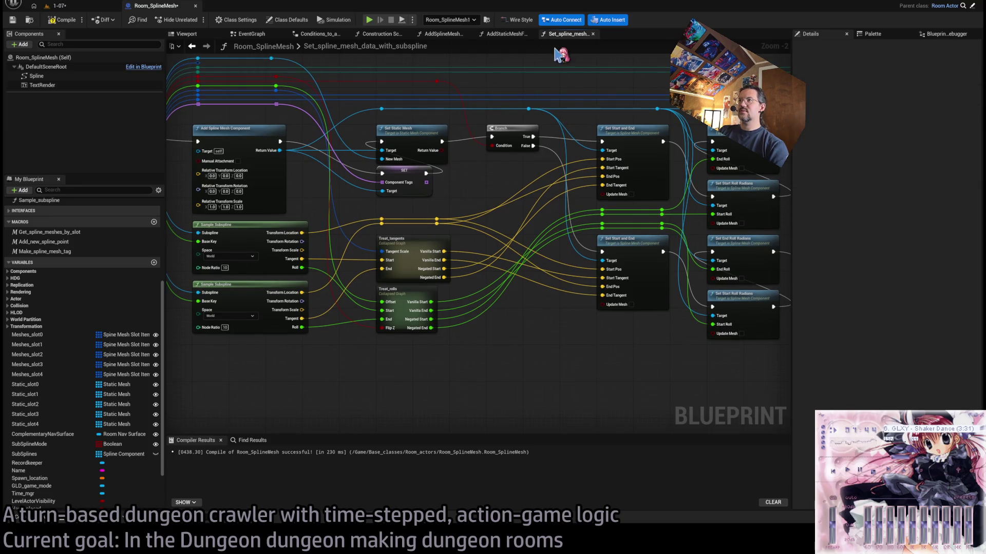
left_click(592, 34)
scroll(474, 277, "down", 3)
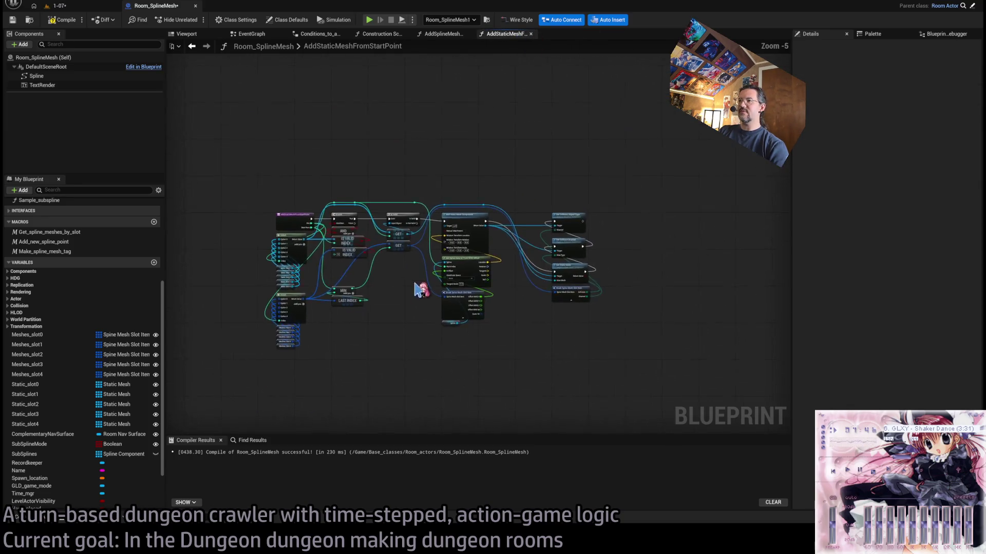
- Marquee-select the Add Static Mesh node group with its reroute and shift it to the right
scroll(421, 286, "up", 4)
scroll(442, 303, "down", 2)
left_click_drag(655, 130, 439, 391)
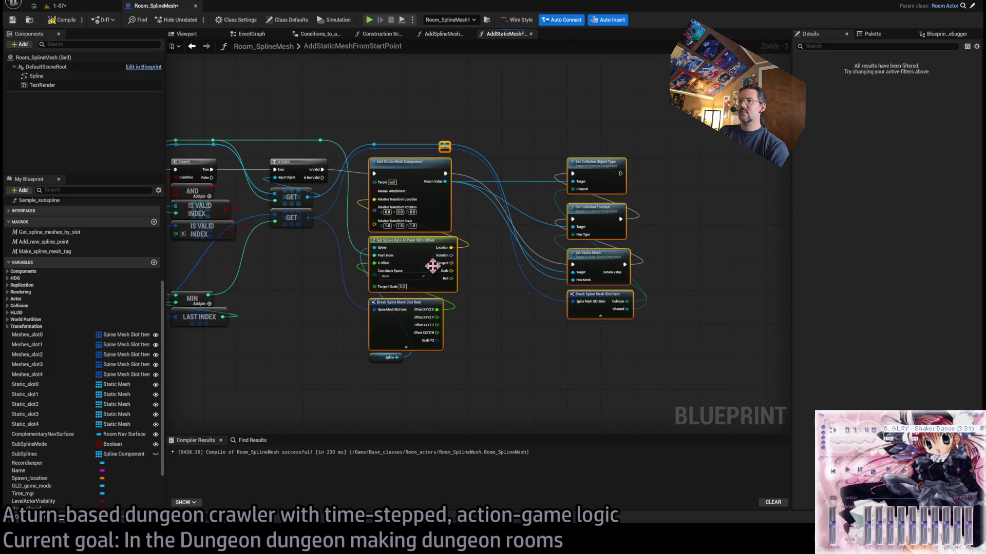
left_click_drag(672, 109, 381, 408)
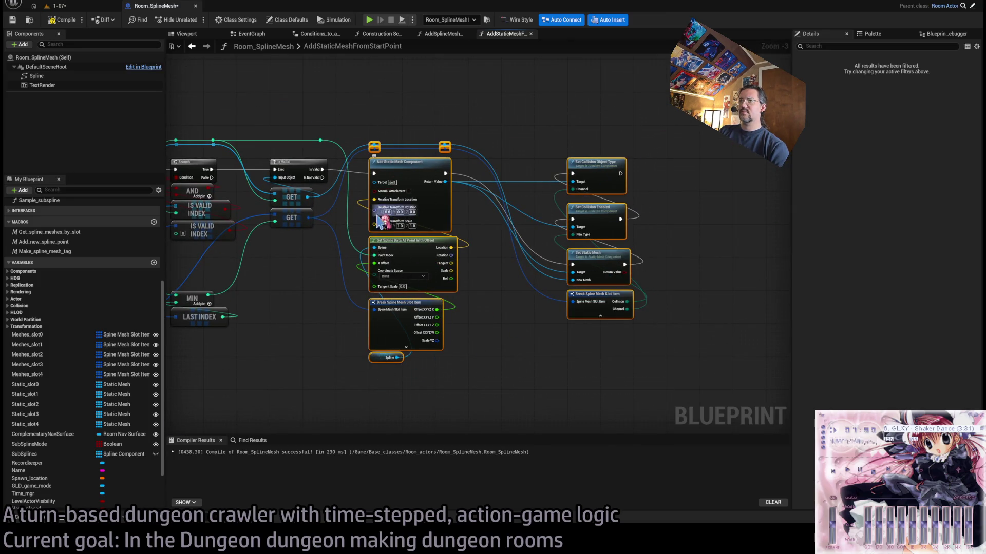
left_click_drag(339, 125, 315, 146)
left_click_drag(406, 164, 478, 172)
scroll(426, 141, "up", 3)
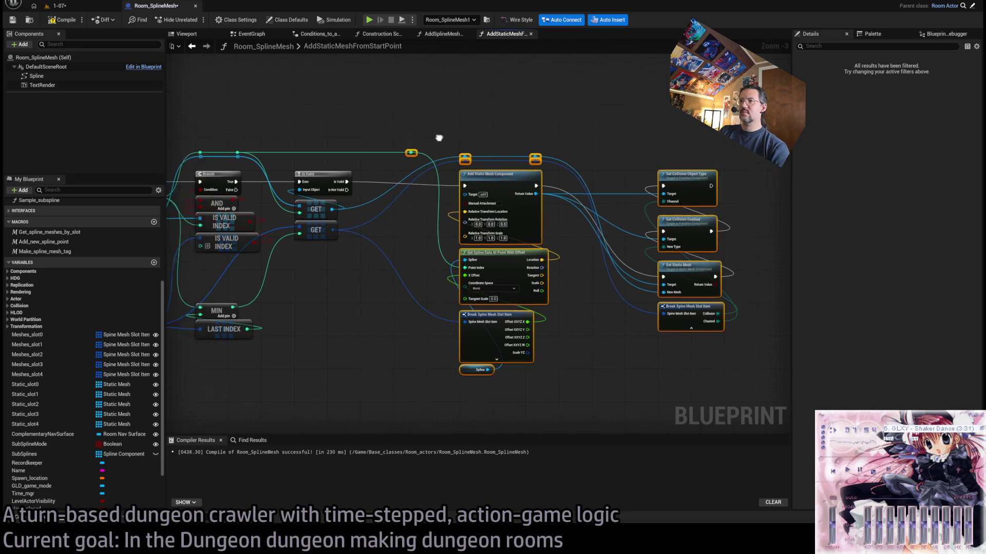
left_click(513, 150)
- Paste a Has Subspline node, delete the stray Branch, and place it under IS VALID INDEX
left_click_drag(531, 164, 572, 199)
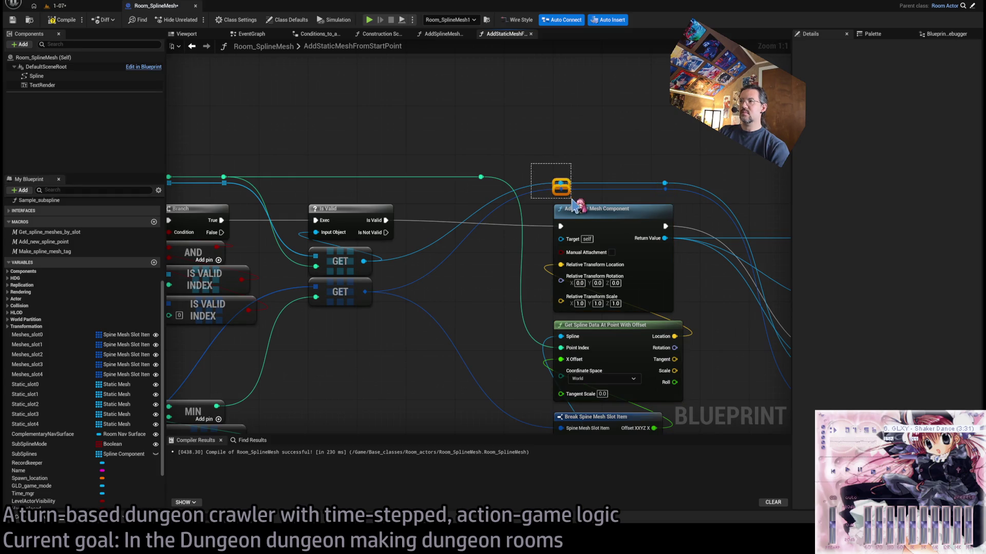
key("ctrl+v")
left_click_drag(468, 322, 372, 409)
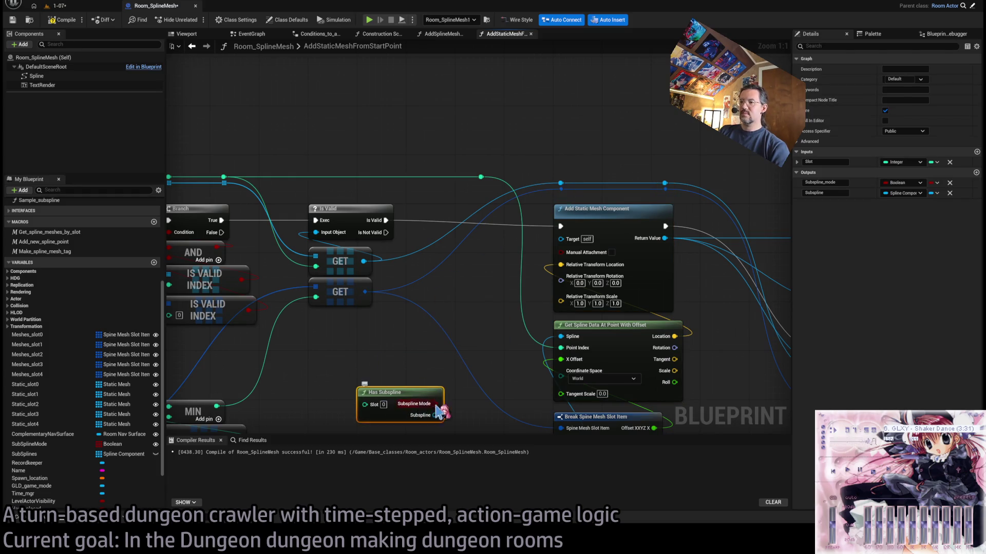
left_click_drag(436, 404, 365, 363)
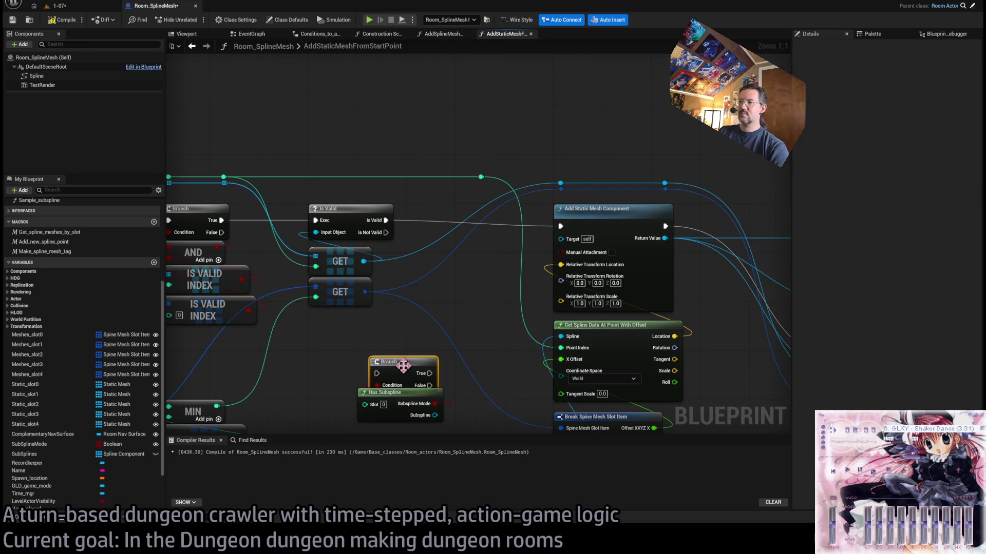
left_click_drag(403, 366, 392, 360)
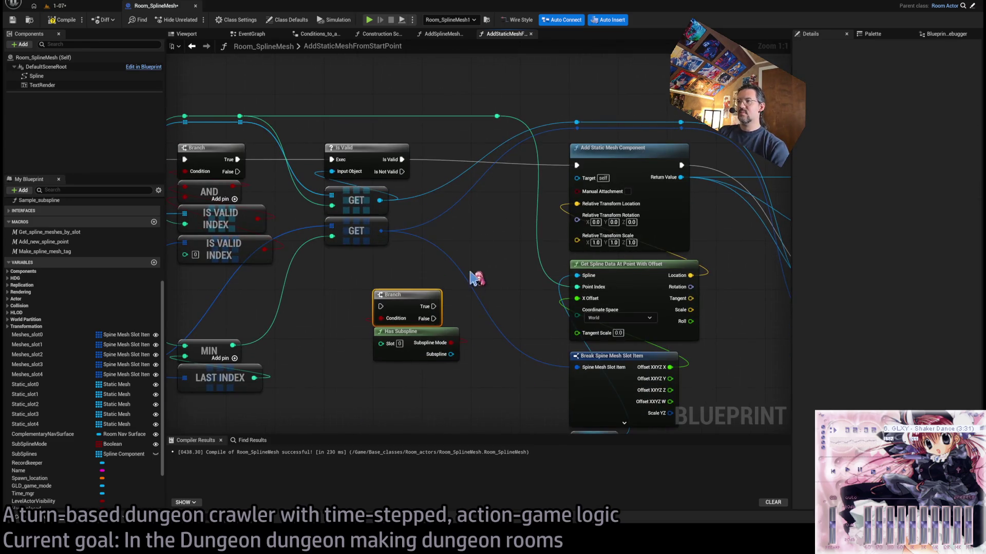
key("Delete")
mouse_move(444, 299)
left_mouse_down()
mouse_move(420, 287)
mouse_move(394, 246)
left_mouse_up()
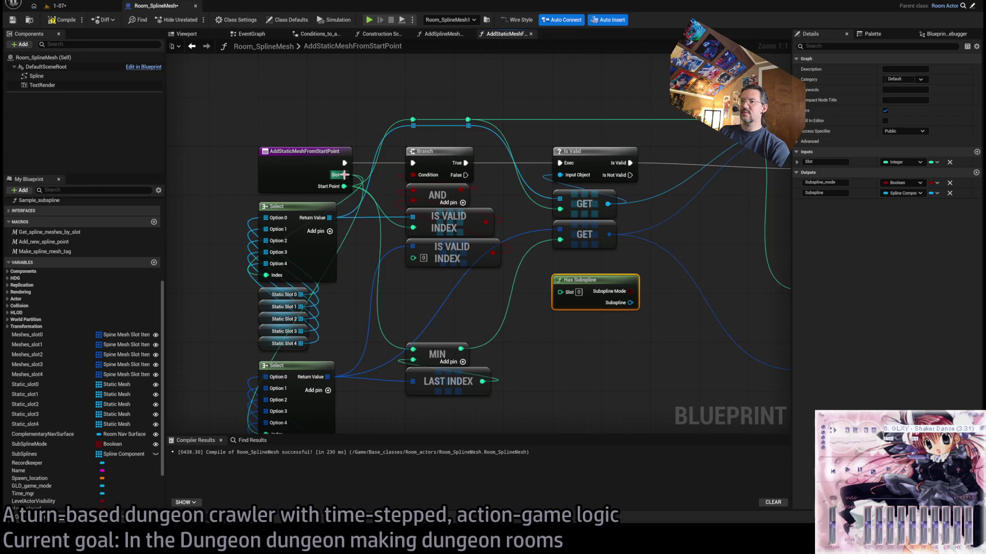
- Wire the Slot input into Has Subspline and move Get Spline Data and Break lower
mouse_move(361, 178)
left_mouse_down()
mouse_move(561, 301)
mouse_move(560, 292)
mouse_move(442, 294)
mouse_move(436, 311)
left_mouse_up()
left_click_drag(546, 306, 414, 306)
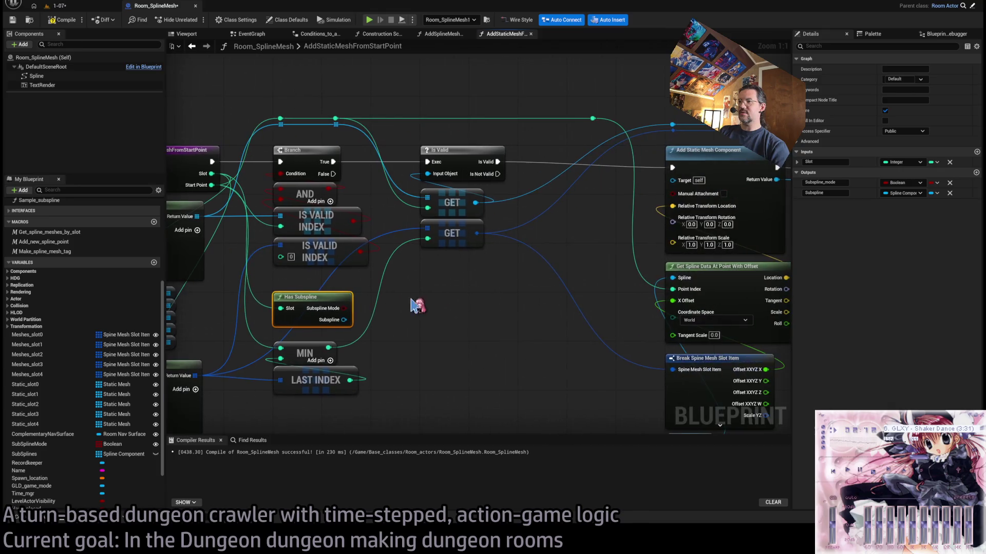
mouse_move(344, 308)
left_mouse_down()
mouse_move(530, 325)
mouse_move(529, 308)
left_mouse_up()
left_click_drag(632, 234, 551, 232)
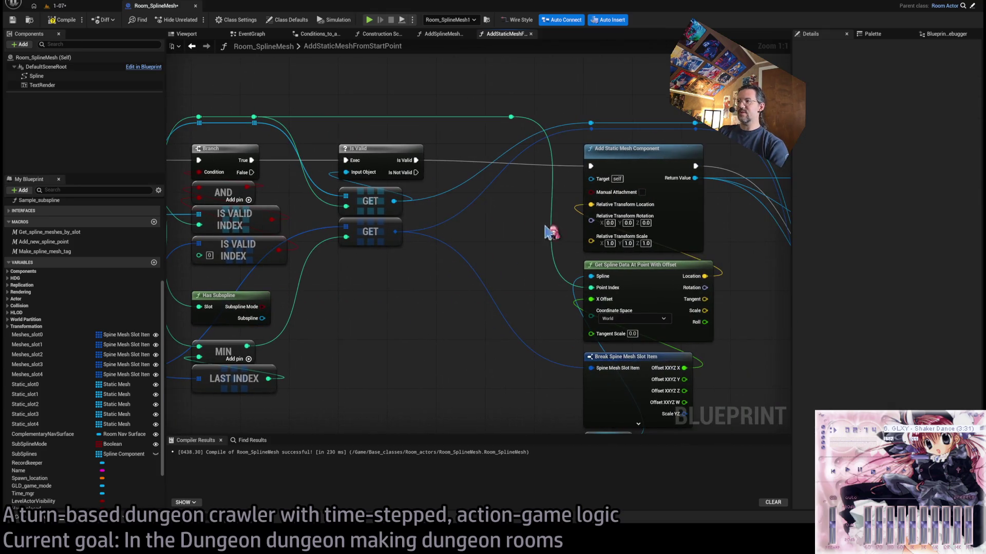
scroll(513, 234, "down", 1)
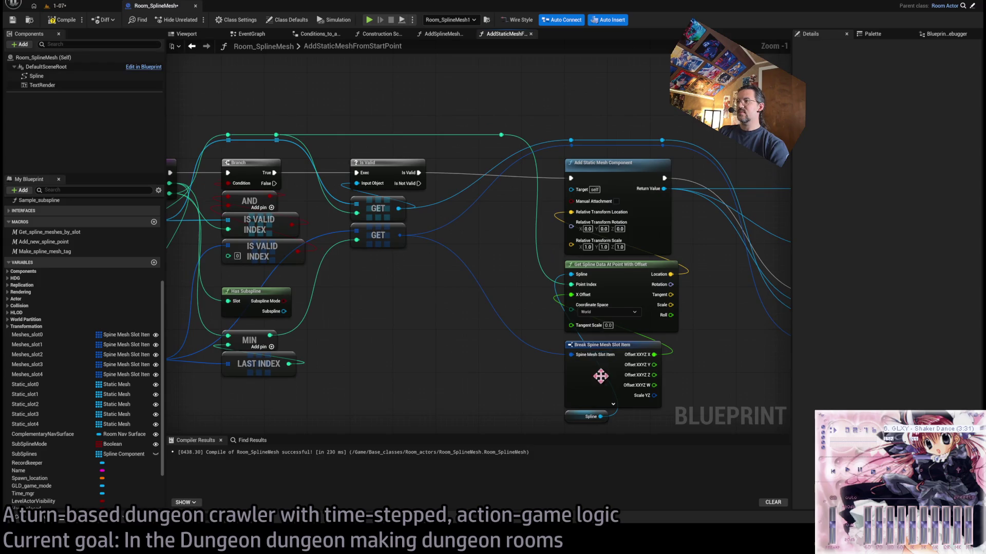
mouse_move(584, 389)
left_mouse_down()
mouse_move(595, 252)
mouse_move(598, 323)
left_mouse_up()
left_click(568, 267)
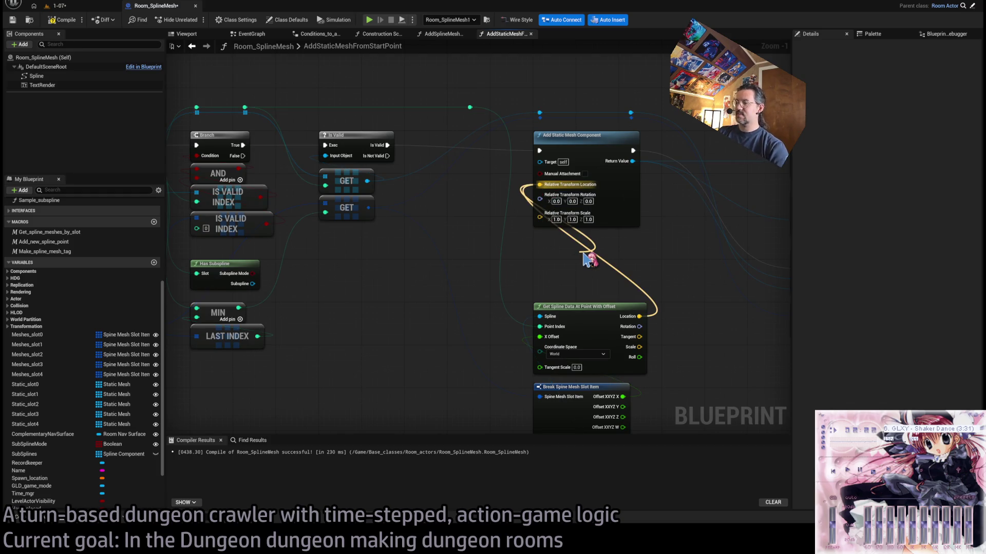
- Insert a Select node on the location wire, its Index driven by Subspline Mode
key("ctrl+v")
mouse_move(257, 280)
left_mouse_down()
mouse_move(567, 281)
mouse_move(260, 278)
mouse_move(583, 300)
left_mouse_up()
left_click_drag(613, 266, 570, 255)
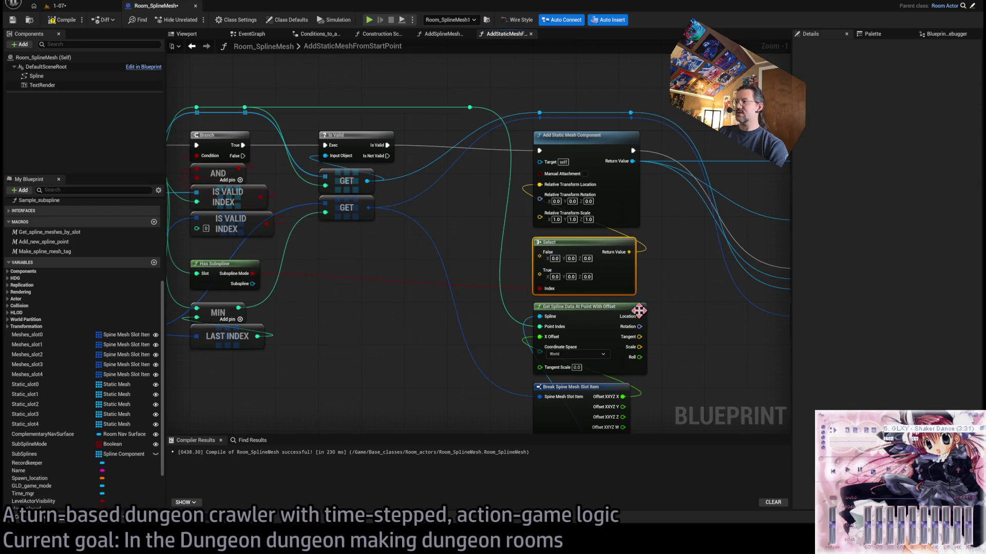
- Compile Room_SplineMesh and view the resulting spline mesh in the 1-07 level
scroll(638, 310, "up", 1)
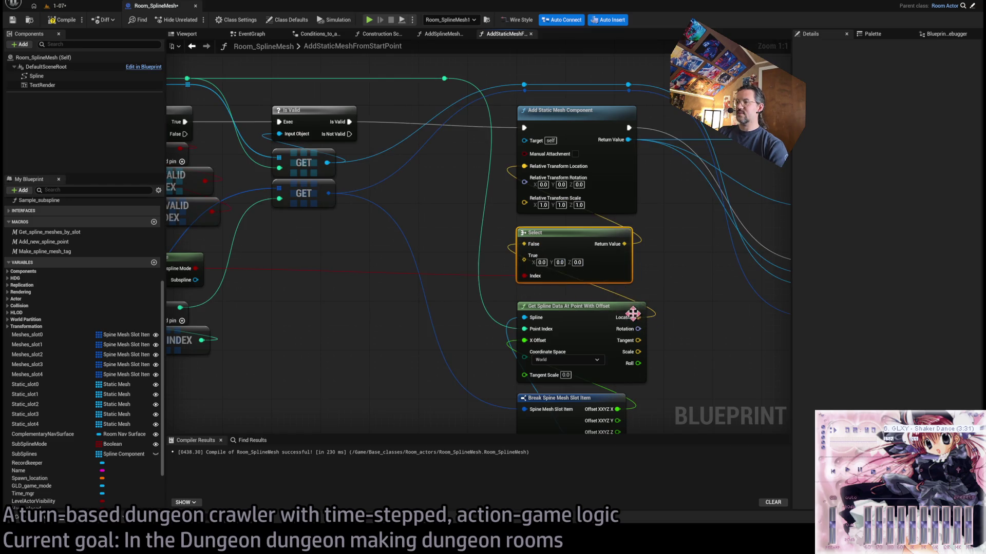
left_click_drag(686, 321, 676, 303)
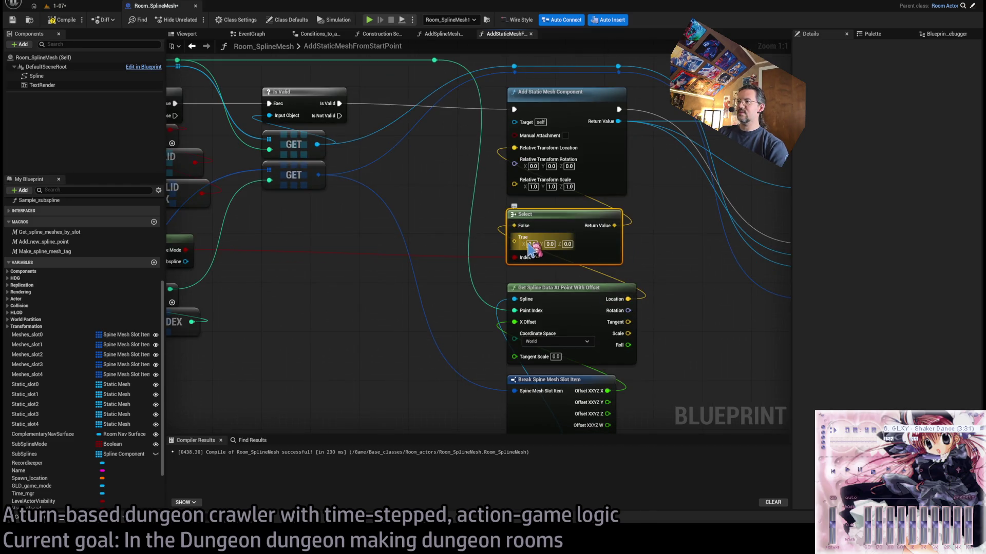
left_click(740, 297)
left_click(66, 19)
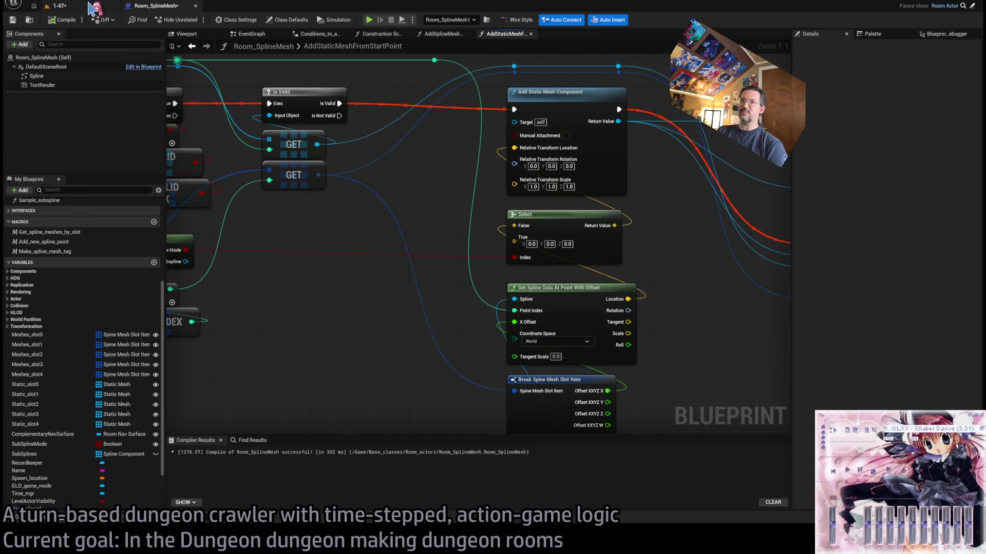
left_click(91, 6)
mouse_move(383, 142)
left_mouse_down()
mouse_move(369, 154)
mouse_move(390, 164)
mouse_move(383, 149)
left_mouse_up()
- Look over the blueprint's collision nodes, then return to the 1-07 viewport
left_click(161, 7)
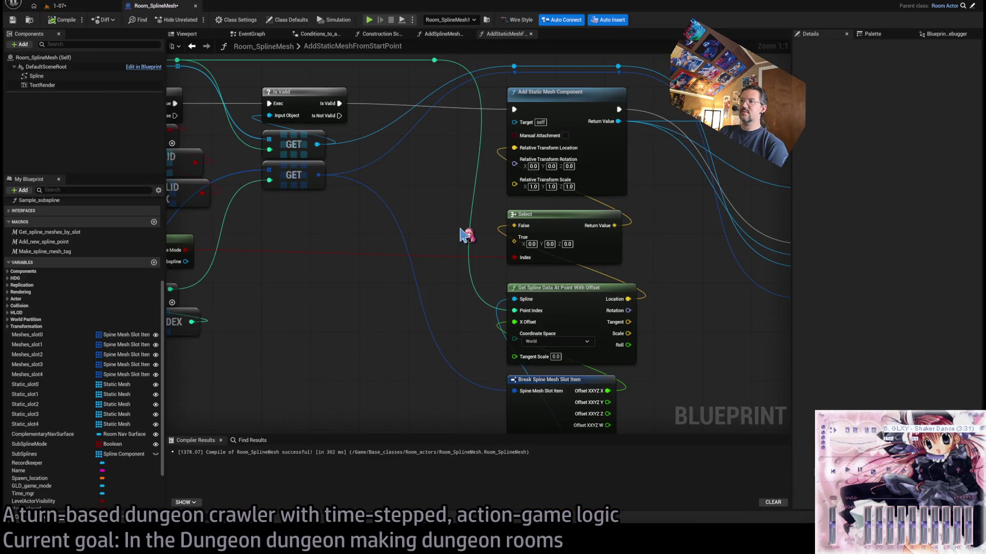
scroll(470, 229, "up", 2)
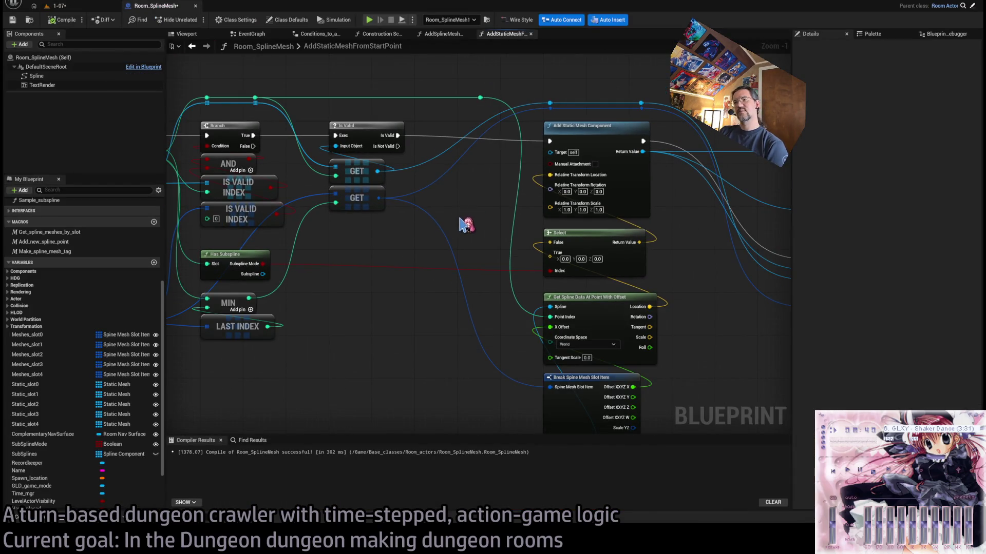
scroll(411, 277, "down", 2)
scroll(470, 295, "up", 2)
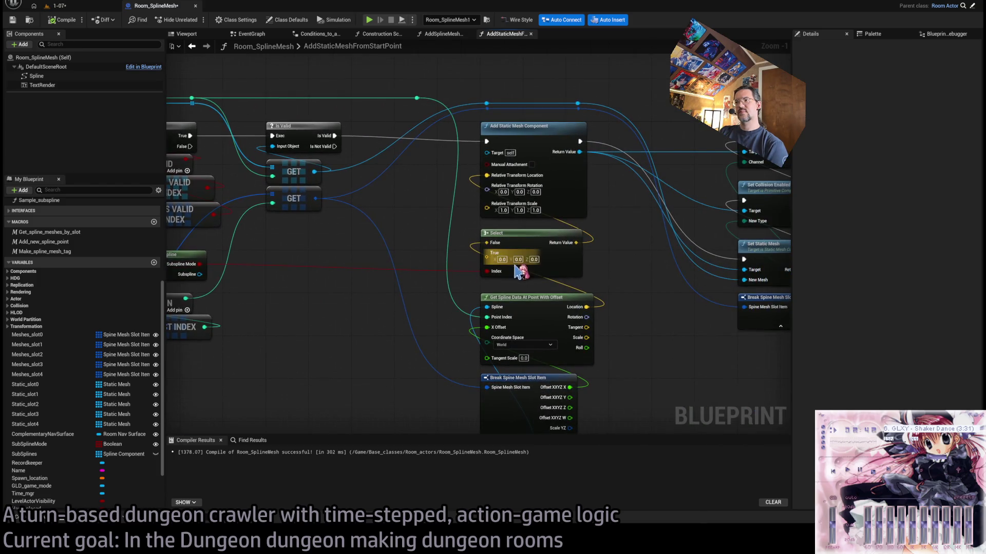
left_click_drag(624, 298, 563, 291)
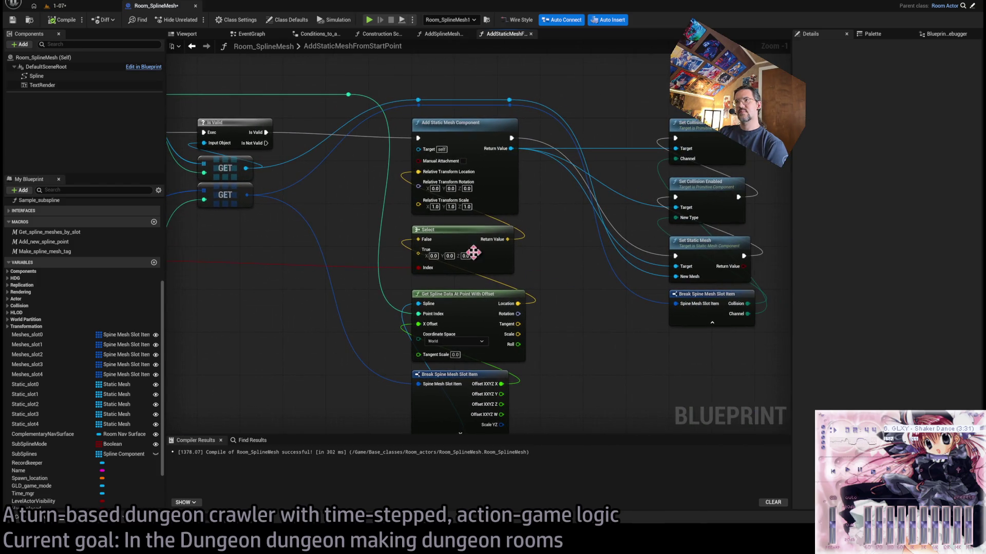
left_click(59, 6)
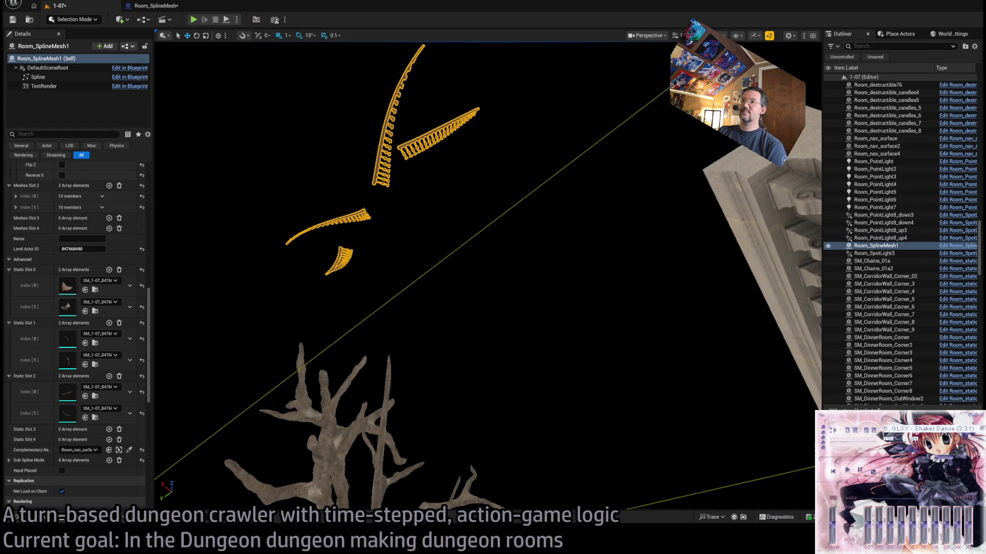
- Recompile Room_SplineMesh and check the updated spline mesh in the 1-07 level
left_click(154, 6)
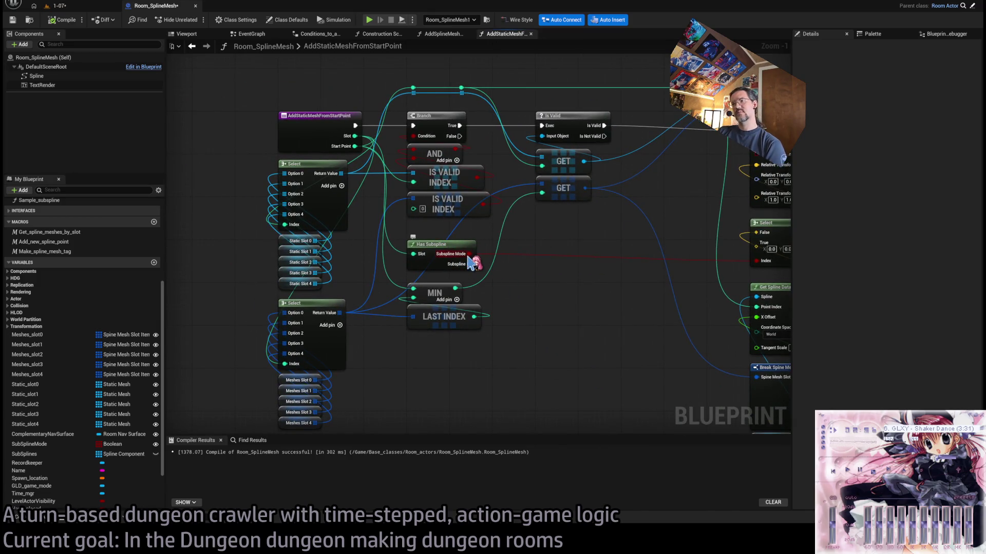
mouse_move(472, 263)
left_mouse_down()
mouse_move(528, 286)
mouse_move(521, 270)
left_mouse_up()
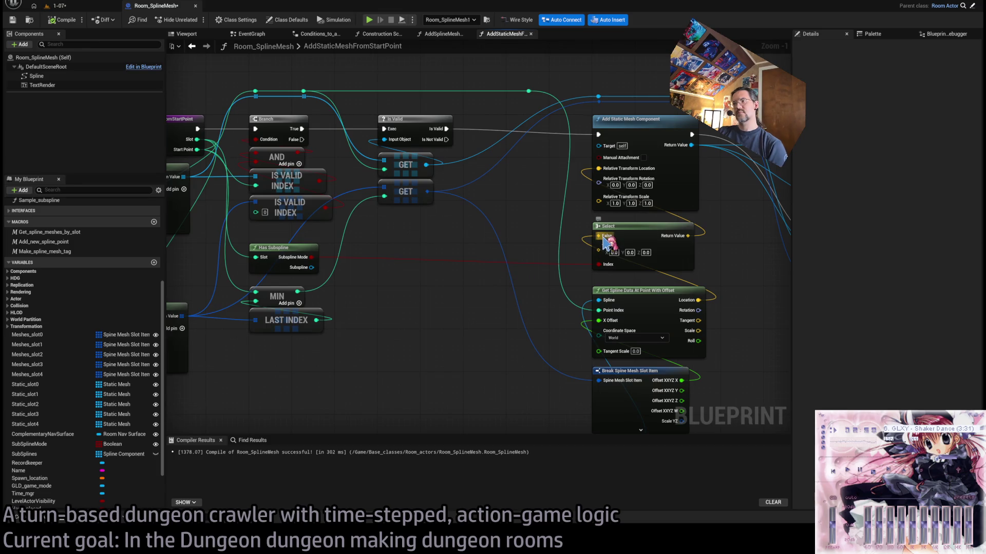
left_click(62, 20)
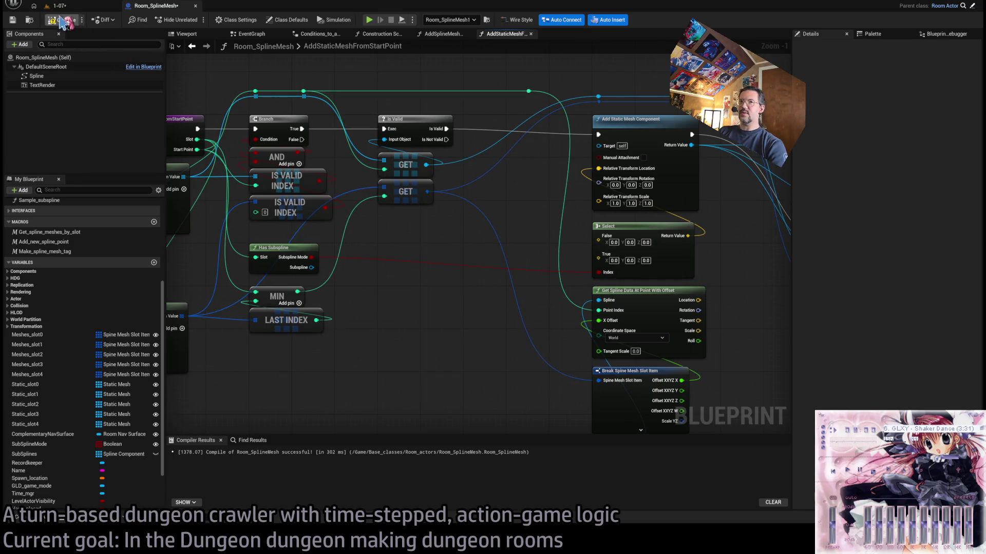
left_click(87, 9)
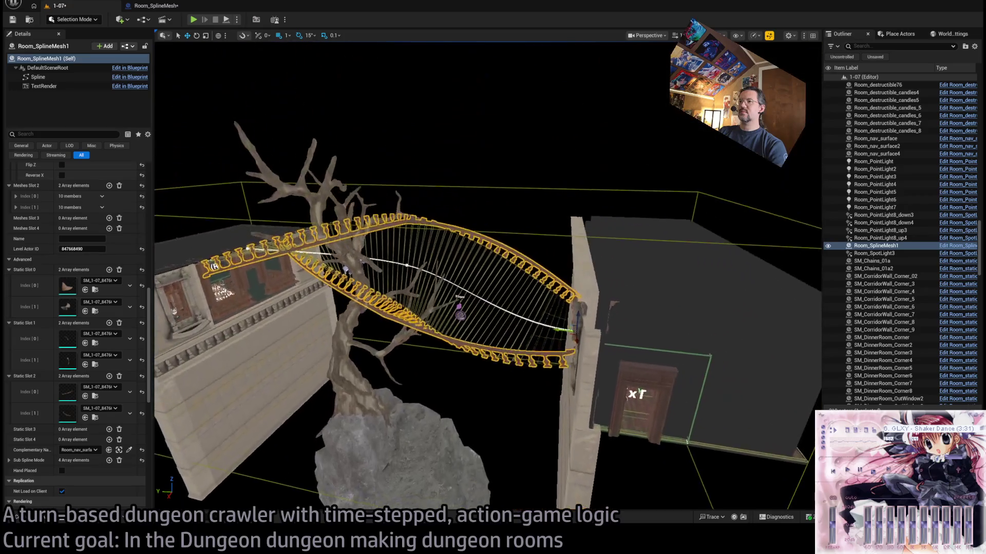
- Return to AddStaticMeshFromStartPoint and select the Has Subspline node
left_click(154, 6)
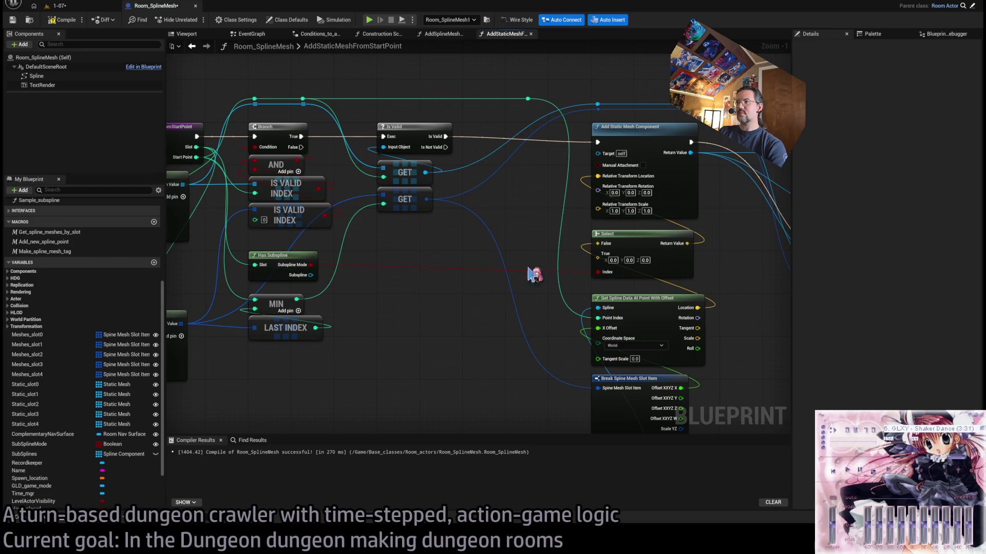
left_click_drag(324, 282, 403, 275)
left_click(409, 278)
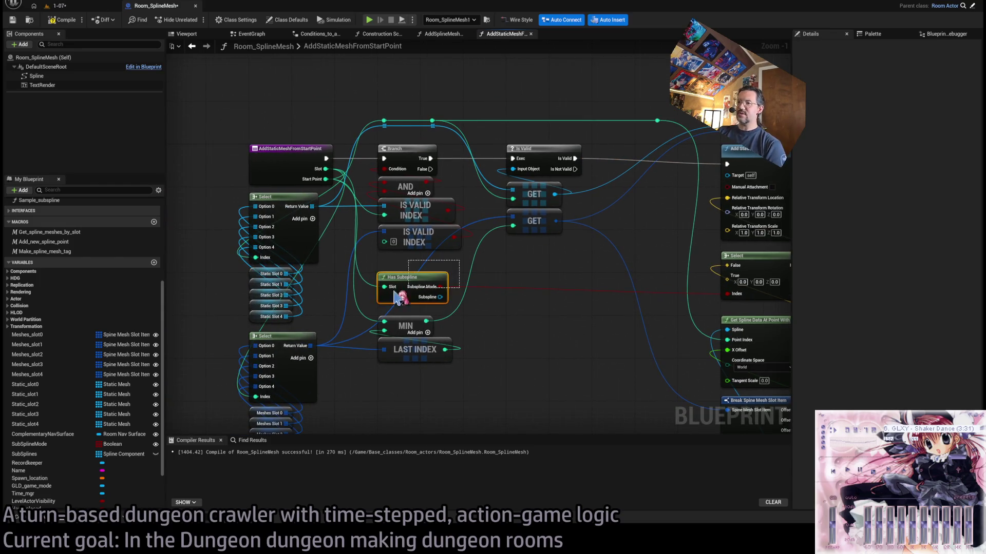
double_click(404, 276)
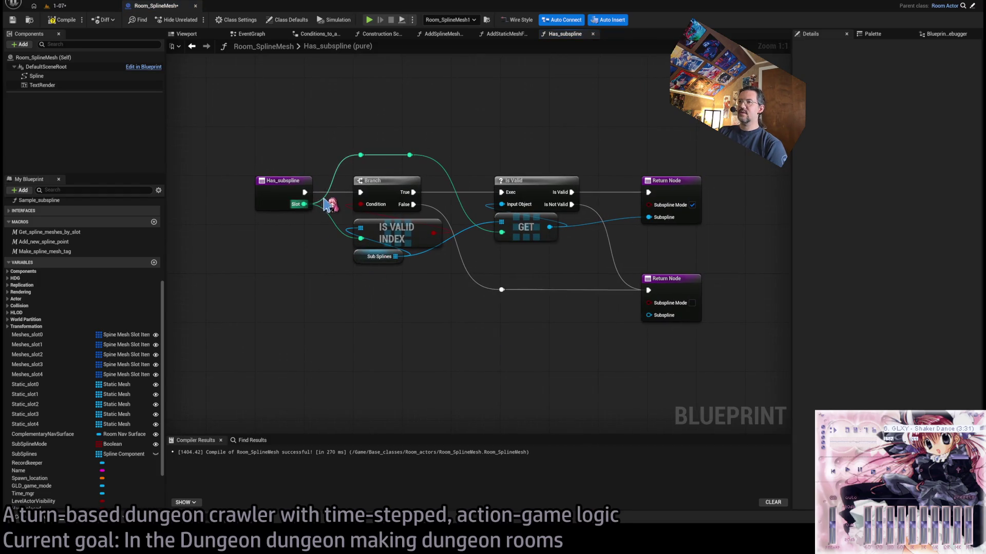
left_click_drag(368, 259, 368, 265)
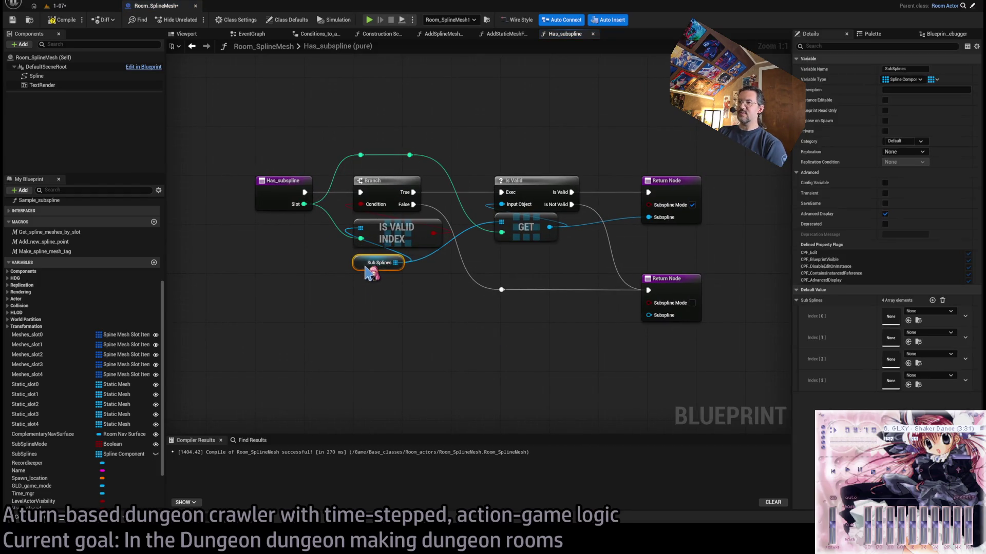
left_click(335, 226)
left_click(365, 265)
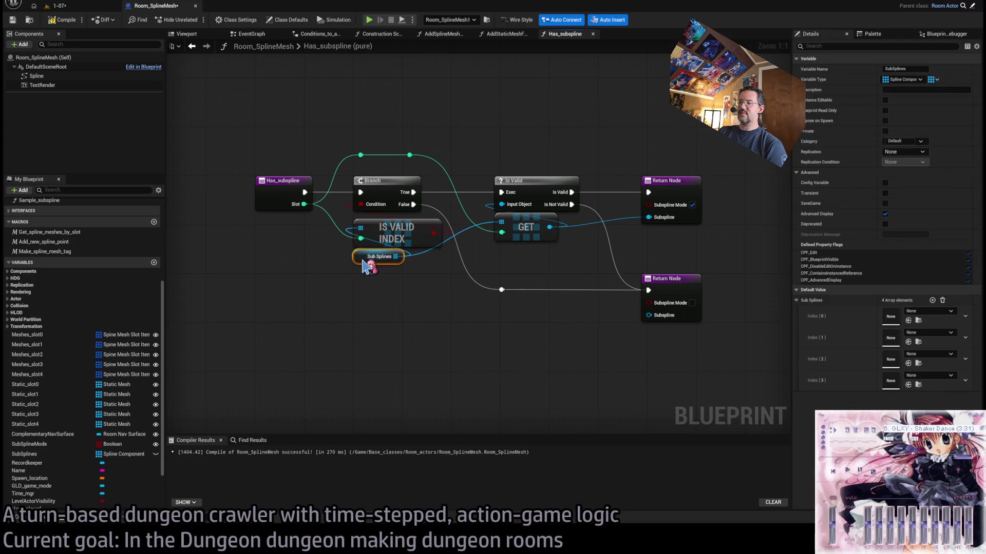
left_click(410, 280)
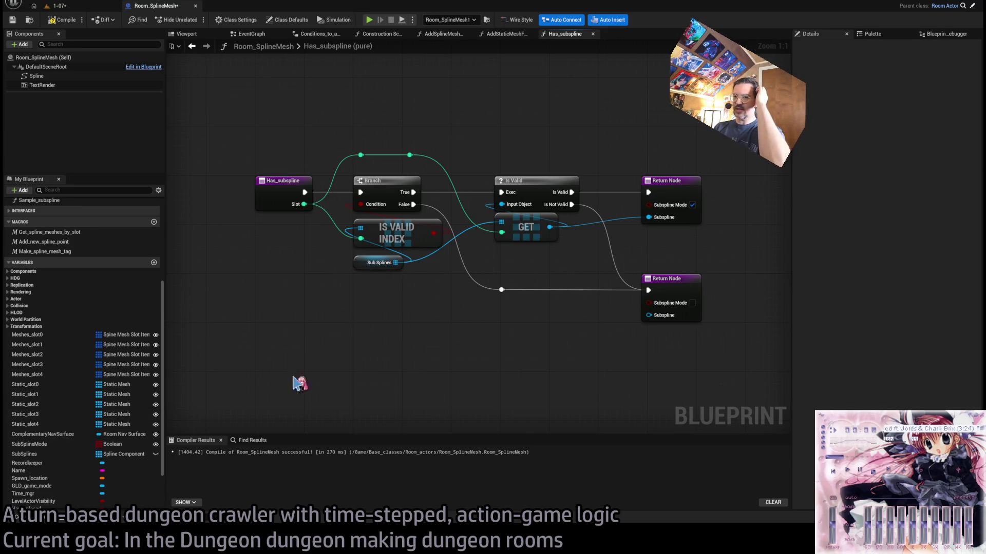
scroll(102, 441, "down", 3)
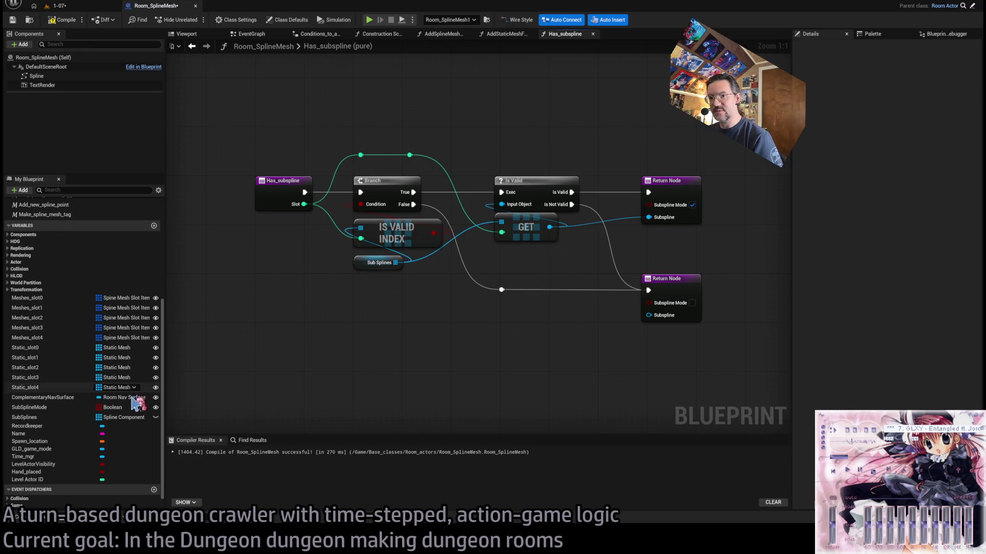
- Place a SubSplineMode getter plus a Slot-indexed array GET in Has_subspline, then view 1-07
left_click(36, 407)
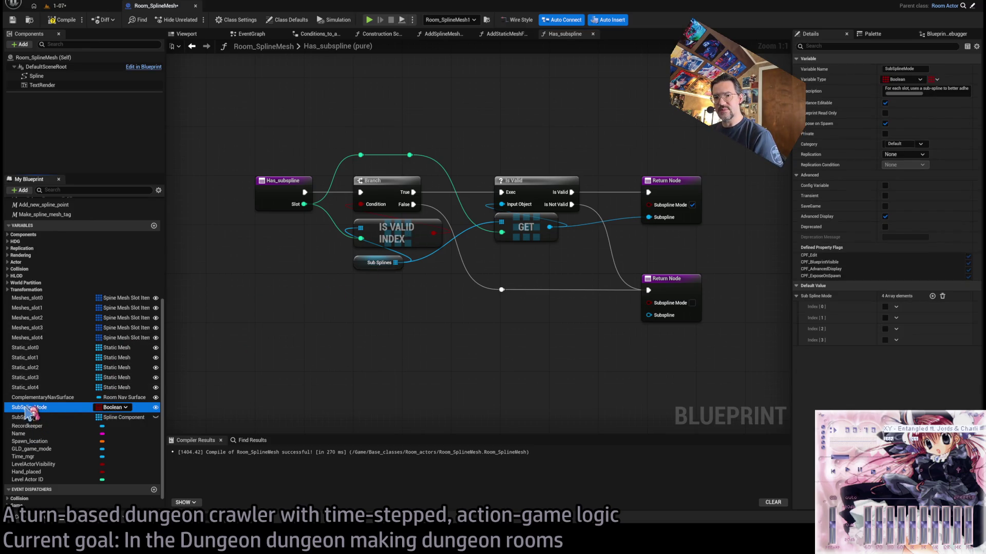
left_click_drag(26, 408, 386, 345)
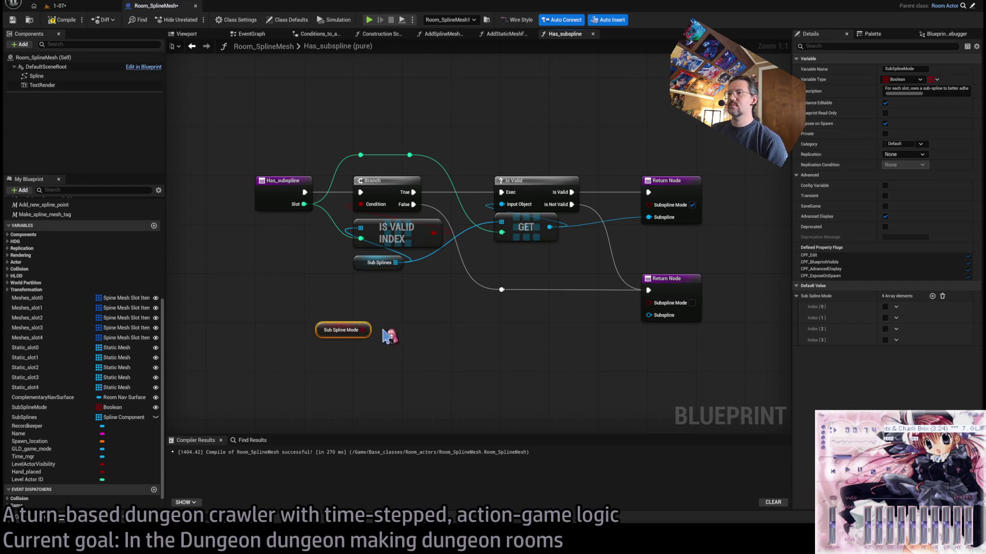
mouse_move(346, 314)
left_mouse_down()
mouse_move(384, 368)
mouse_move(379, 301)
mouse_move(390, 308)
left_mouse_up()
mouse_move(325, 184)
left_mouse_down()
mouse_move(363, 325)
mouse_move(382, 322)
mouse_move(399, 242)
mouse_move(382, 185)
left_mouse_up()
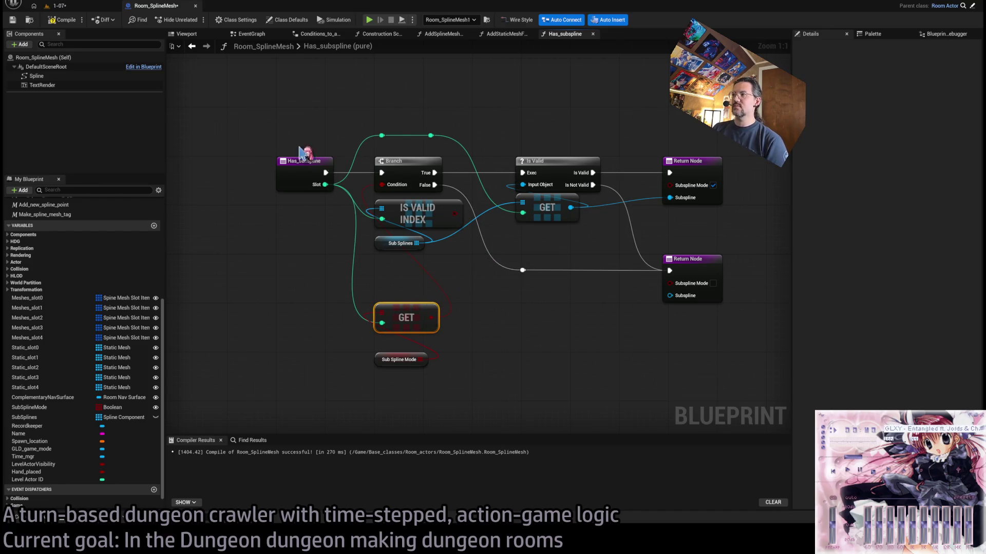
left_click(67, 6)
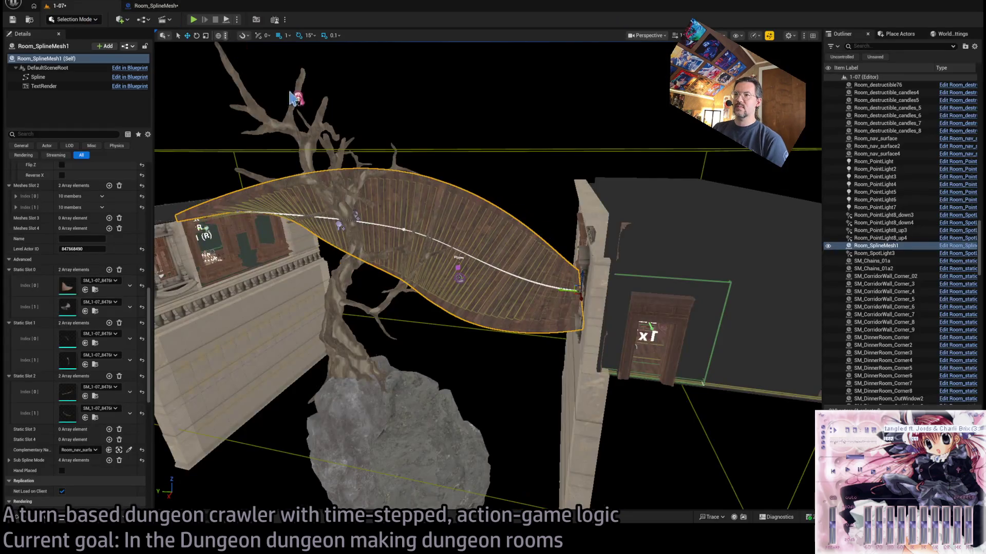
- Take the GET and Sub Spline Mode nodes out of Has_subspline and save the blueprint
left_click(166, 6)
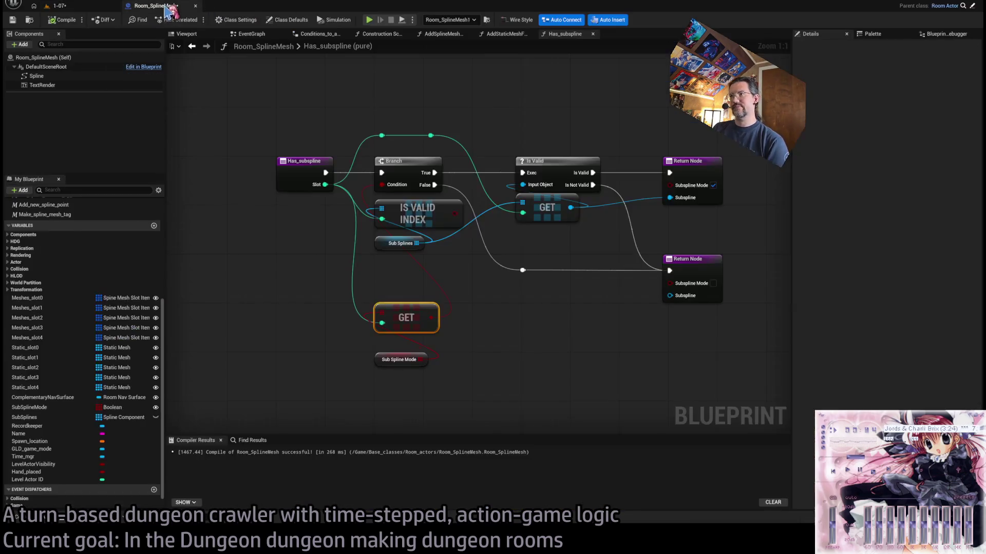
left_click(464, 372)
left_click_drag(382, 369, 382, 357)
left_click(402, 314, "shift")
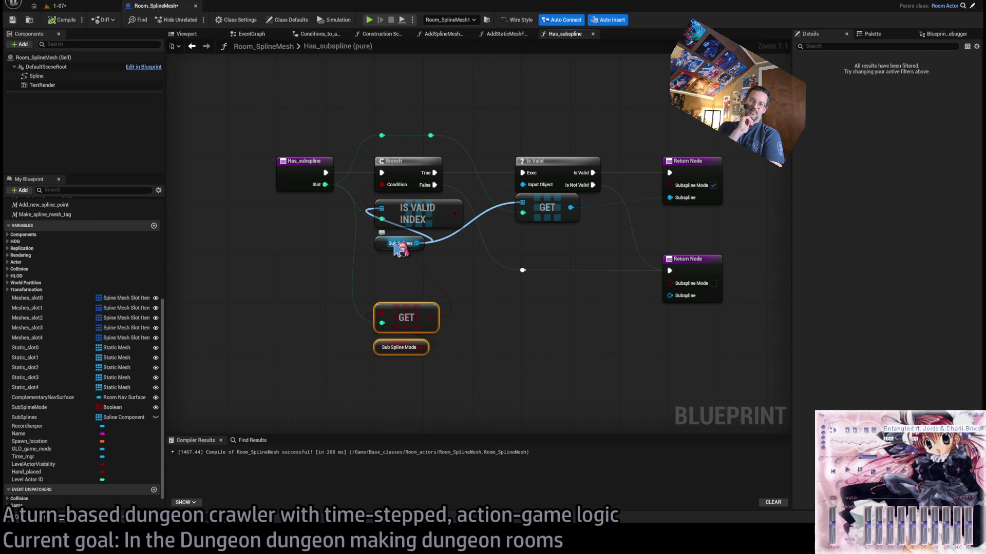
left_click_drag(494, 298, 379, 374)
key("Delete")
key("ctrl+s")
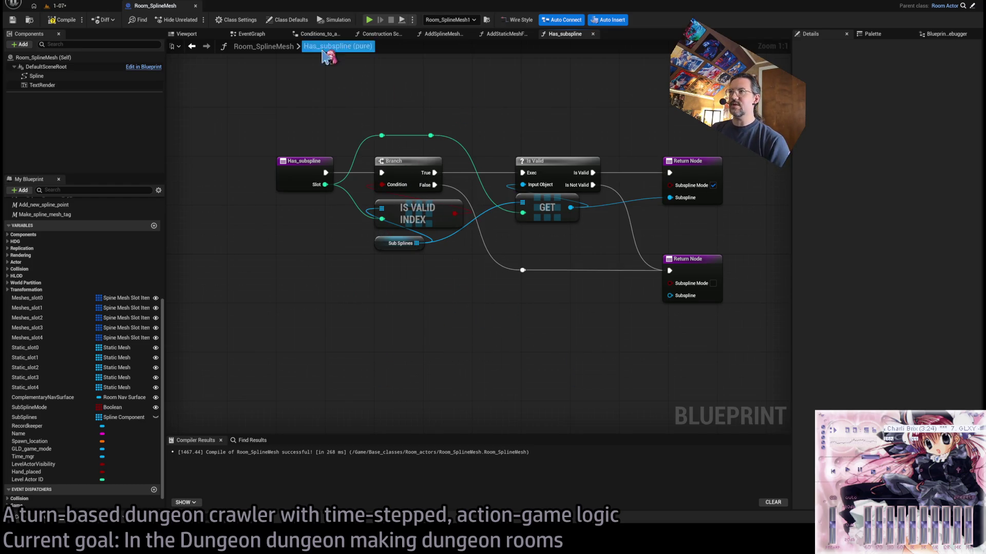
- Close Has_subspline, delete the Has Subspline call, and paste the GET and Sub Spline Mode nodes
middle_click(559, 34)
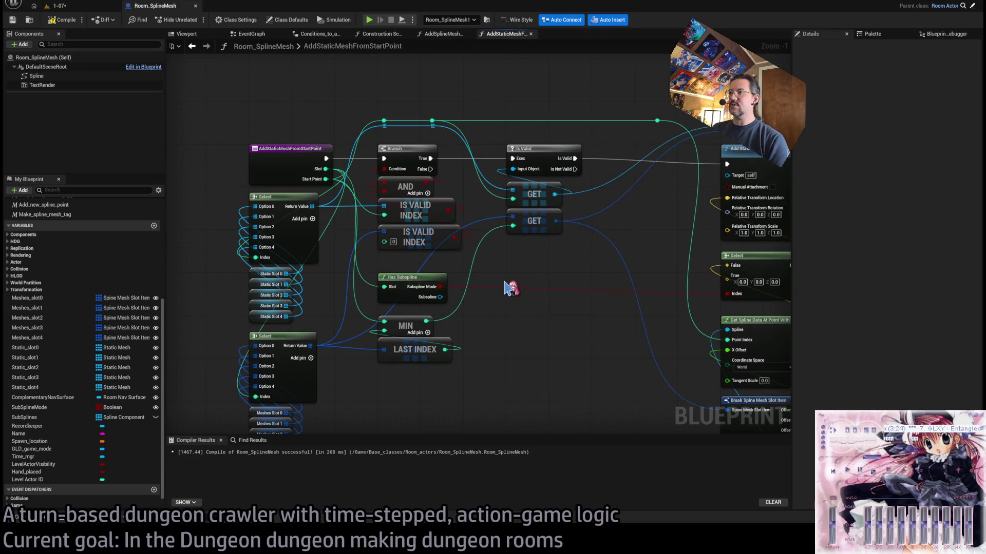
left_click(410, 278)
key("Delete")
key("ctrl+v")
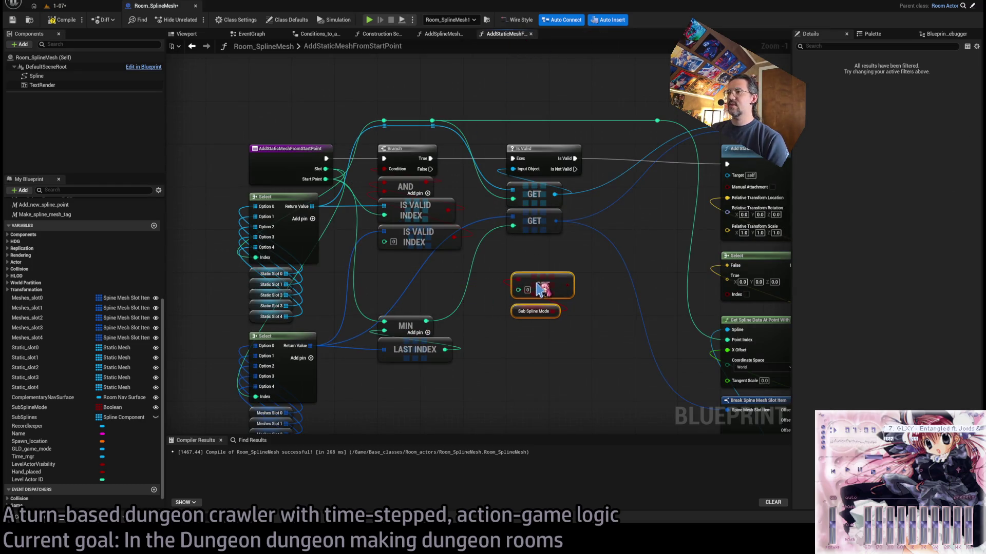
left_click_drag(537, 285, 367, 290)
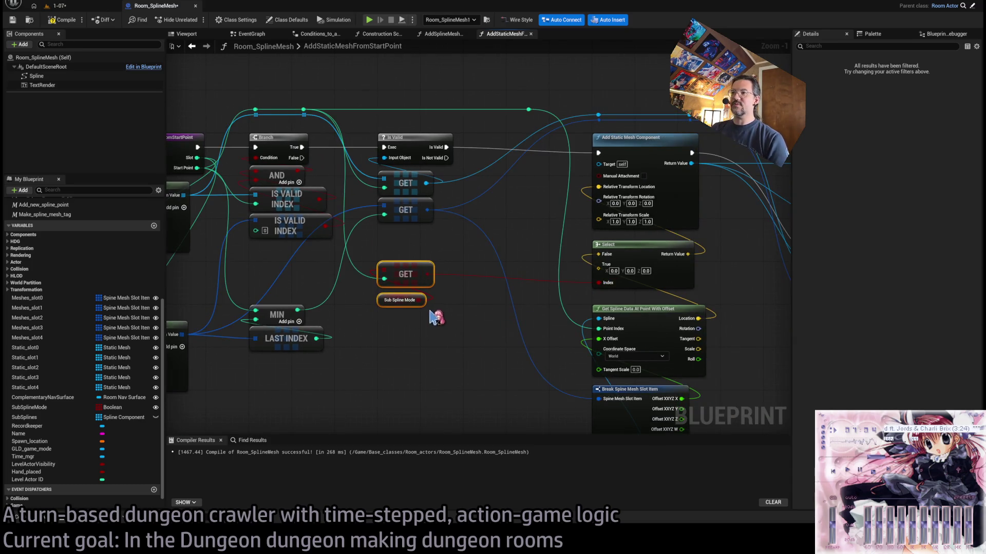
- Wire Slot into the GET index through reroute points, checking the spline floor in 1-07
left_click(77, 7)
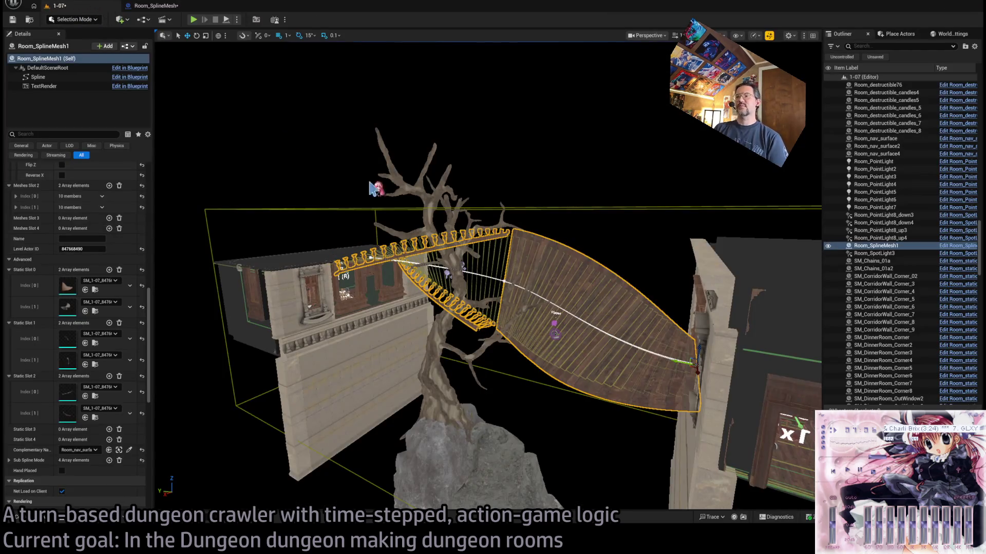
mouse_move(464, 212)
left_mouse_down()
mouse_move(464, 282)
mouse_move(472, 215)
left_mouse_up()
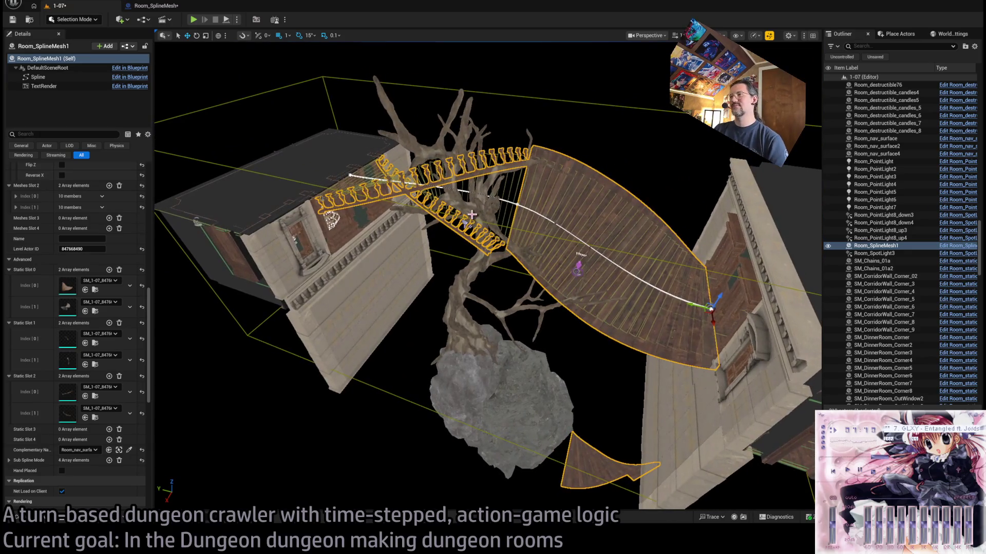
left_click(154, 6)
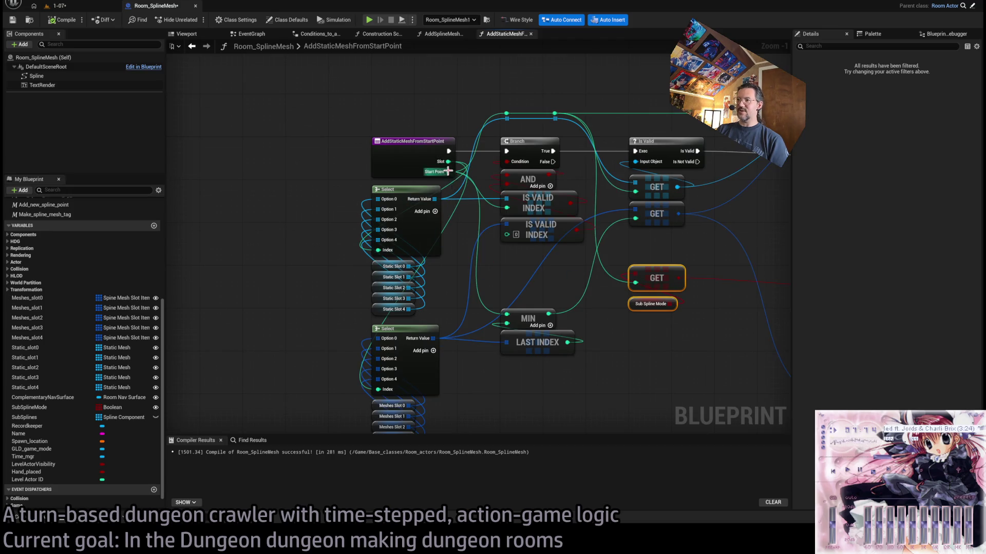
left_click_drag(447, 162, 635, 283)
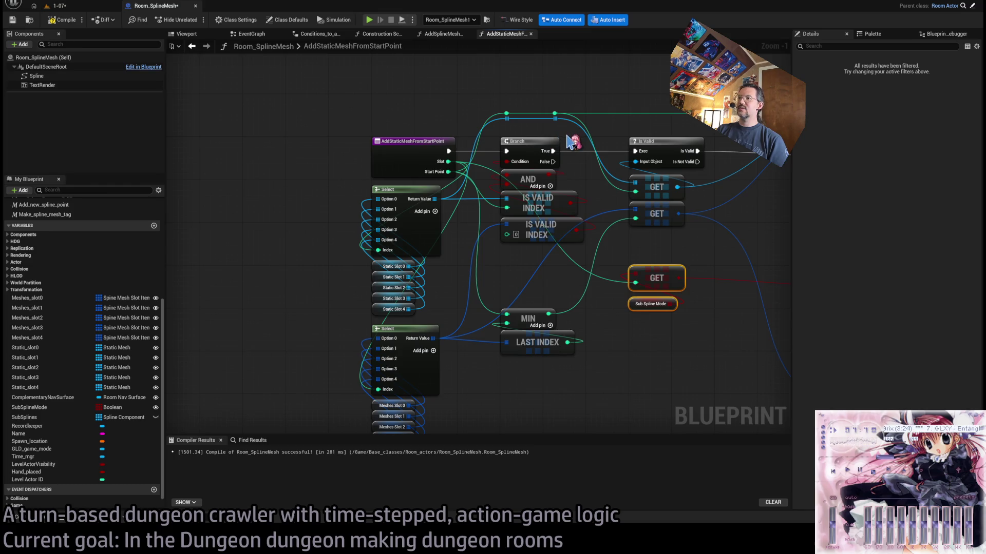
left_click_drag(570, 142, 501, 115)
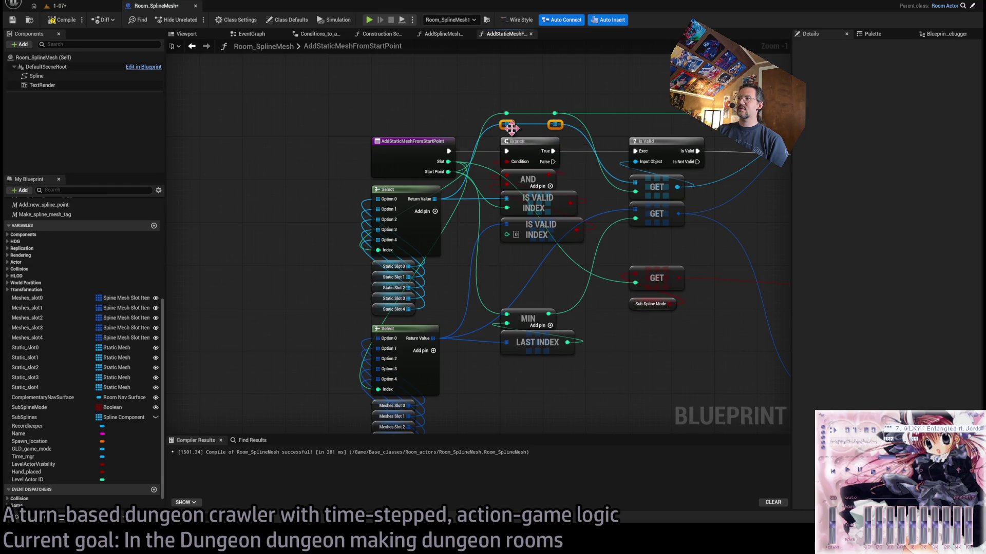
double_click(604, 276)
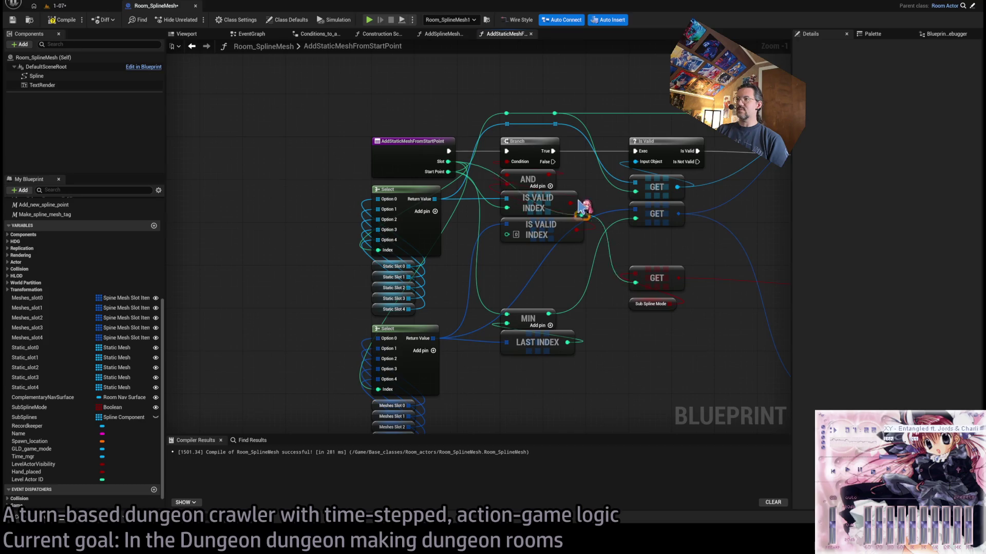
double_click(554, 118)
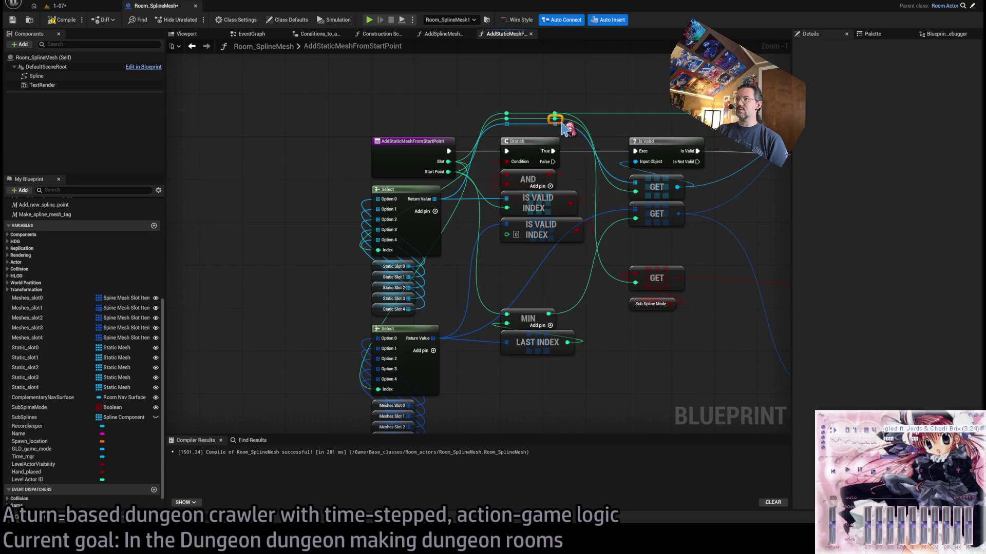
left_click(87, 6)
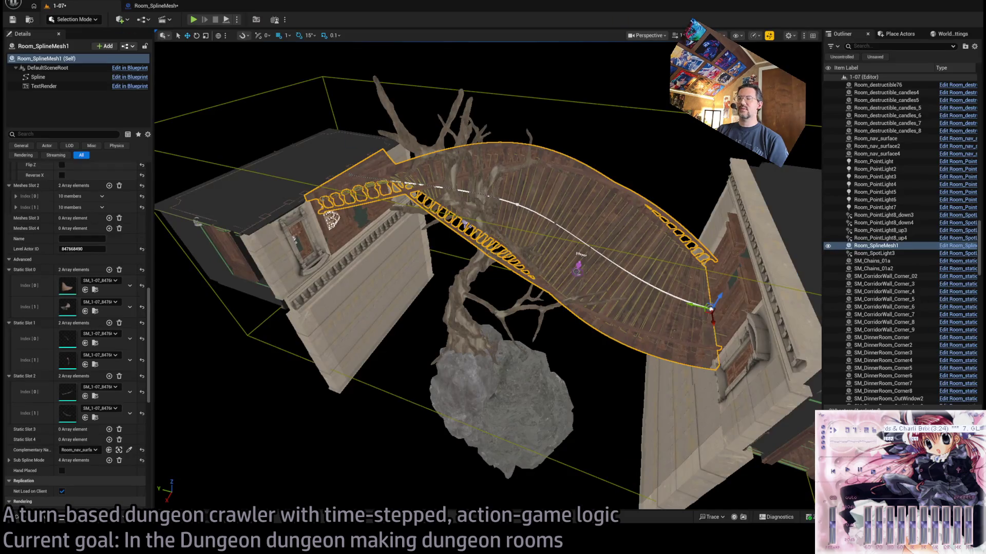
scroll(488, 277, "up", 10)
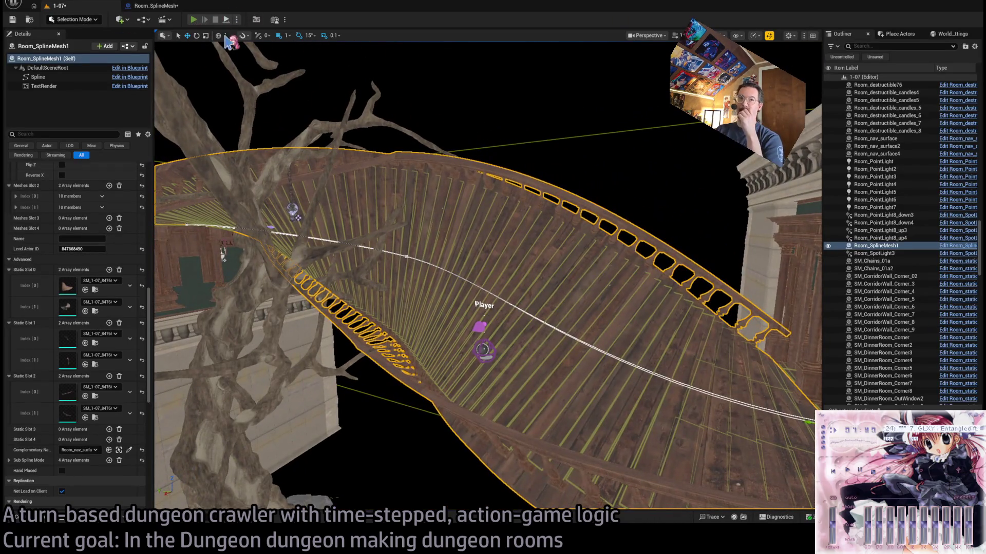
left_click(193, 19)
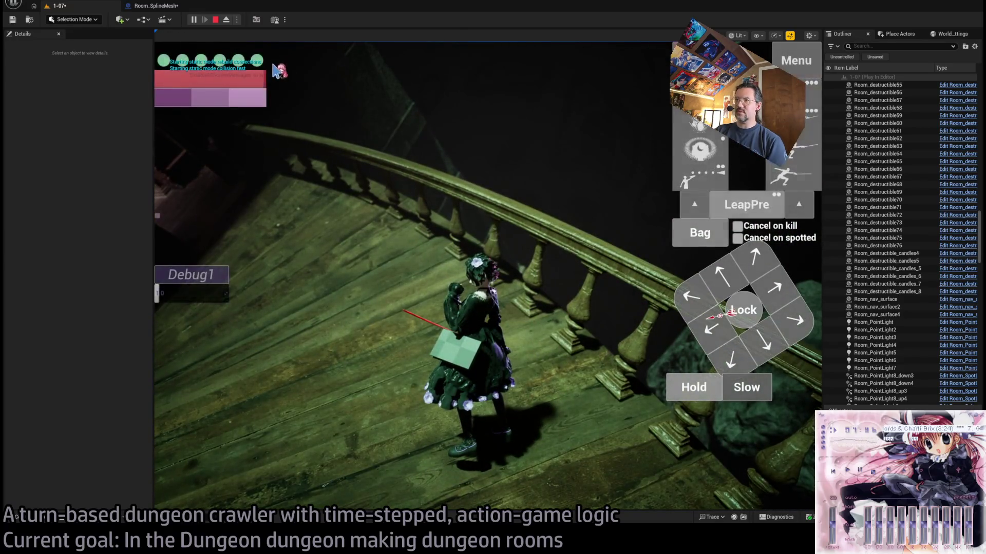
key("Escape")
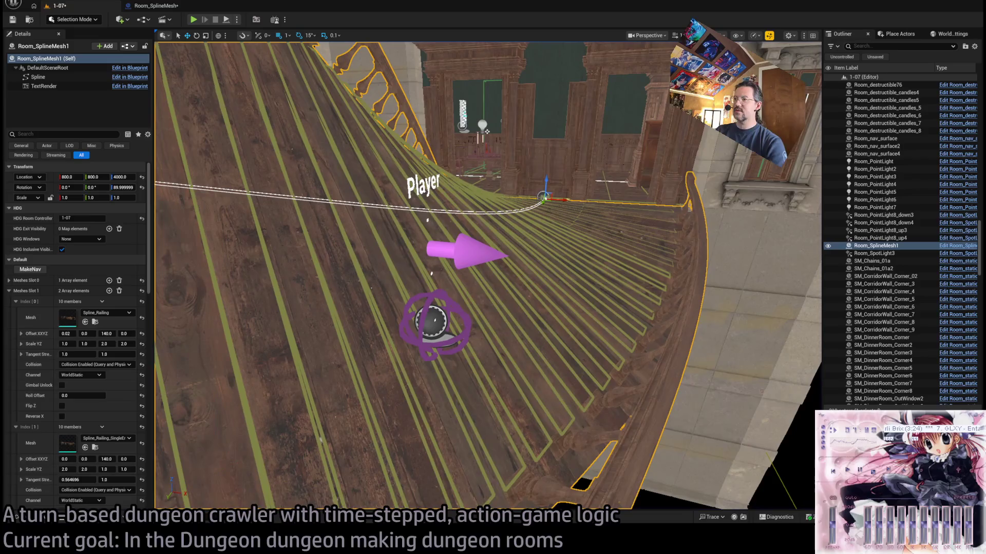
- Set Room_nav_surface4's Height Offset Down to 20 and try it in a play session
left_click(522, 283)
key("f")
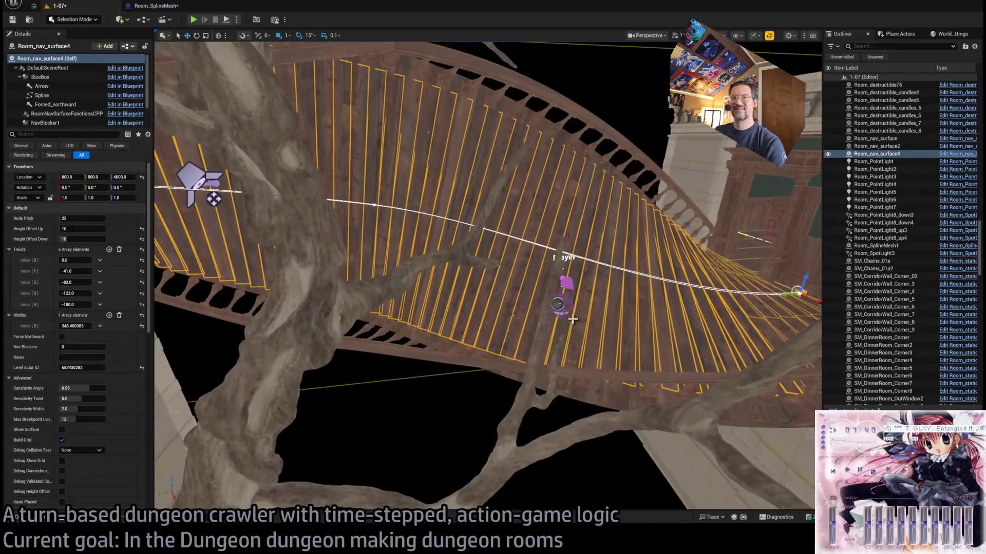
key("Tab")
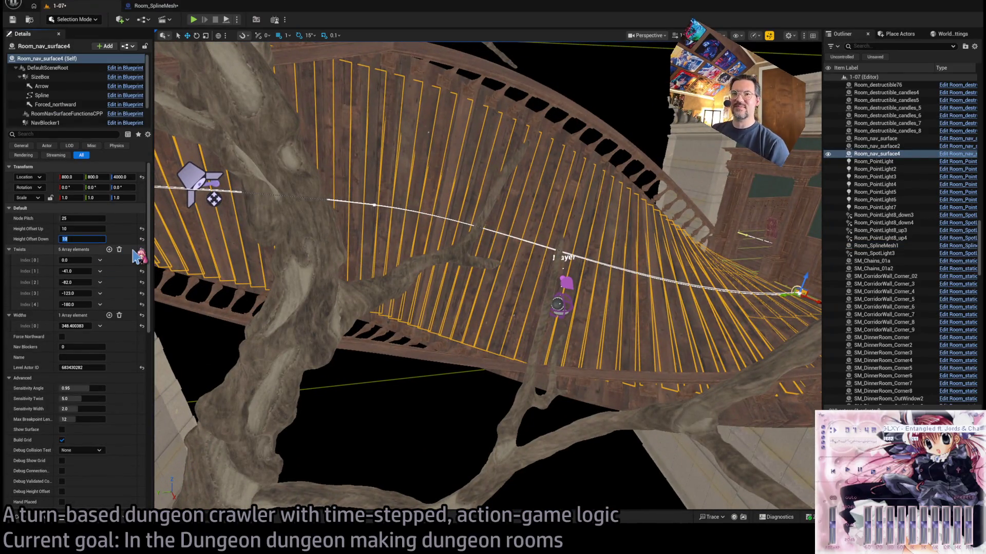
type("20")
key("Return")
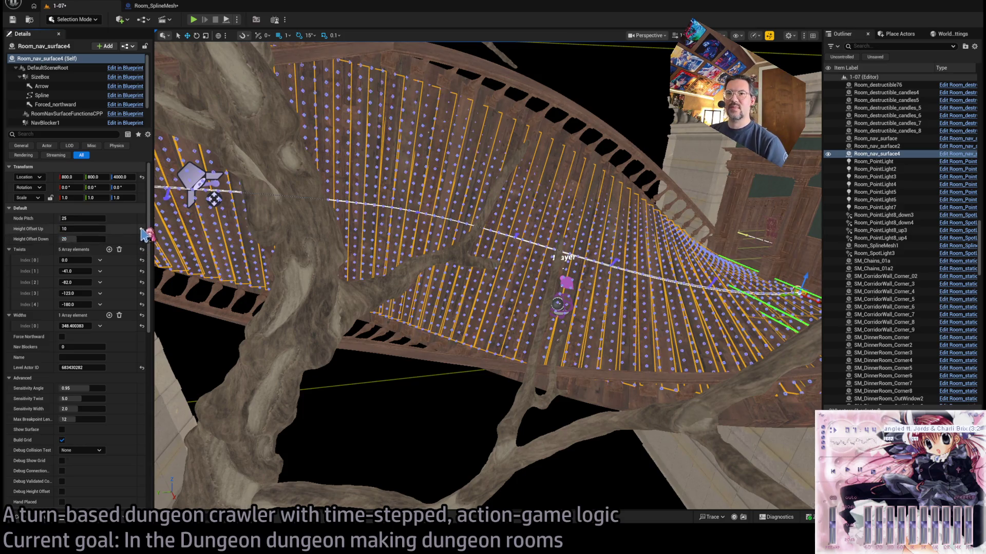
key("alt+p")
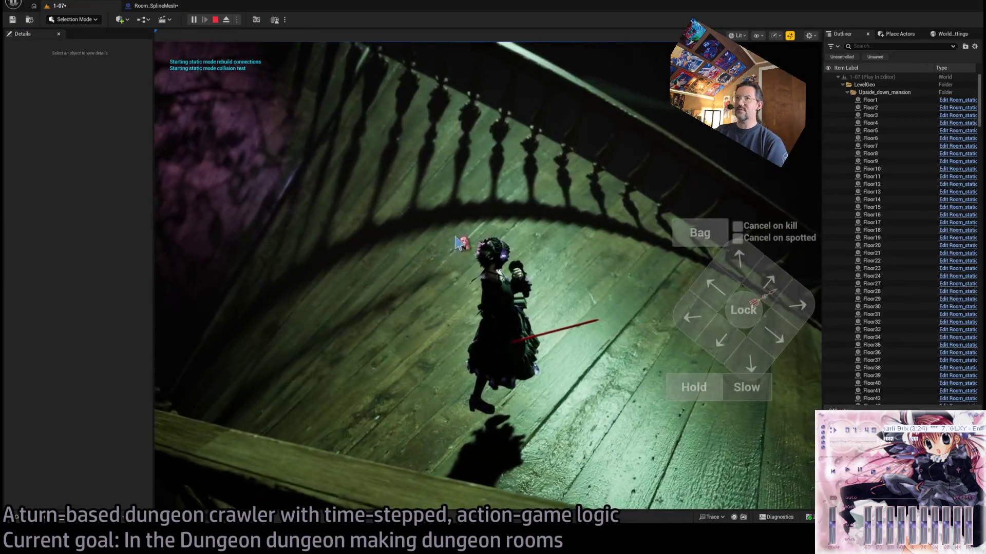
key("Escape")
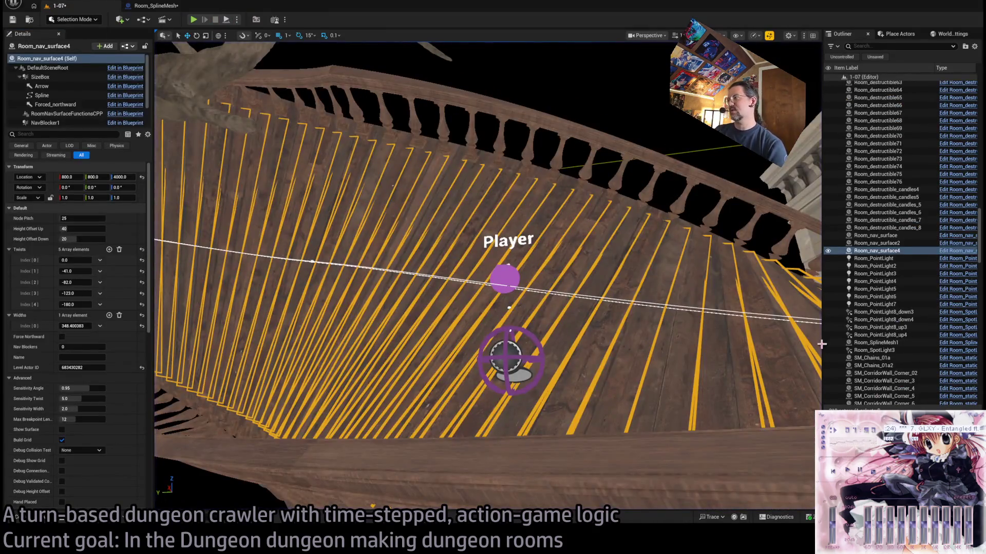
left_click_drag(342, 207, 375, 185)
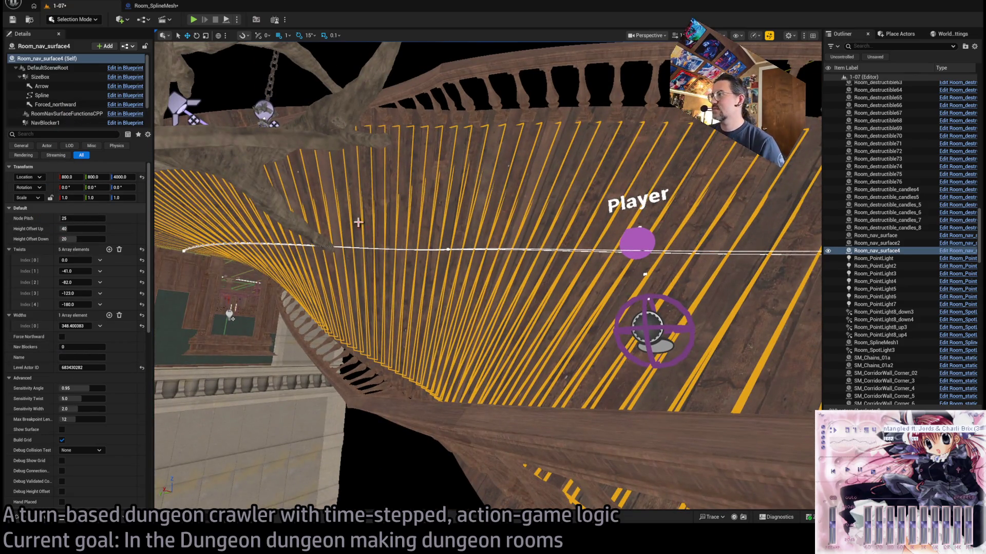
- Enable Debug Show Grid on the nav surface and play-test the level again
scroll(91, 322, "down", 5)
scroll(92, 322, "up", 4)
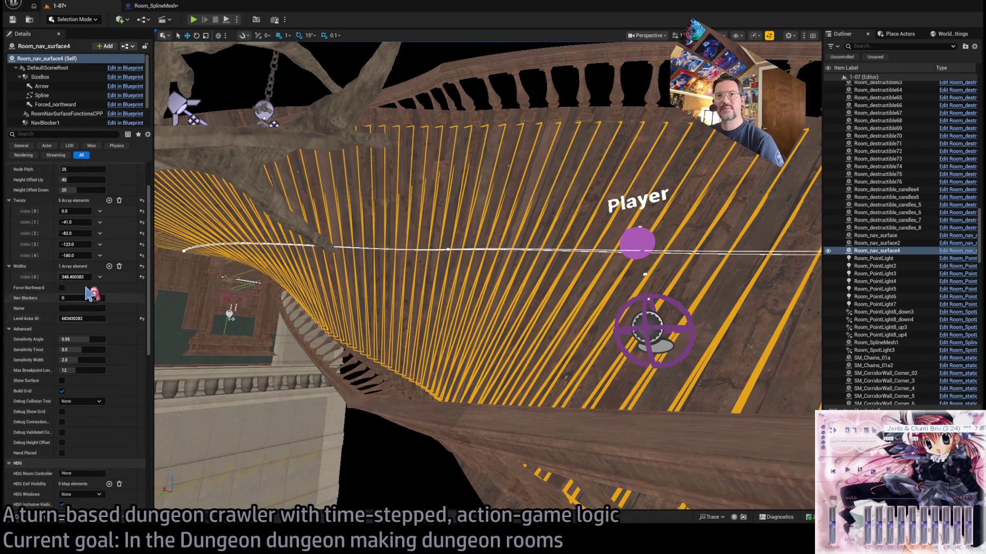
scroll(98, 281, "up", 2)
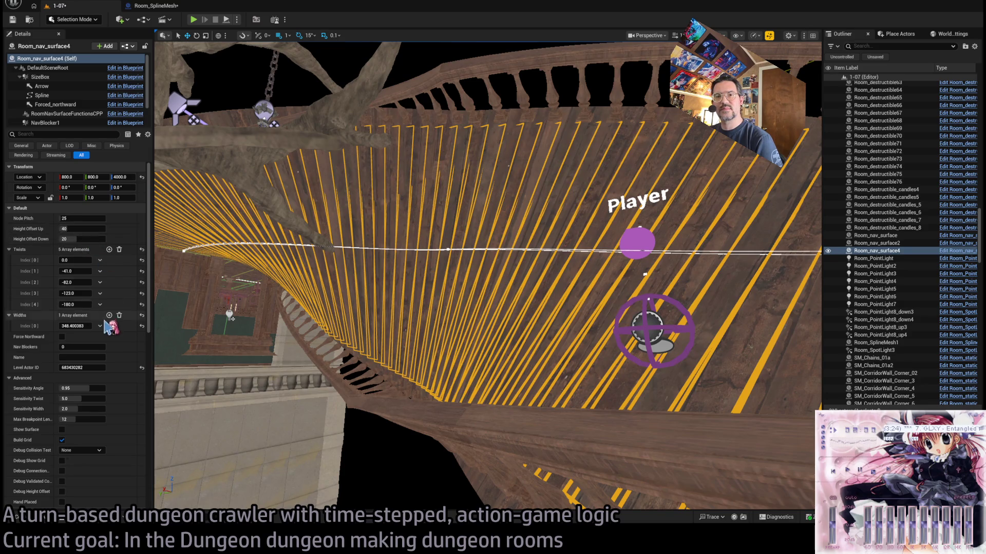
scroll(96, 349, "down", 2)
scroll(97, 349, "down", 1)
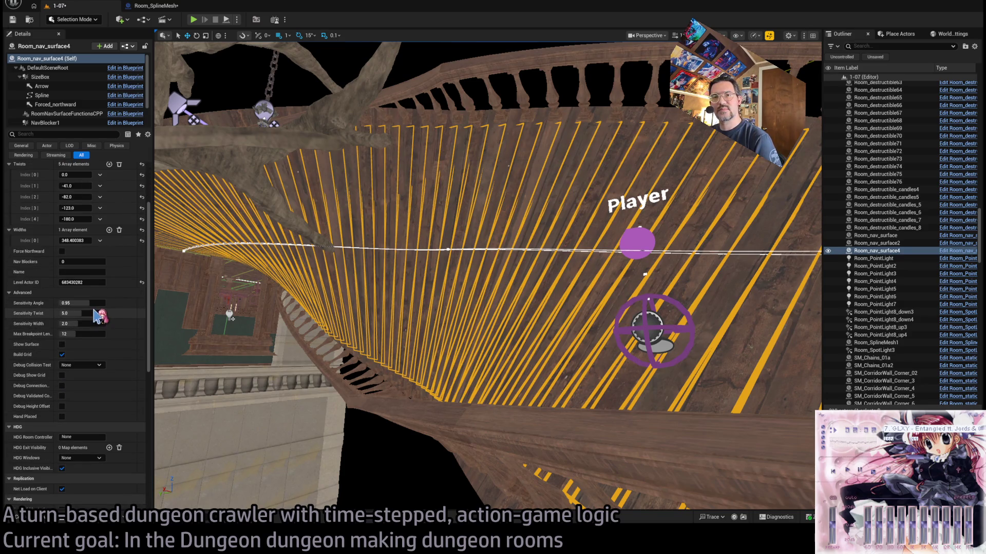
scroll(102, 318, "down", 5)
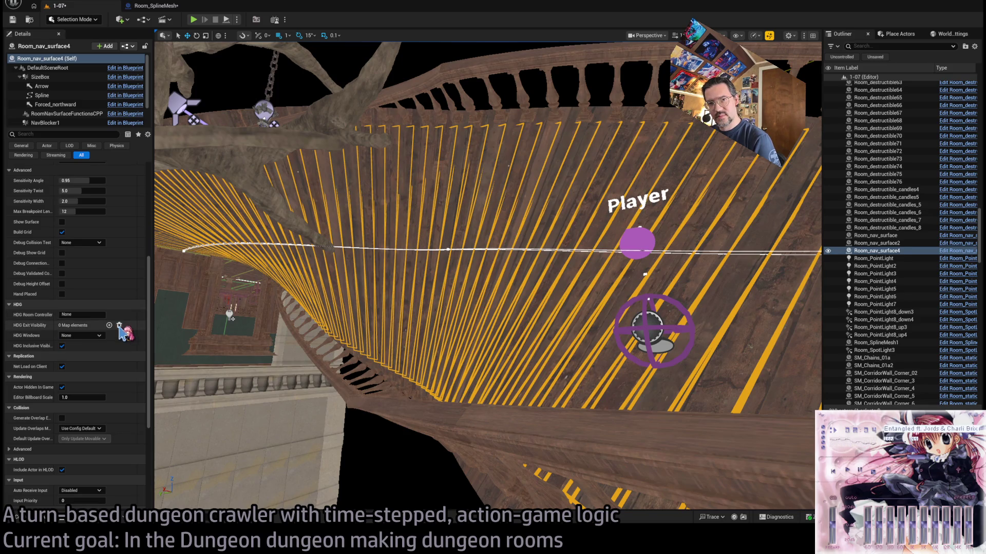
left_click(62, 253)
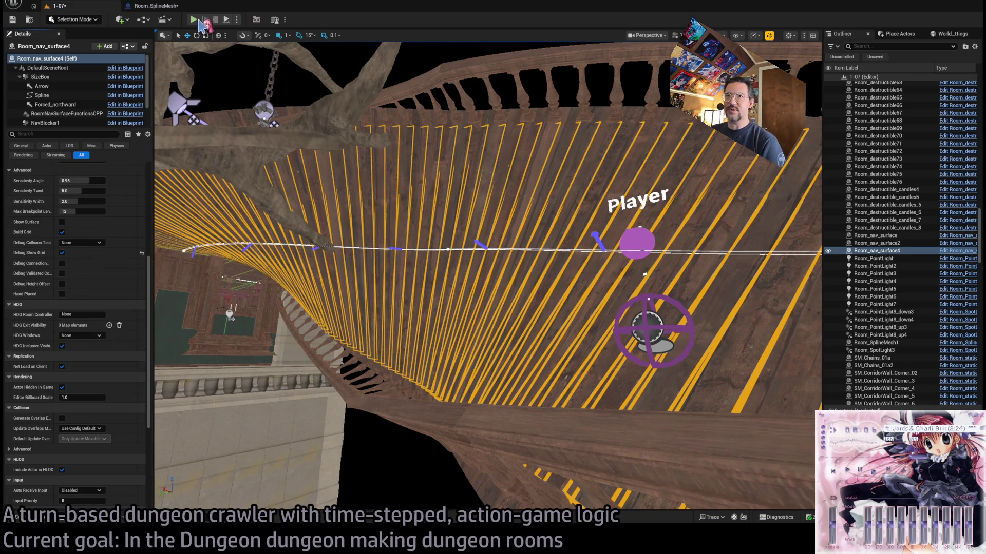
left_click(197, 21)
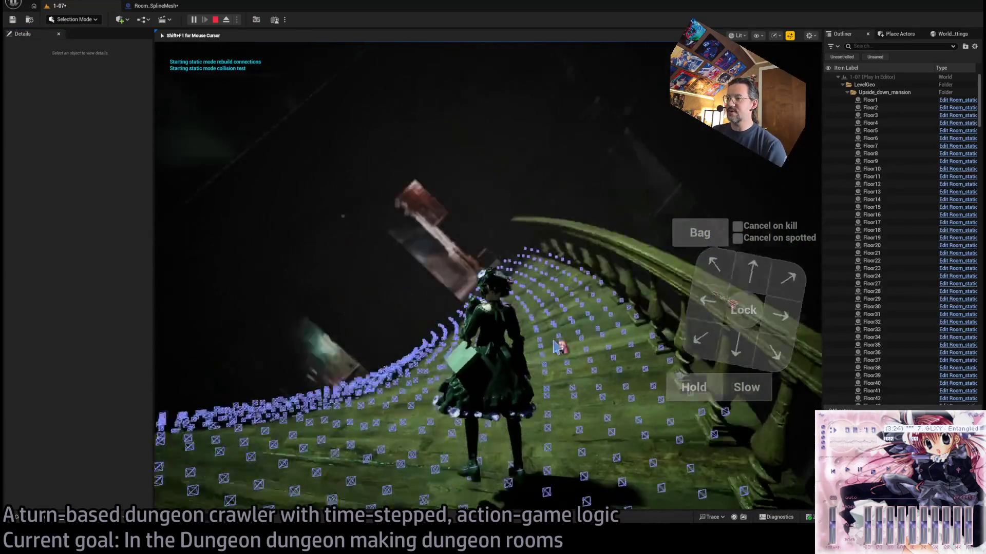
key("Escape")
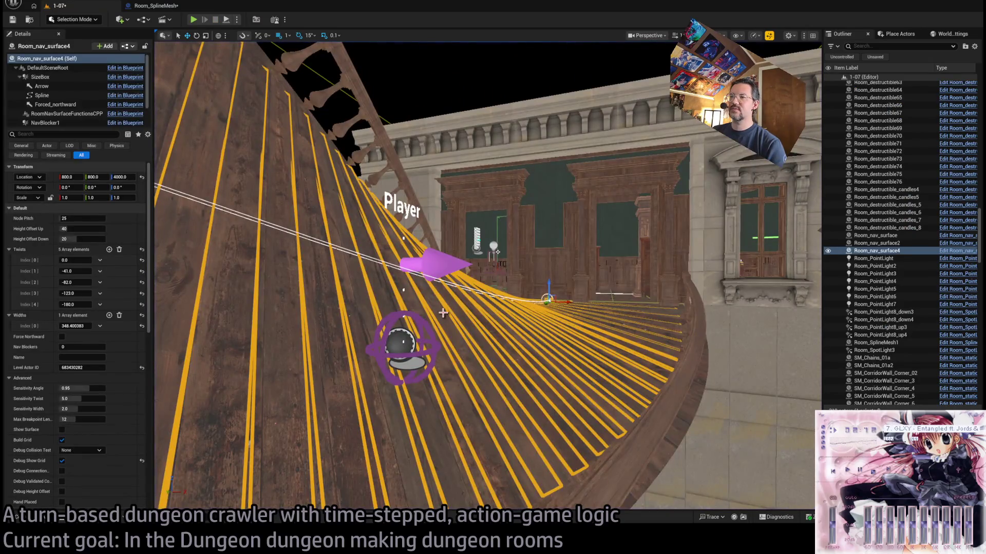
- Select Room_SplineMesh1, fly the camera around its railing, then show the 1-07 folder's static meshes
left_click(523, 305)
left_click_drag(331, 206, 575, 121)
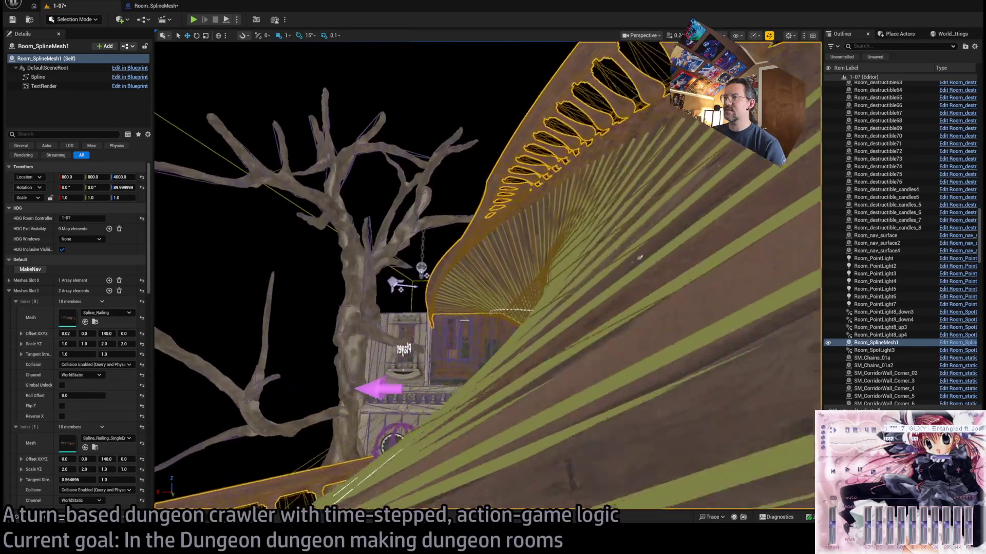
scroll(535, 230, "up", 5)
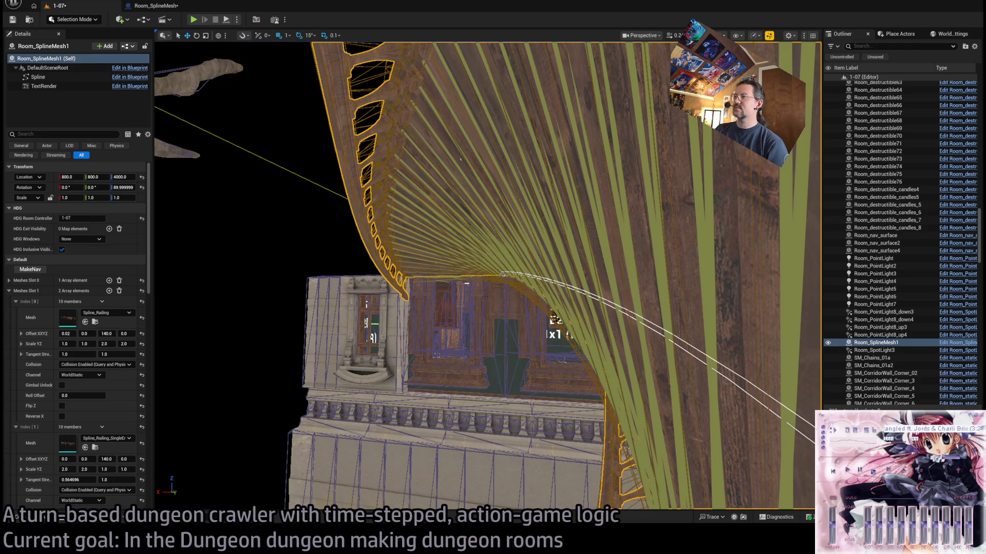
key("w")
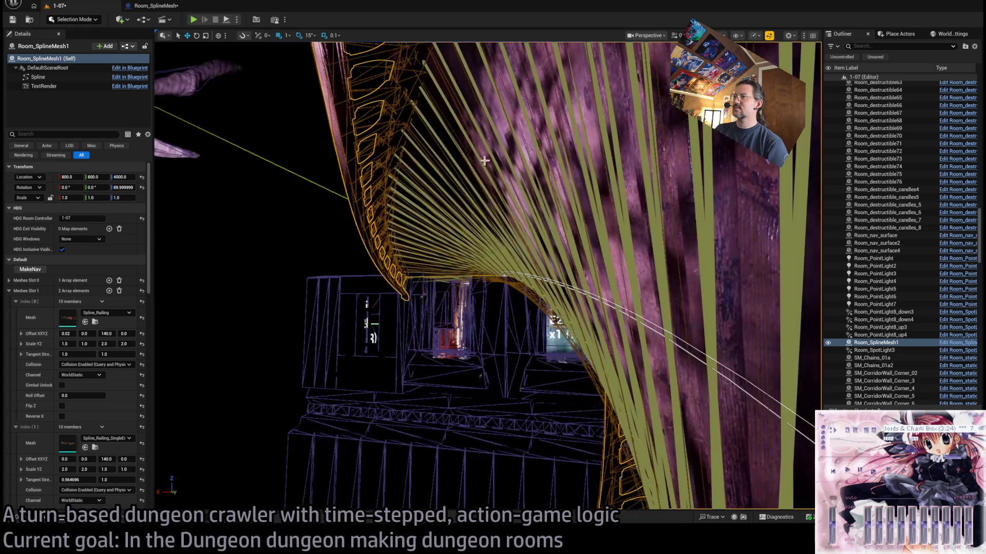
key("s")
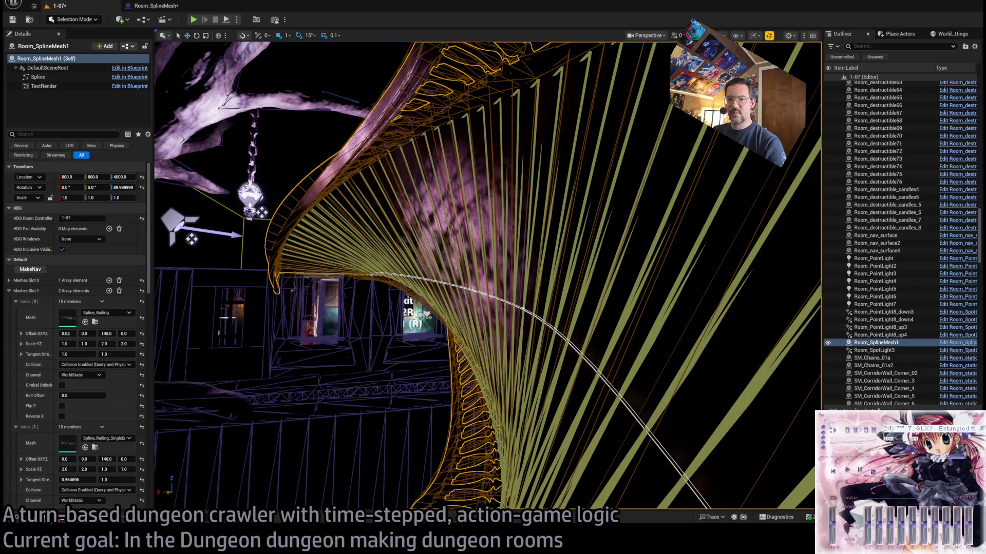
key("ctrl+space")
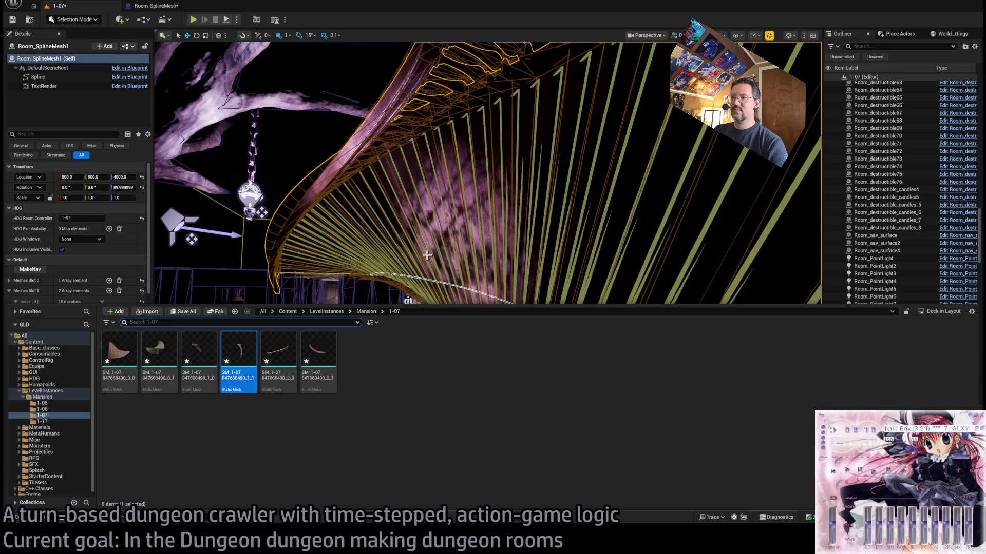
- Select all six SM_1-07 static meshes and drag them out of the 1-07 folder
left_click(315, 368)
left_click(119, 367, "shift")
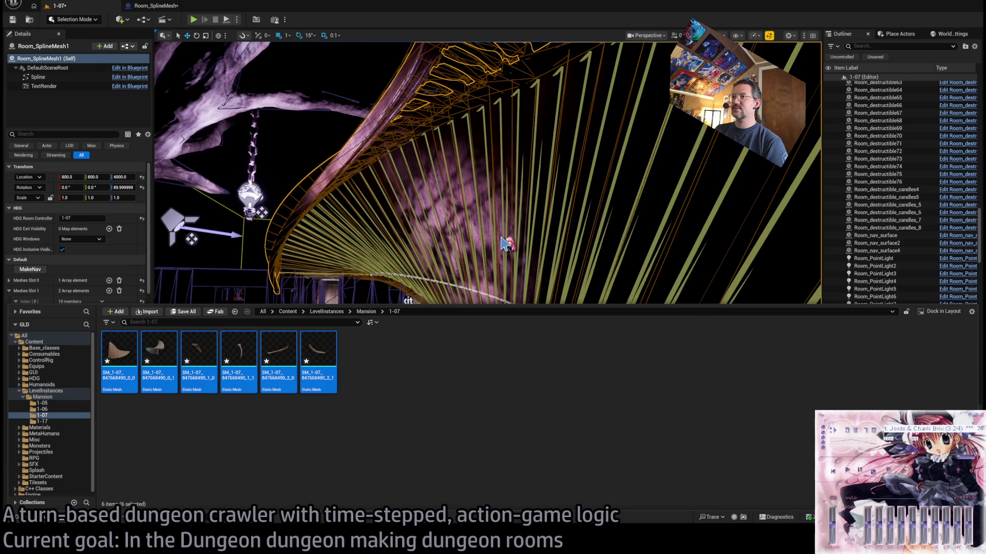
left_click_drag(503, 241, 466, 250)
scroll(292, 301, "up", 2)
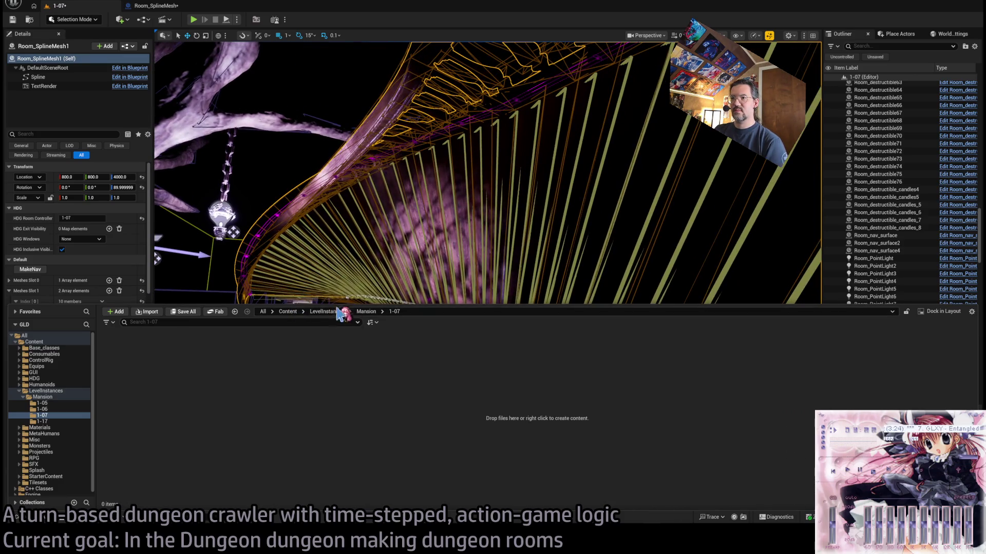
- Collapse the Content Drawer back out of the way
left_click(354, 311)
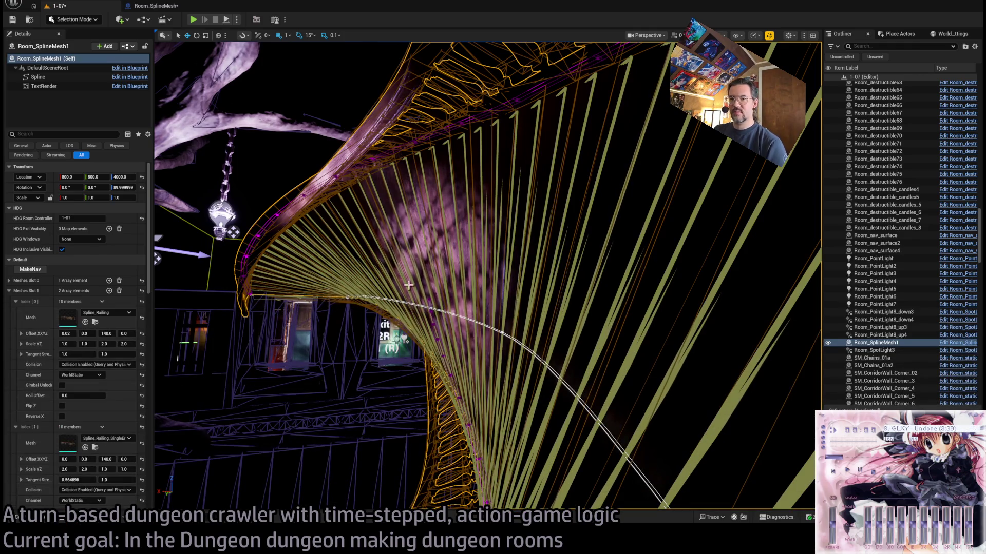
scroll(354, 312, "up", 3)
scroll(97, 439, "down", 3)
scroll(93, 438, "down", 5)
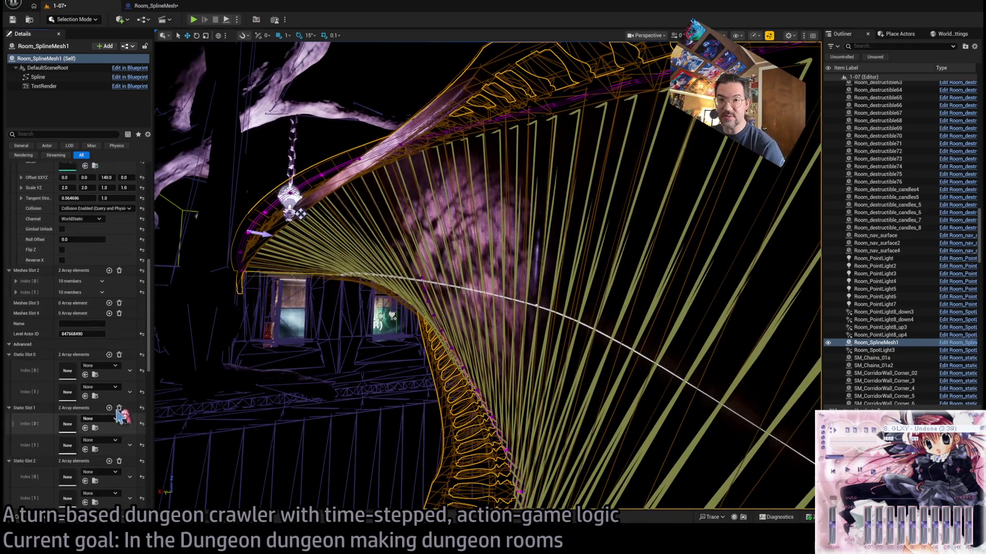
- Empty Static Slots 0, 1 and 2 of Room_SplineMesh1, then frame the spline bridge
left_click(119, 354)
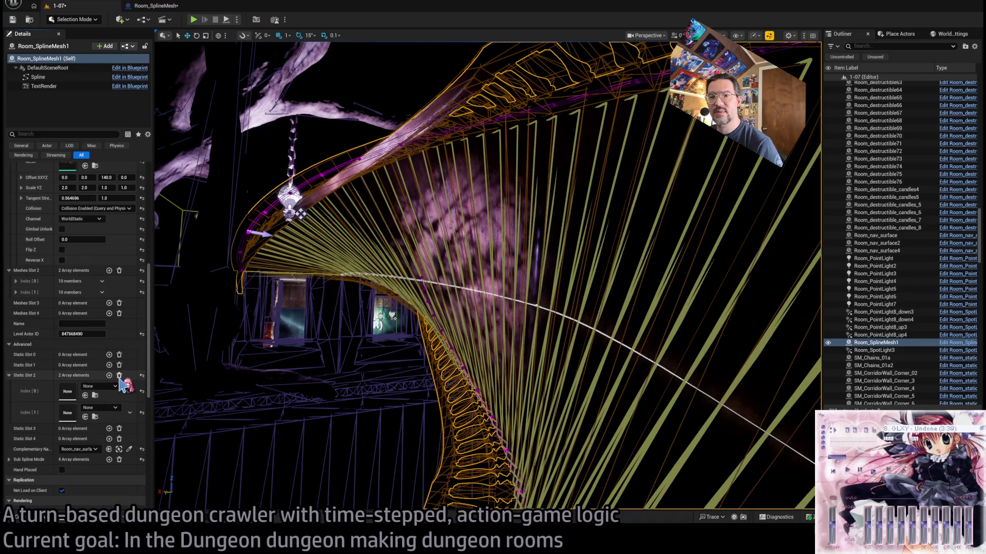
left_click(119, 366)
left_click(119, 375)
key("f")
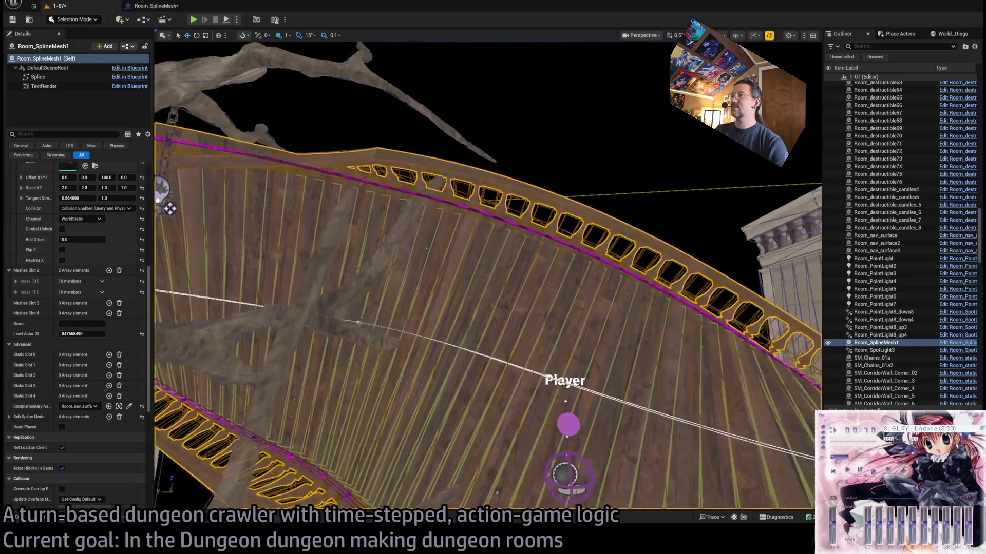
- Expand Meshes Slot 0 > Index[0] and open its wooden floor mesh in the mesh editor
scroll(93, 291, "up", 2)
scroll(93, 292, "up", 6)
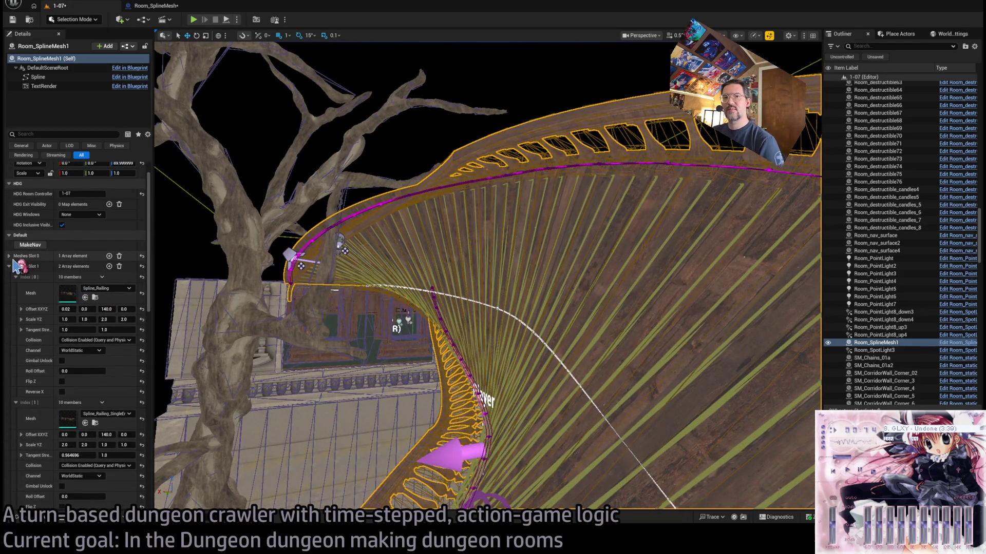
left_click(9, 255)
left_click(16, 267)
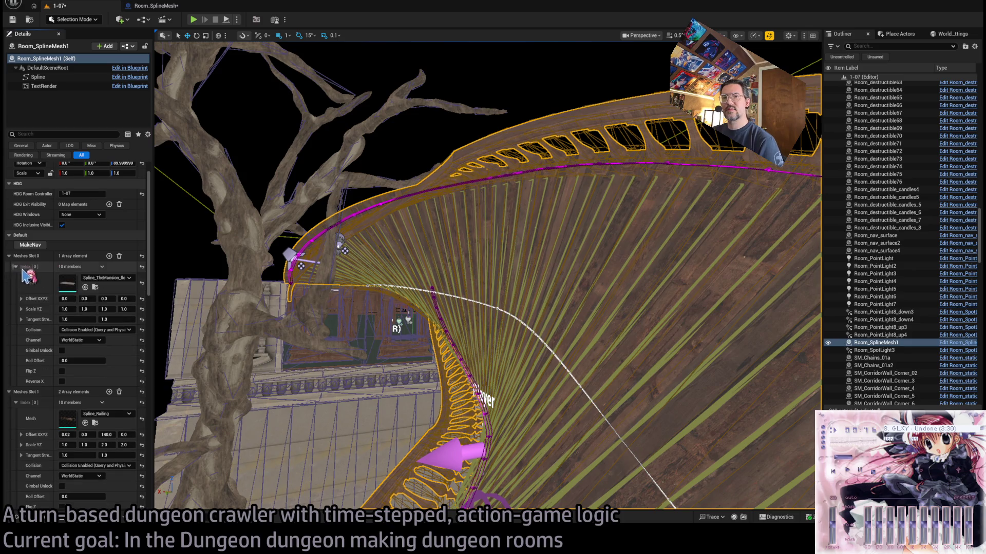
double_click(71, 284)
scroll(379, 252, "down", 10)
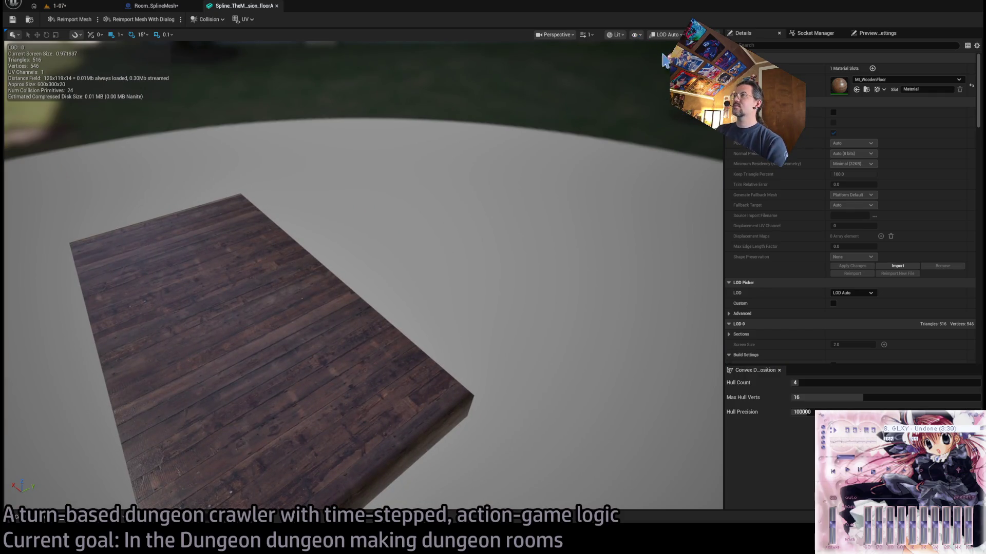
- Orbit around and under the wooden floor slab, selecting its front edge and another edge
left_click_drag(537, 160, 329, 335)
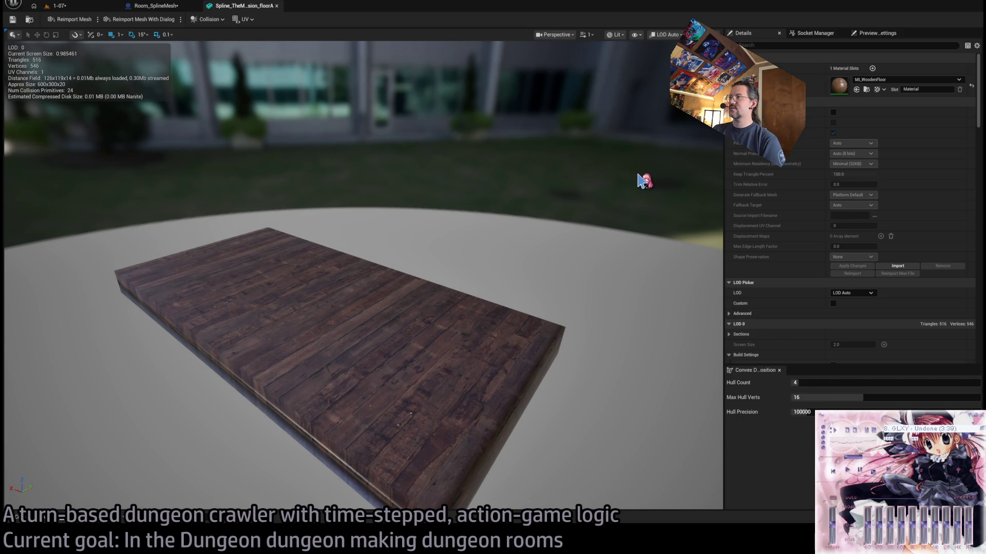
mouse_move(542, 374)
left_mouse_down()
mouse_move(550, 354)
mouse_move(532, 366)
left_mouse_up()
left_click(366, 380)
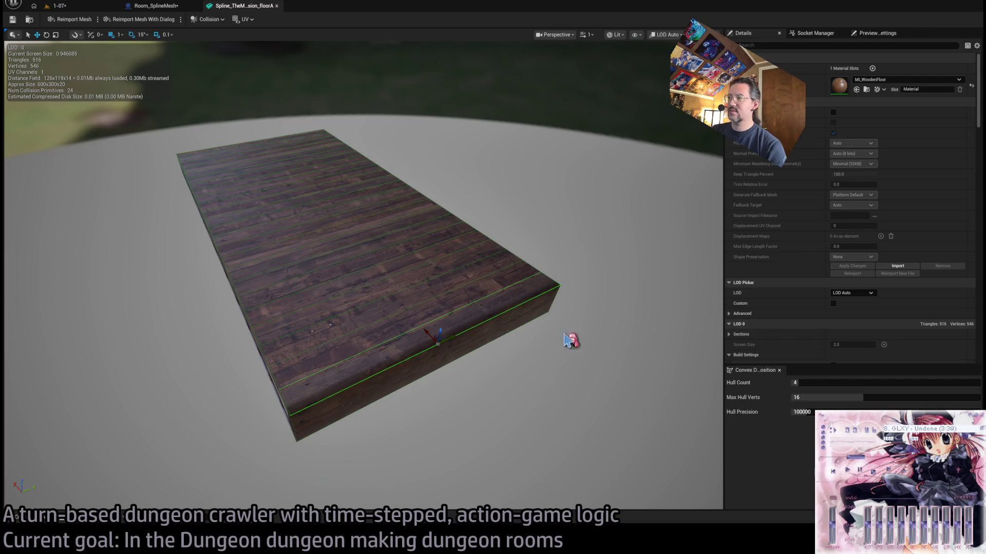
left_click_drag(555, 245, 554, 245)
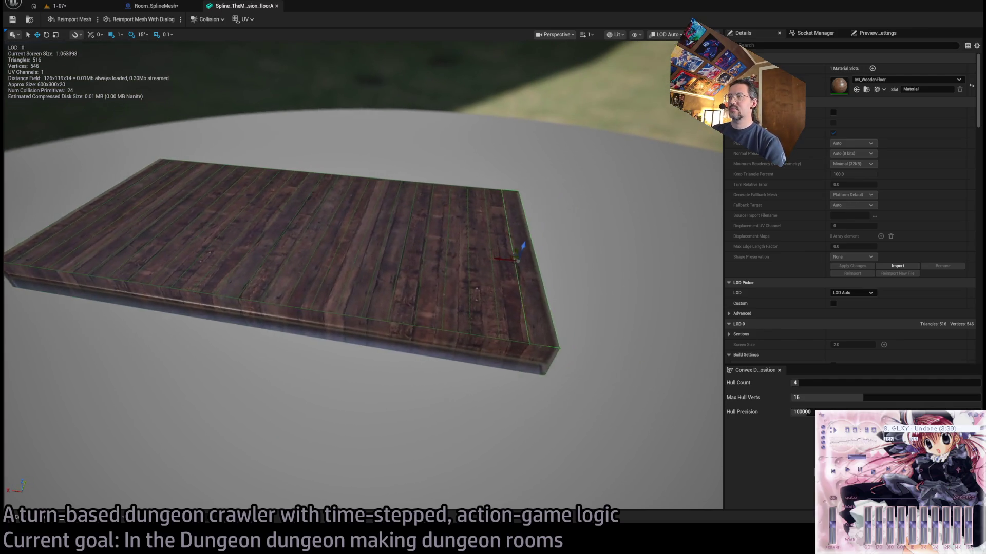
left_click_drag(511, 324, 511, 323)
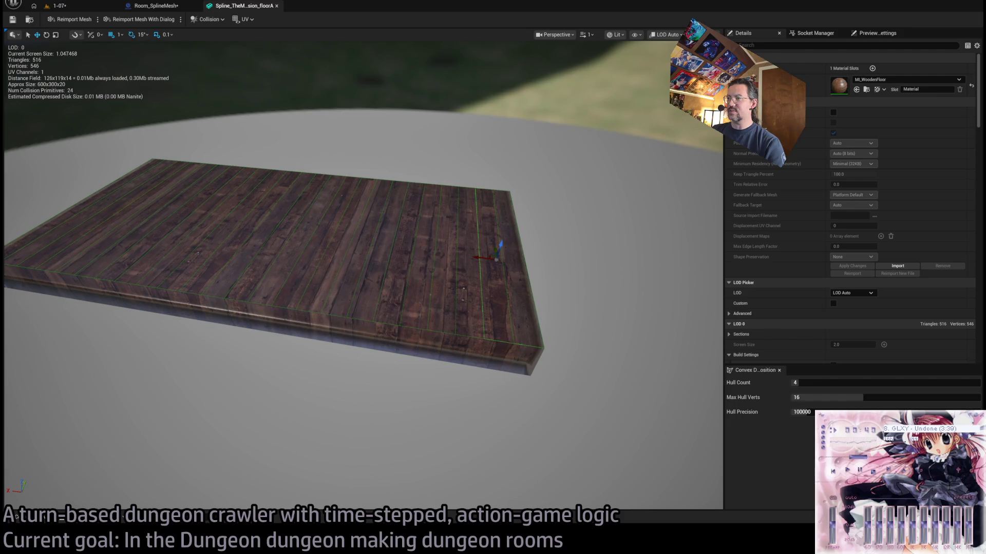
left_click(442, 308)
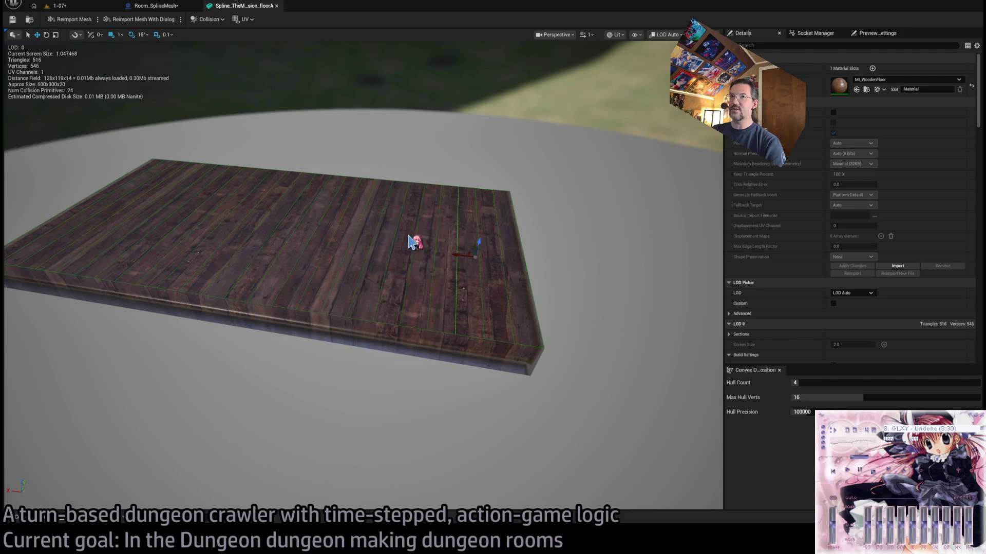
left_click_drag(400, 187, 416, 160)
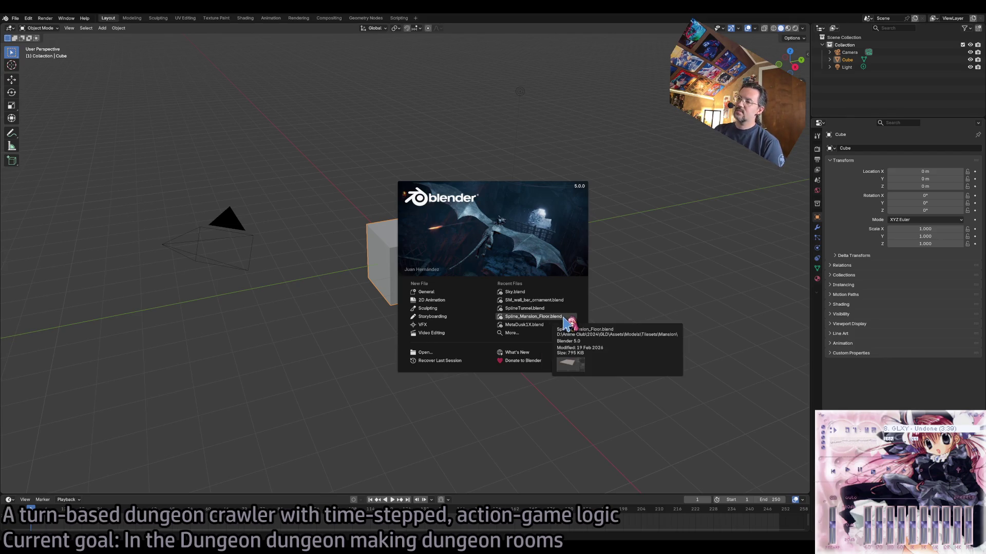
- Open Spline_Mansion_Floor.blend and select the Floor2Mat floor slab
left_click(563, 317)
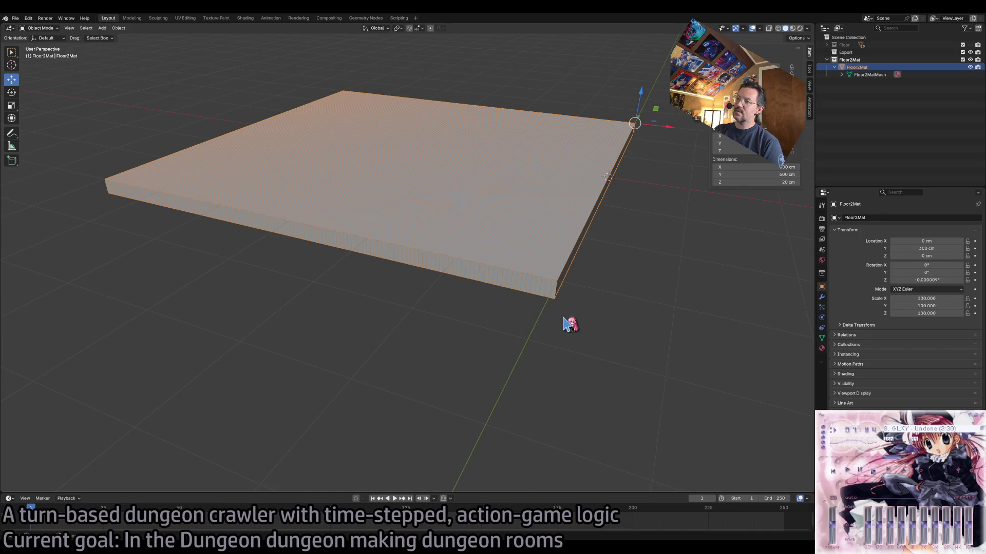
mouse_move(652, 293)
left_mouse_down()
mouse_move(628, 296)
mouse_move(639, 292)
left_mouse_up()
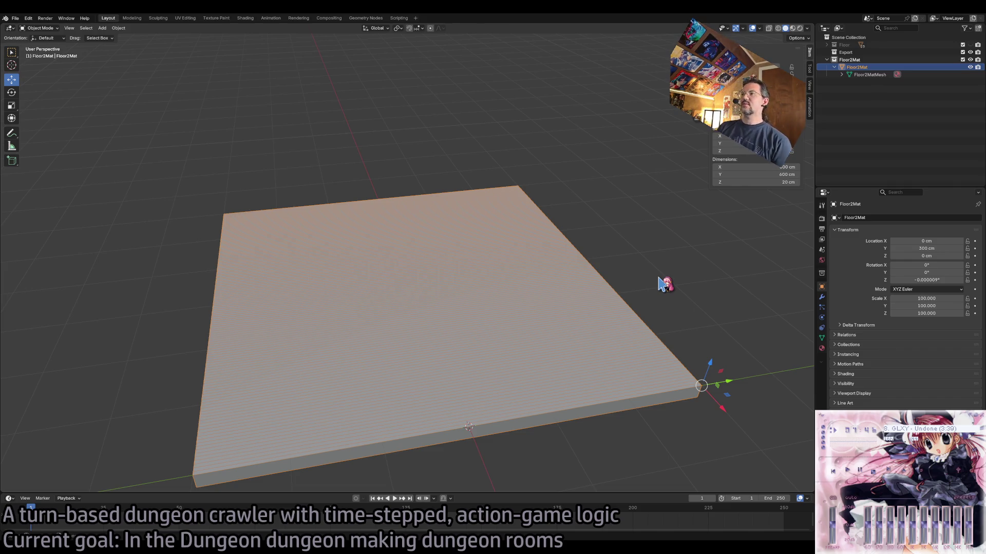
left_click(663, 284)
left_click(536, 425)
- Add three loop cuts across the slab's width, then return to Object Mode and deselect
key("Tab")
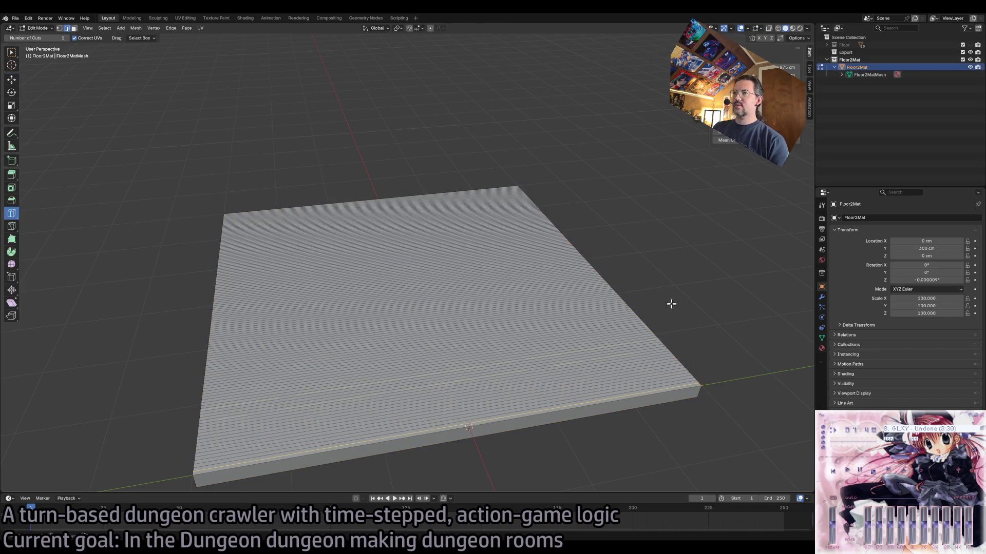
left_click(465, 356)
left_click(500, 327)
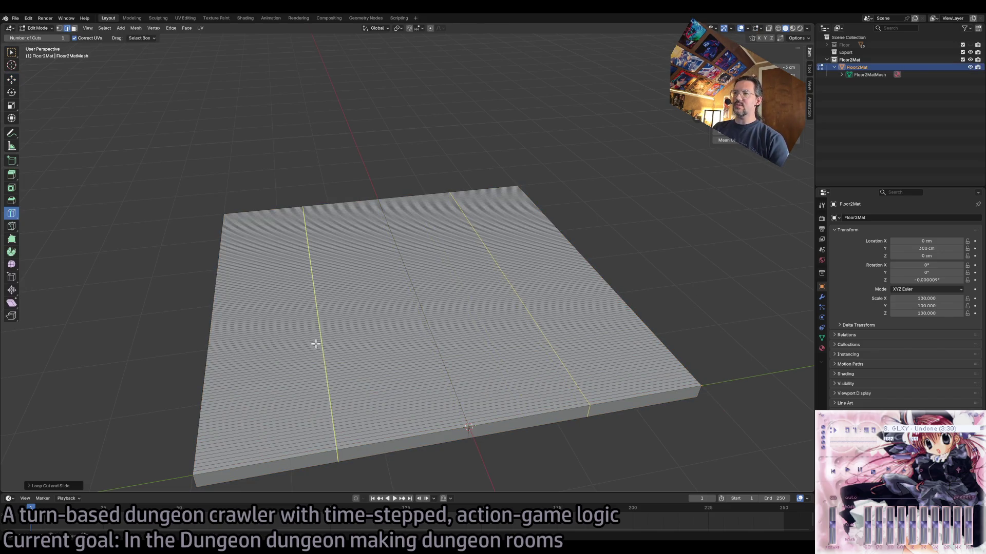
left_click(318, 341)
key("Tab")
left_click(691, 276)
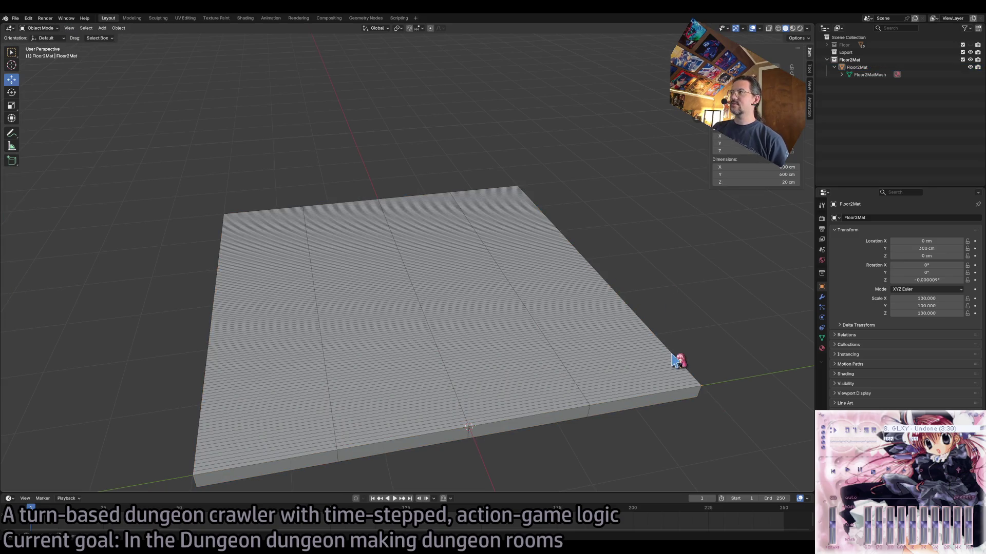
- Toggle Floor2Mat's viewport visibility, enter Edit Mode on it, then hide Floor2Mat
left_click(827, 45)
left_click(827, 45)
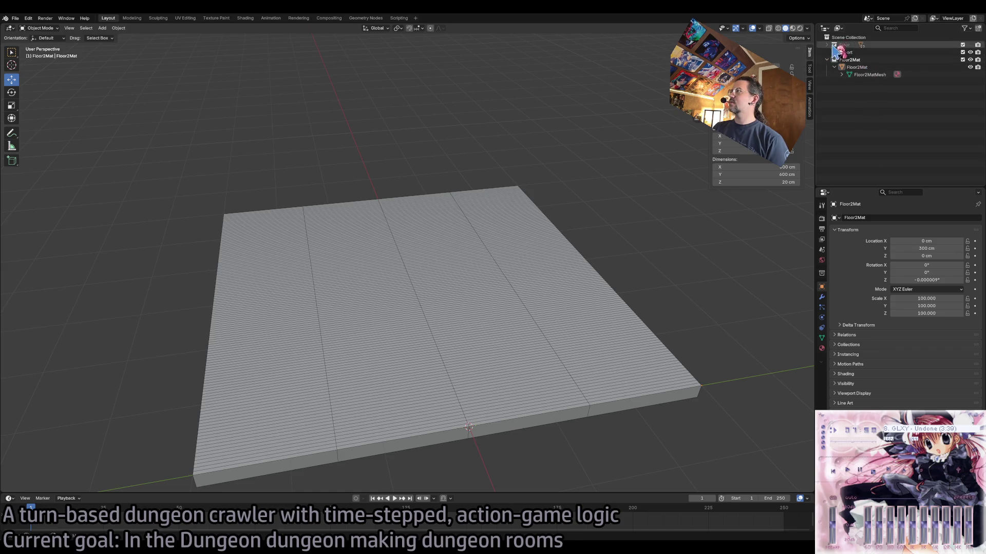
left_click(969, 60)
left_click(970, 60)
left_click(970, 60)
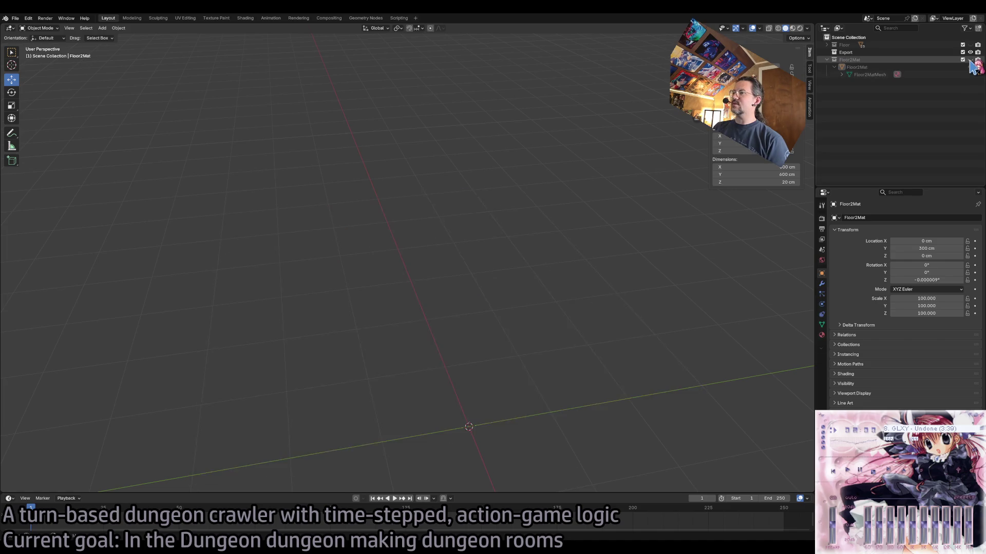
left_click(970, 60)
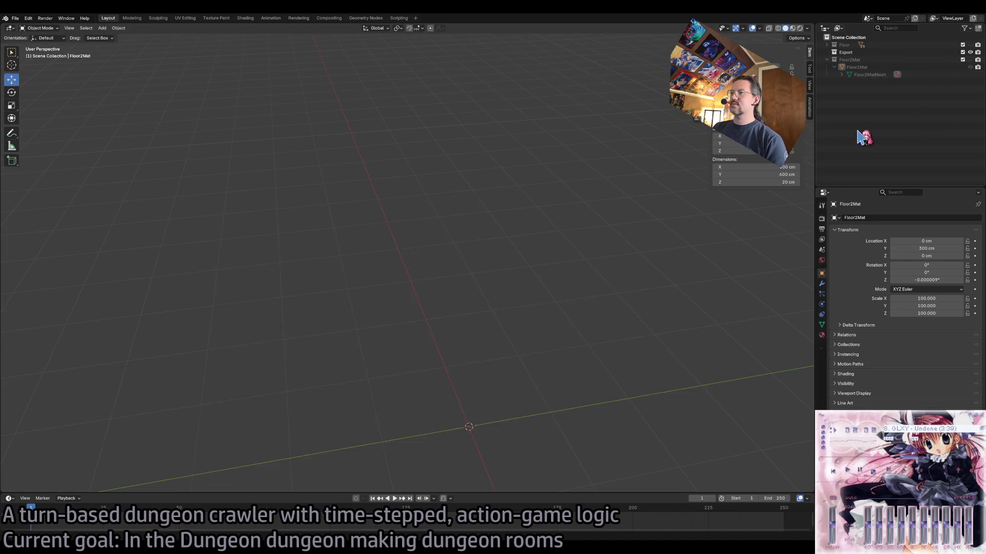
key("Tab")
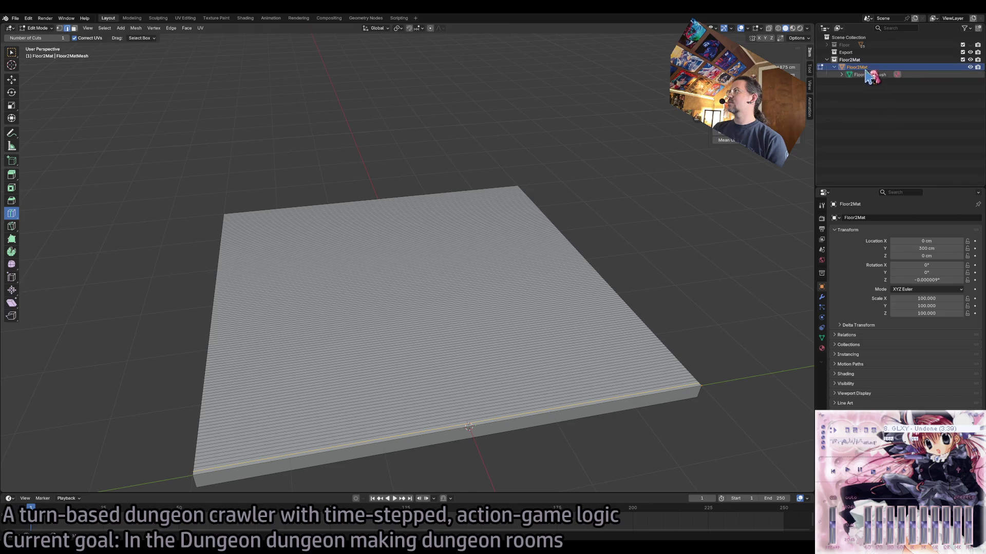
left_click(970, 60)
- Expand and unhide the Floor collection, then hide UBX_Floor_020 through UBX_Floor_024
left_click(827, 45)
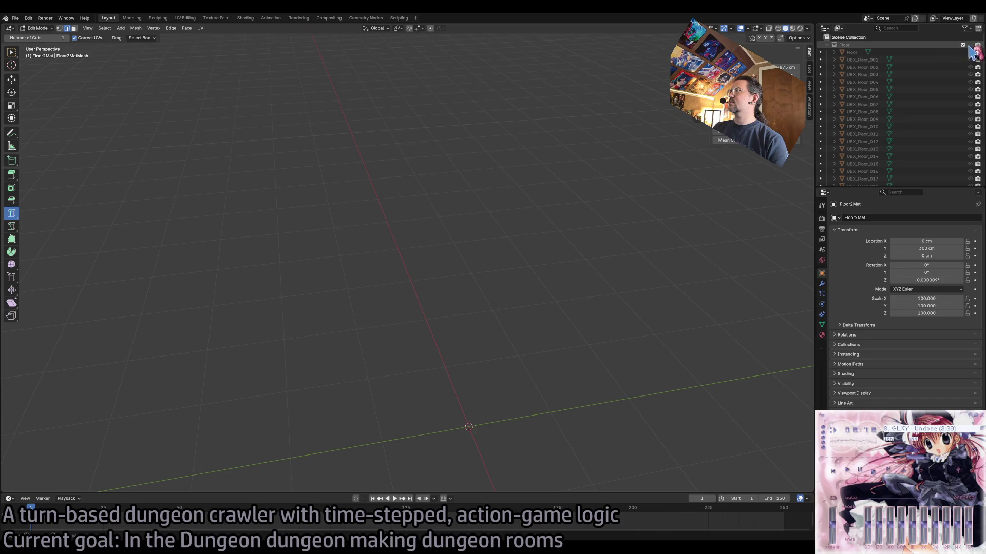
left_click(970, 45)
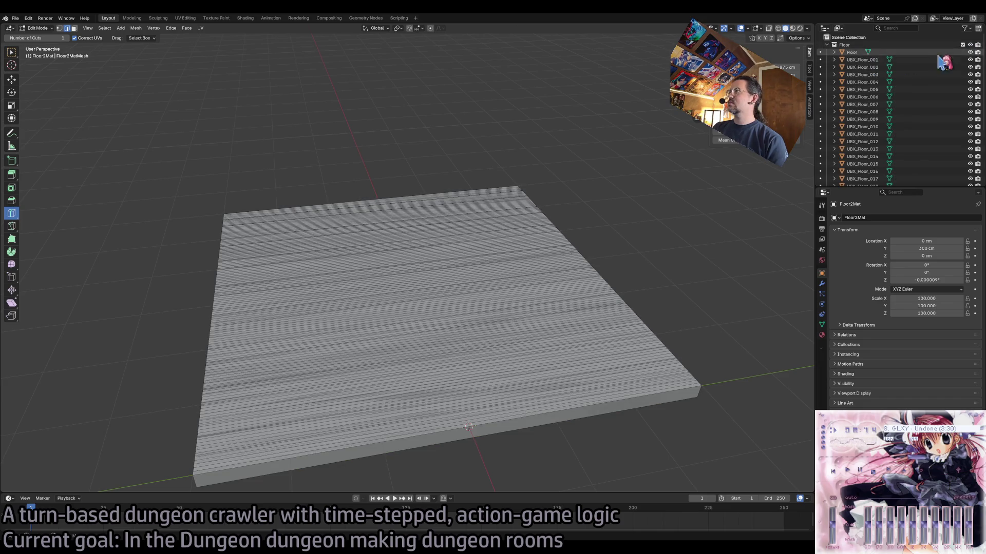
left_click_drag(970, 60, 970, 184)
scroll(969, 128, "down", 5)
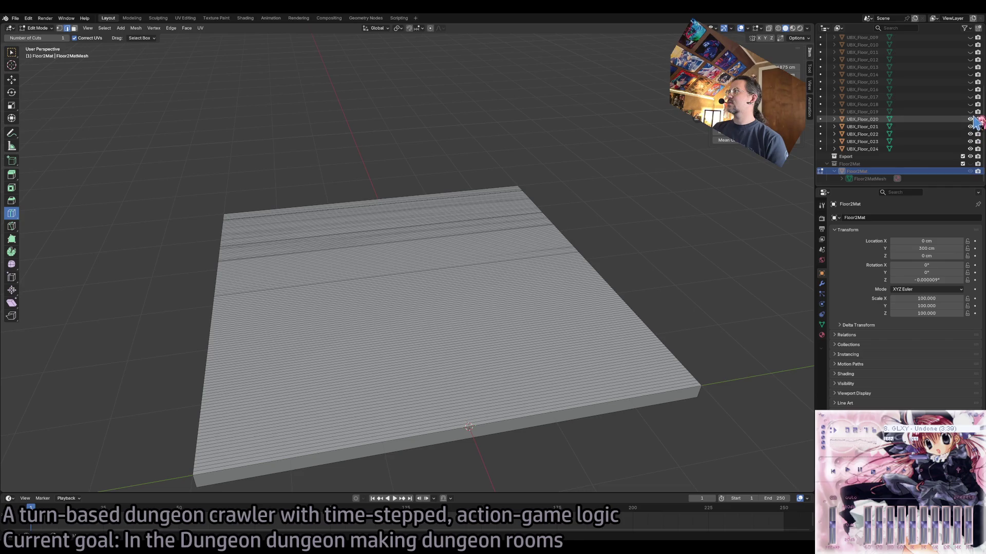
left_click_drag(970, 119, 970, 150)
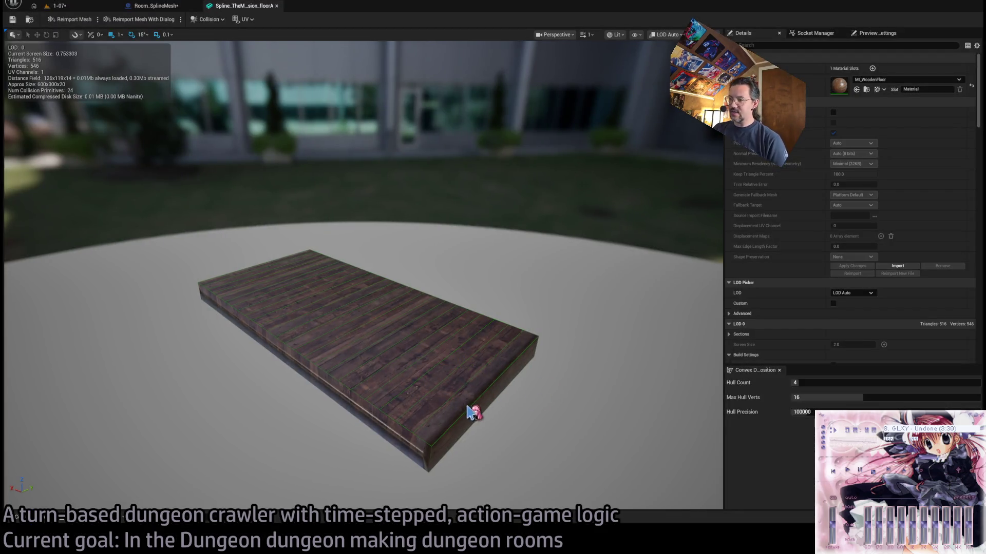
- Select collision hulls on the wooden floor and move one off to the right
left_click(469, 416)
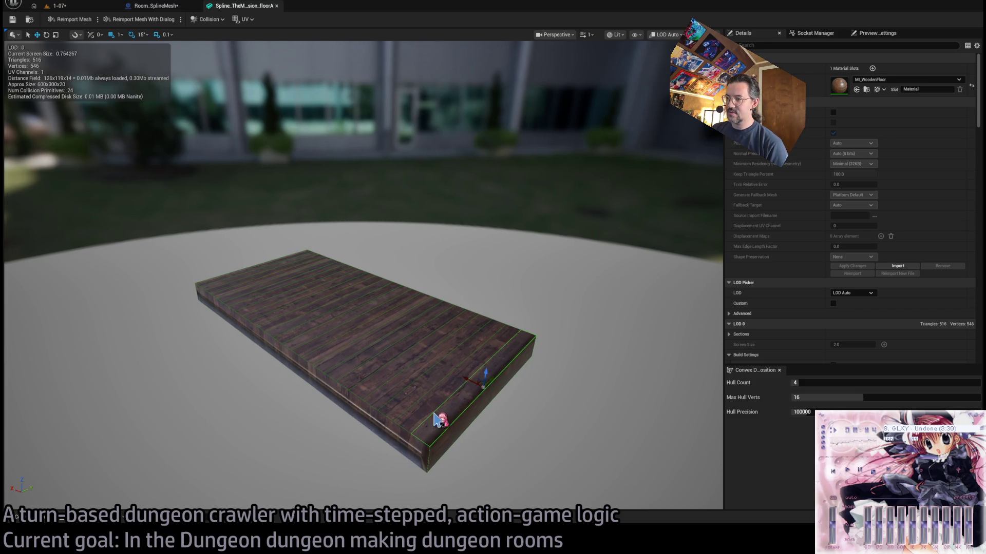
left_click(417, 409)
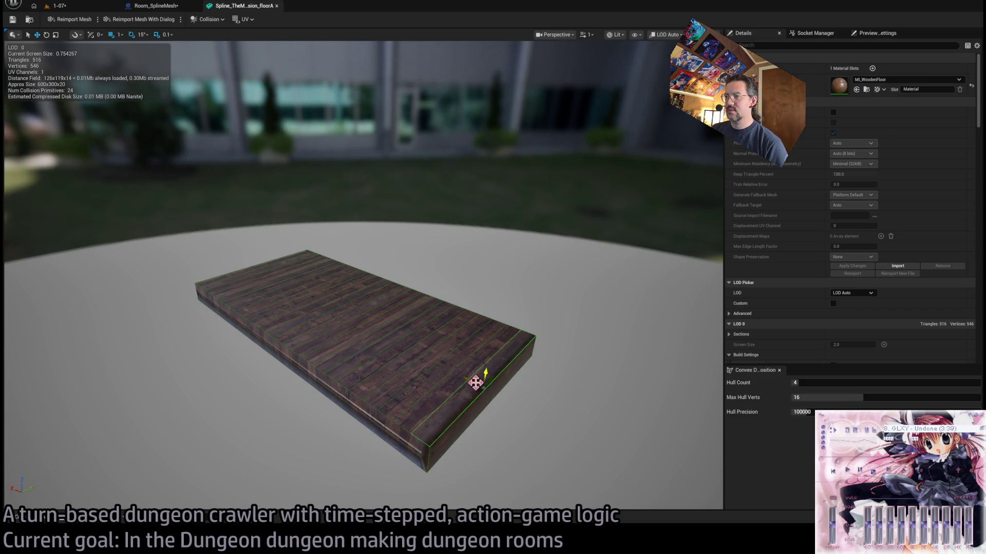
left_click_drag(477, 384, 542, 410)
left_click(468, 416)
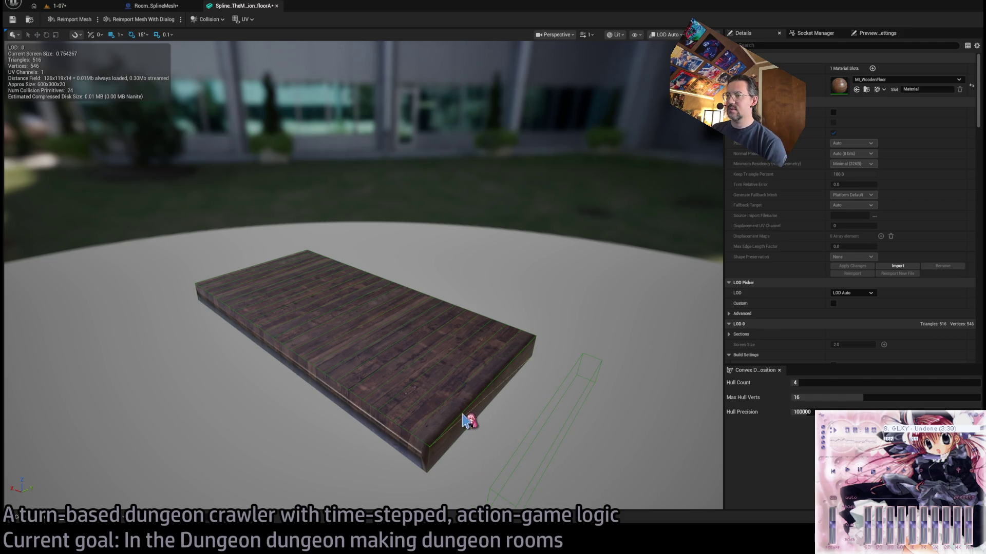
left_click(531, 409)
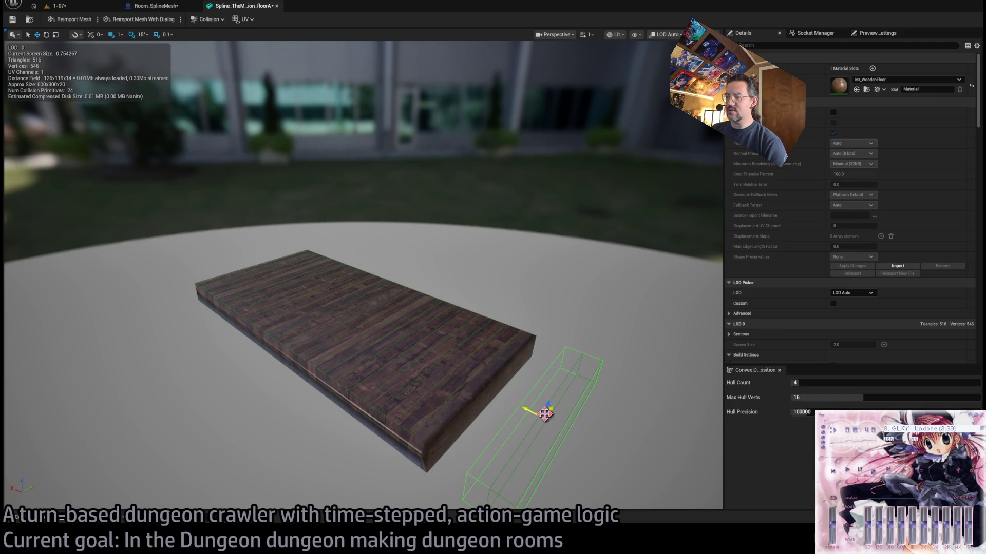
left_click(462, 396)
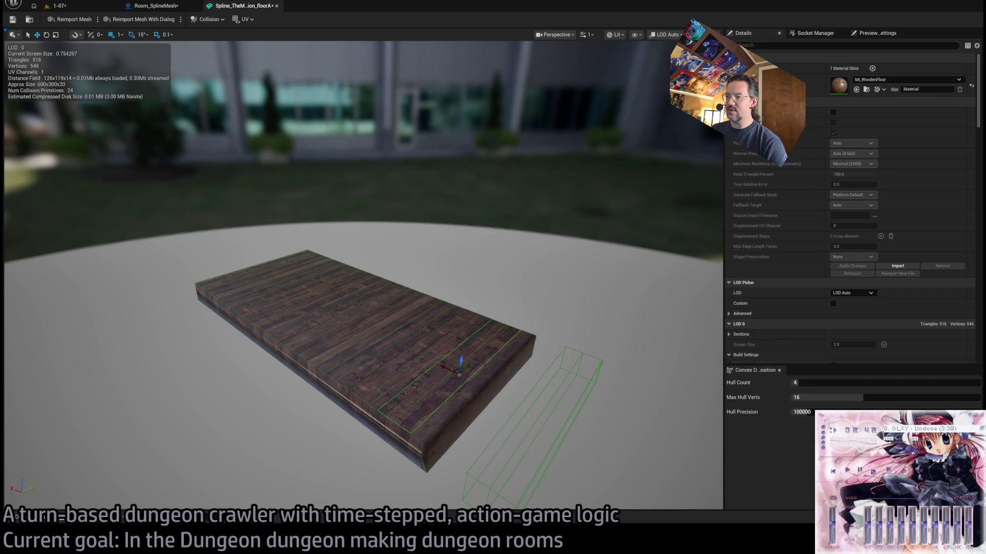
left_click_drag(462, 380, 421, 360)
- Delete the moved hull and stray edge hulls, leaving 23 collision primitives, then return to Blender
left_click(483, 393)
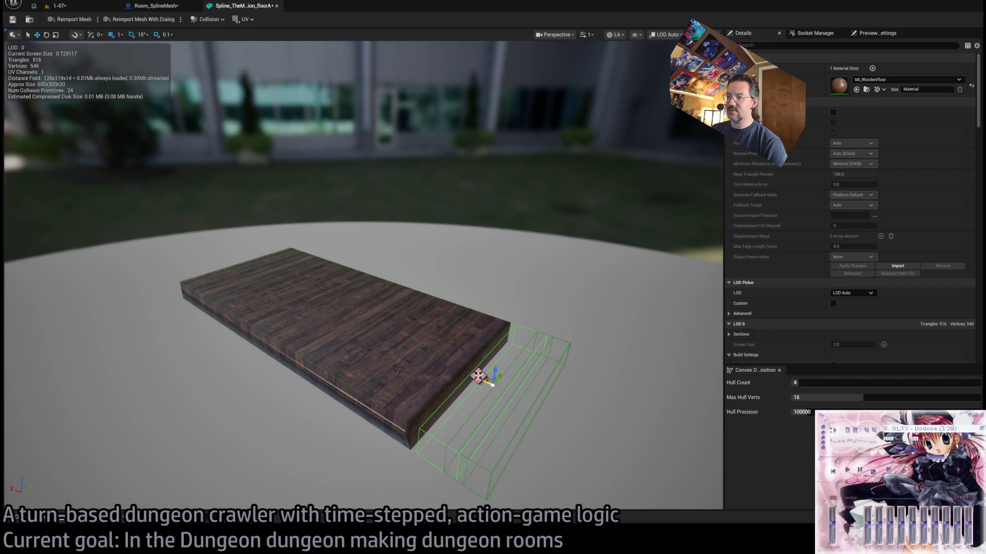
key("Delete")
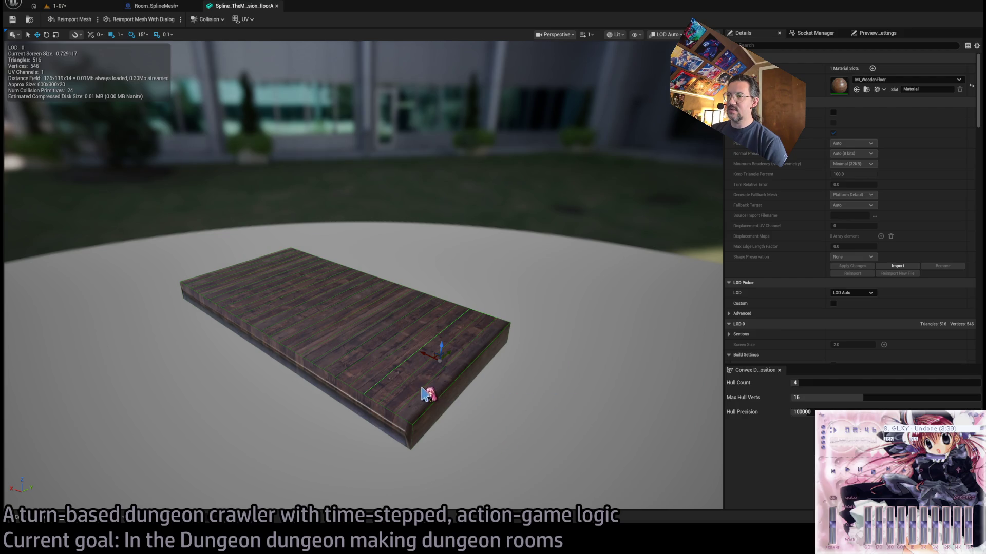
left_click(425, 397)
key("Delete")
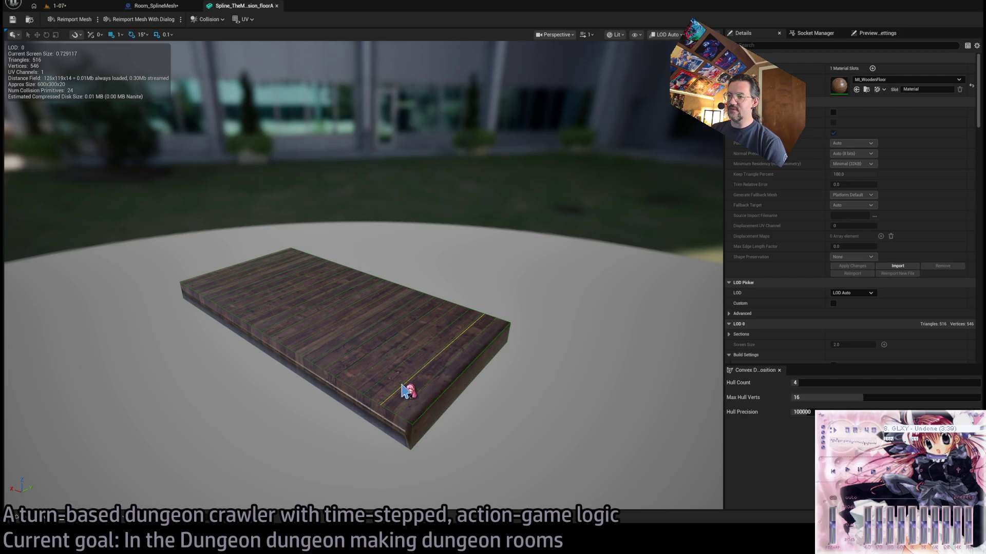
left_click(405, 392)
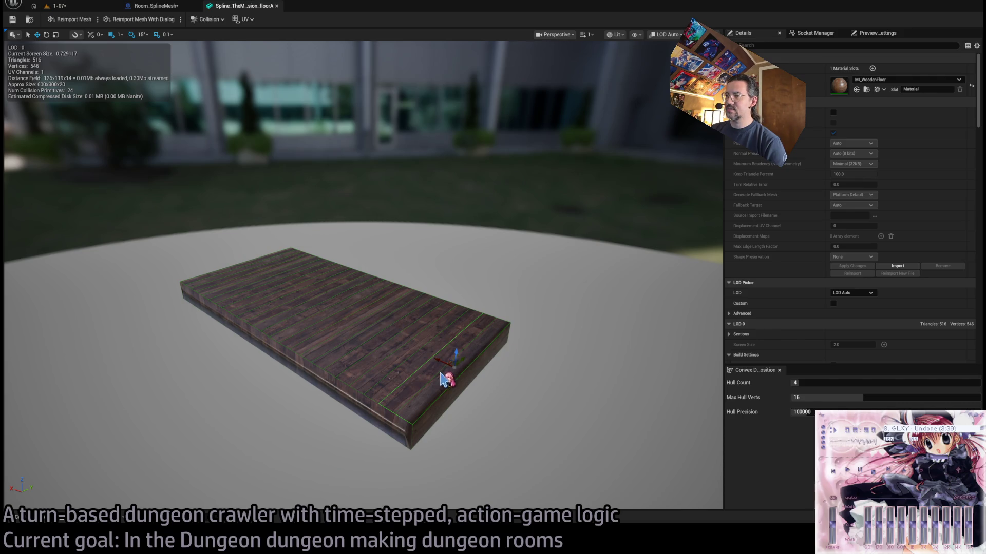
left_click(439, 379)
key("Delete")
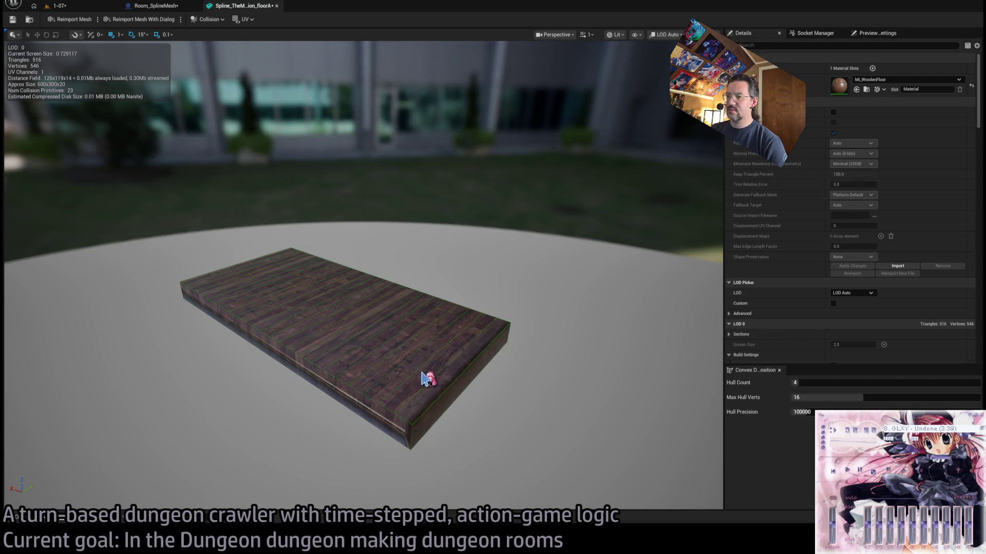
left_click(453, 357)
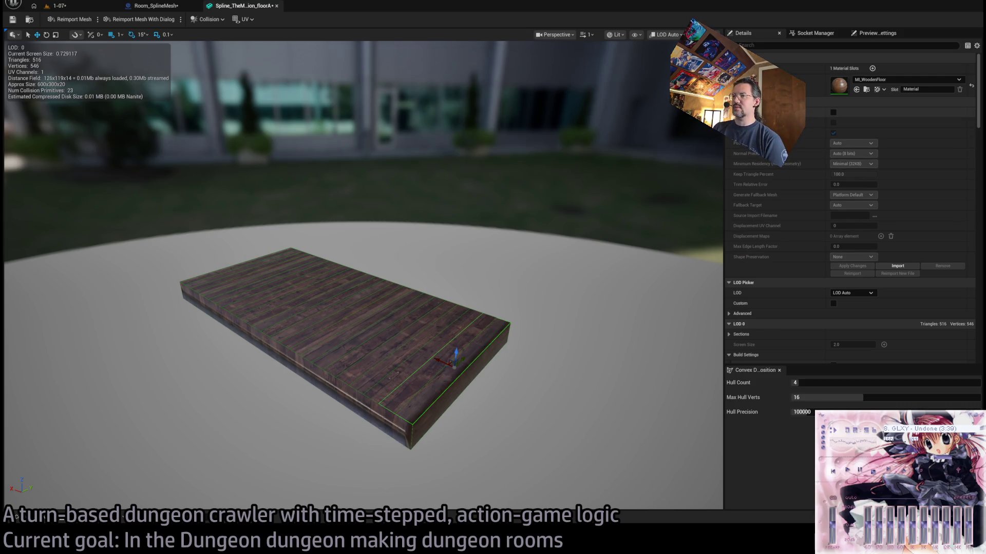
key("alt+Tab")
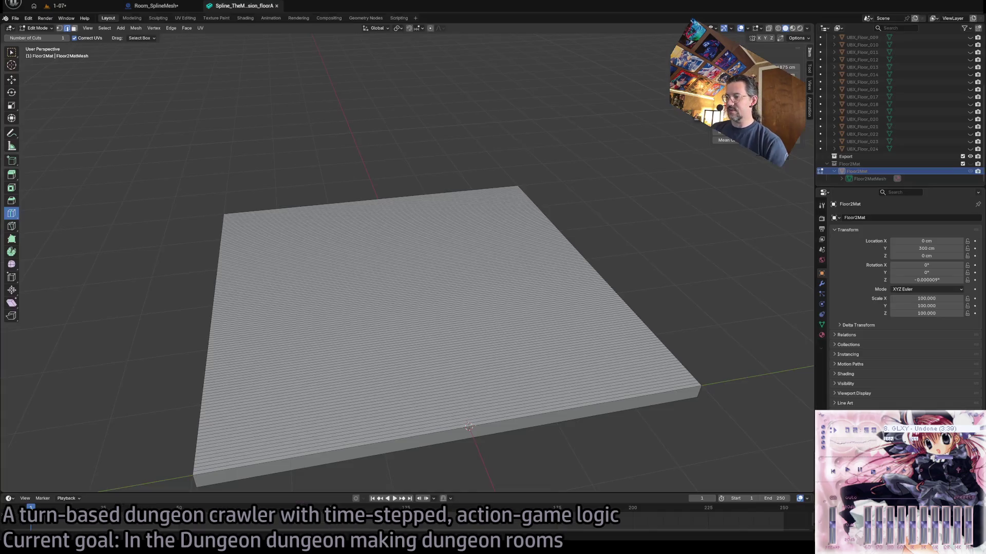
- Toggle the UBX_Floor eye icons to show UBX_Floor_001 through UBX_Floor_007
scroll(970, 57, "up", 6)
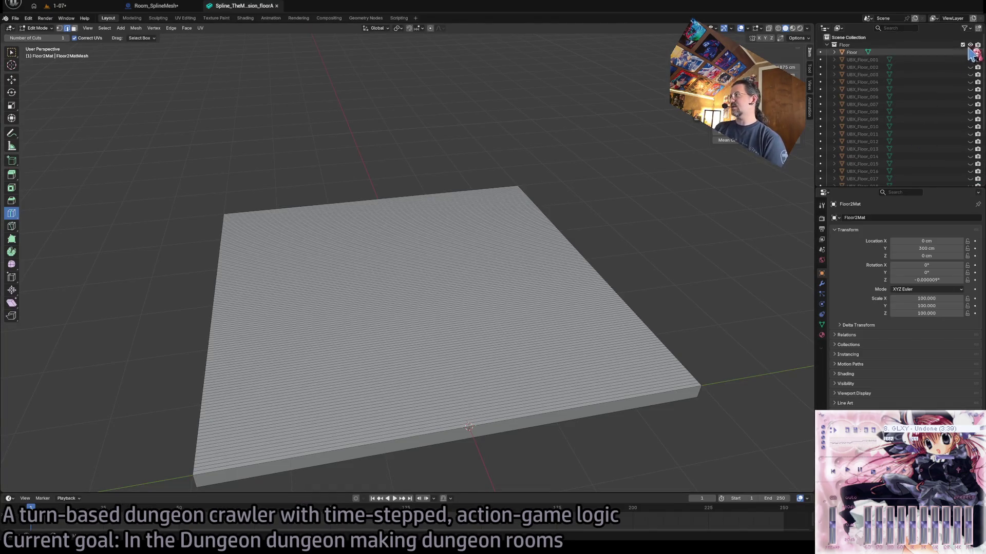
left_click_drag(971, 60, 970, 182)
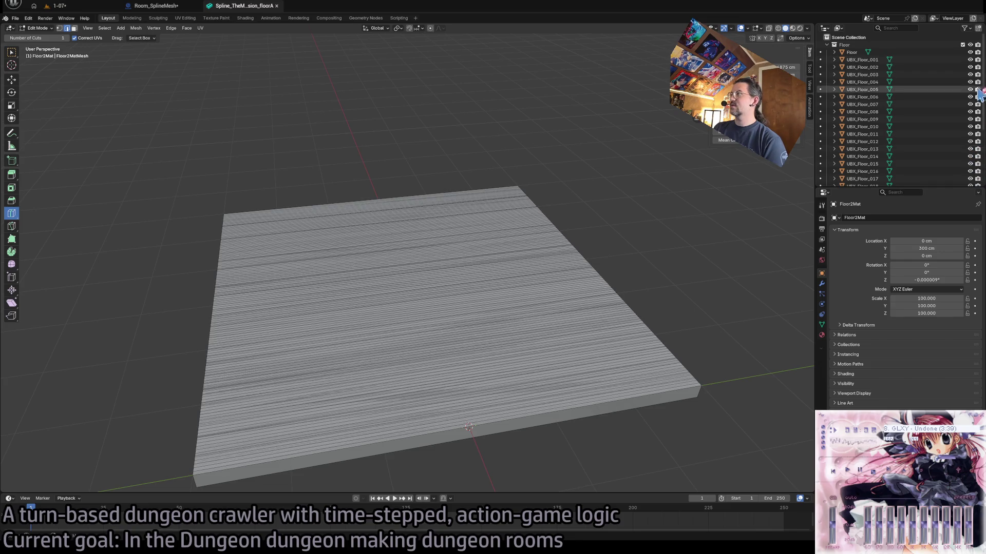
mouse_move(978, 93)
left_mouse_down()
mouse_move(978, 175)
mouse_move(970, 112)
left_mouse_up()
scroll(970, 103, "up", 5)
left_click(970, 60)
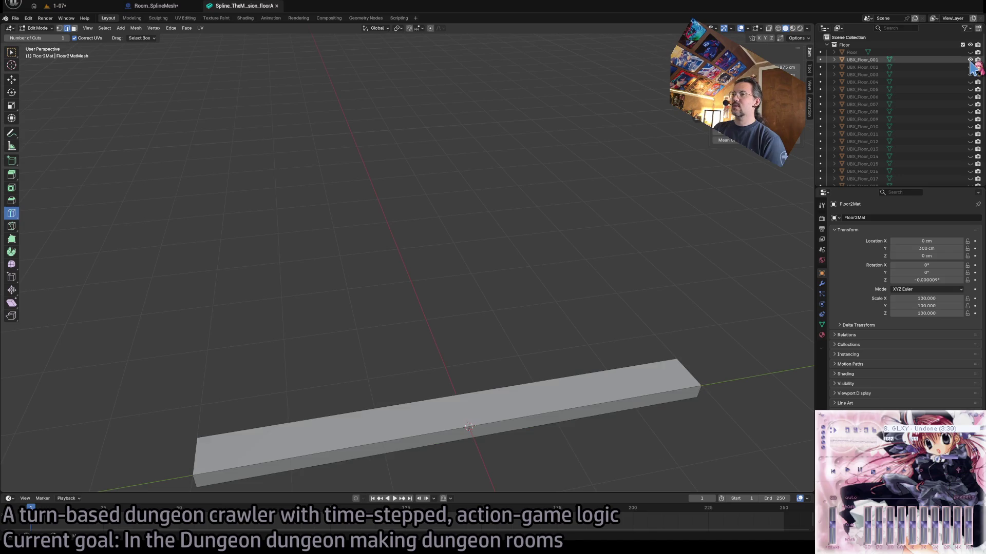
left_click(971, 67)
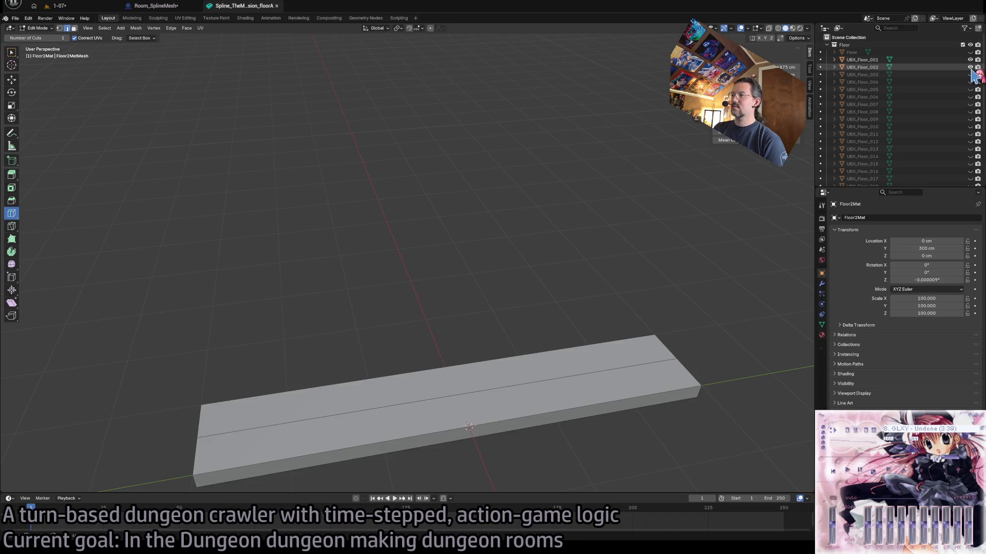
left_click(970, 75)
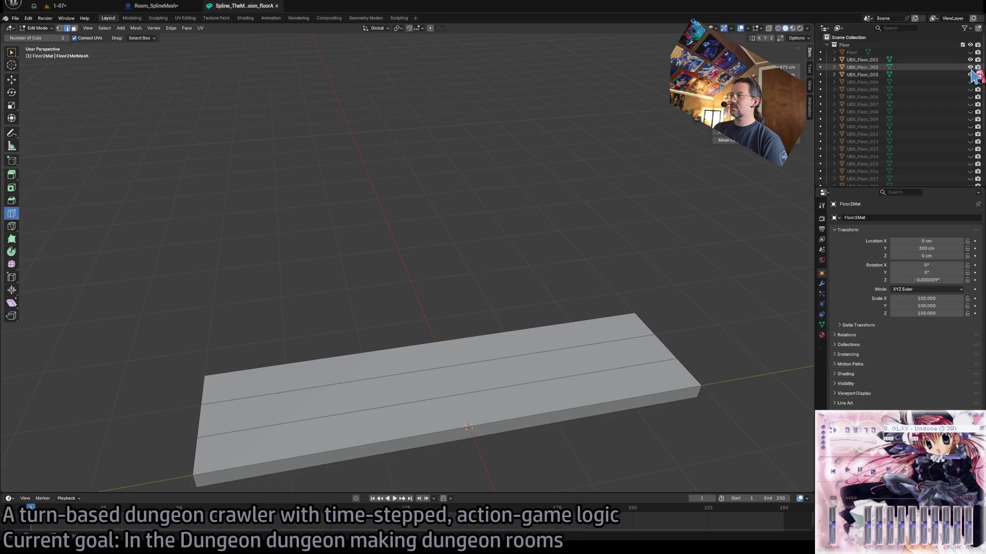
mouse_move(972, 83)
left_mouse_down()
mouse_move(972, 138)
mouse_move(971, 59)
left_mouse_up()
- Unhide all remaining UBX_Floor planks through 024, then select UBX_Floor_009 through UBX_Floor_024
left_click(970, 148)
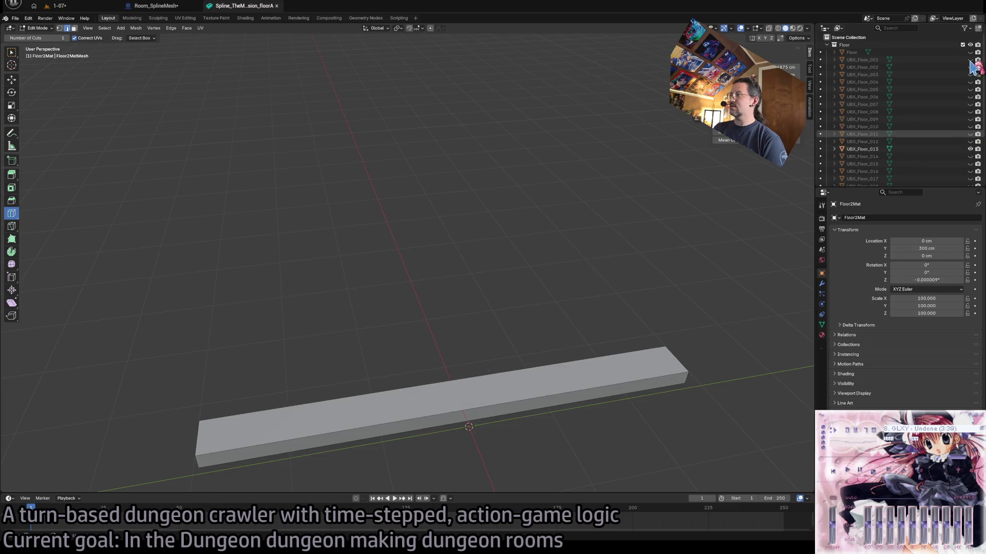
left_click(970, 149)
left_click(970, 149)
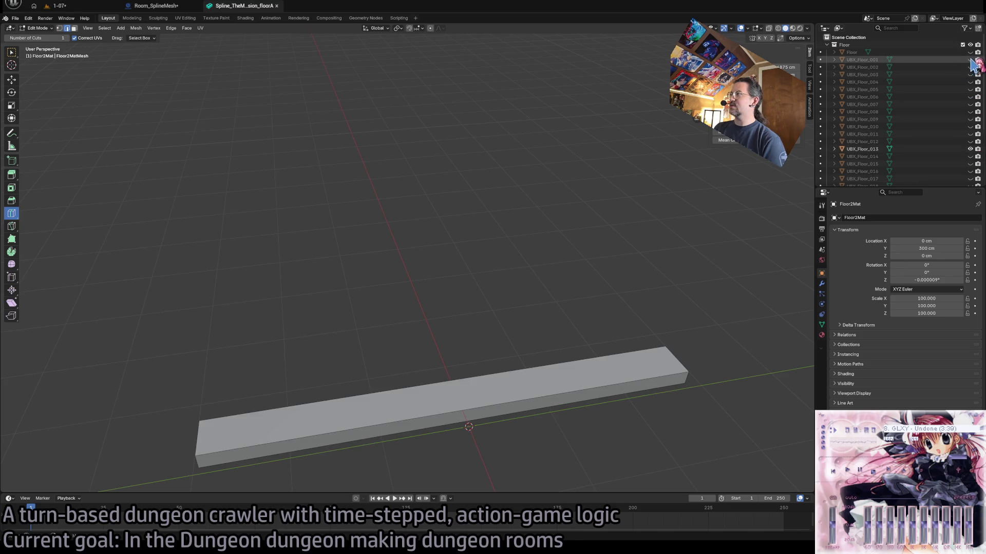
left_click_drag(970, 60, 971, 178)
scroll(971, 154, "down", 4)
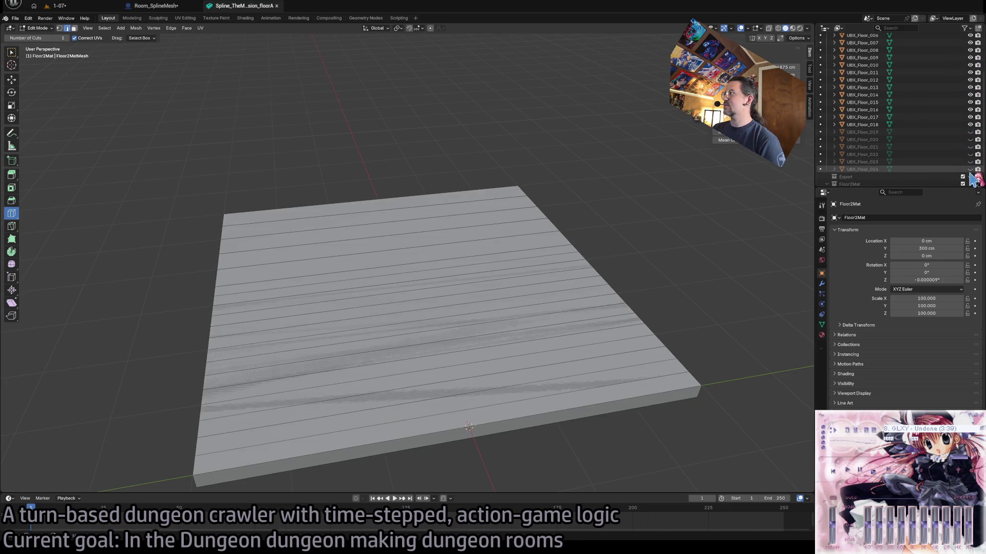
left_click_drag(968, 128, 970, 169)
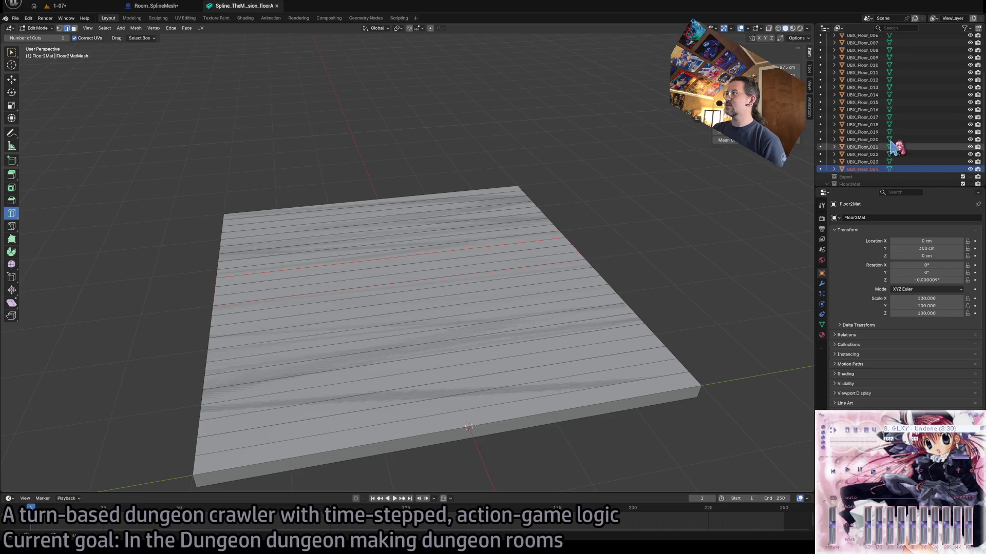
scroll(860, 126, "up", 4)
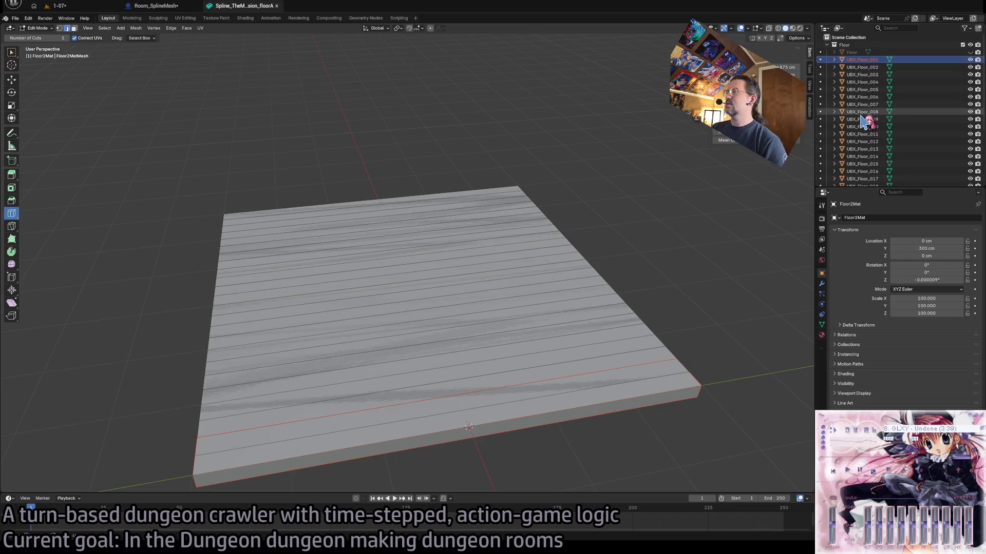
scroll(860, 126, "down", 5)
left_click_drag(867, 153, 831, 117)
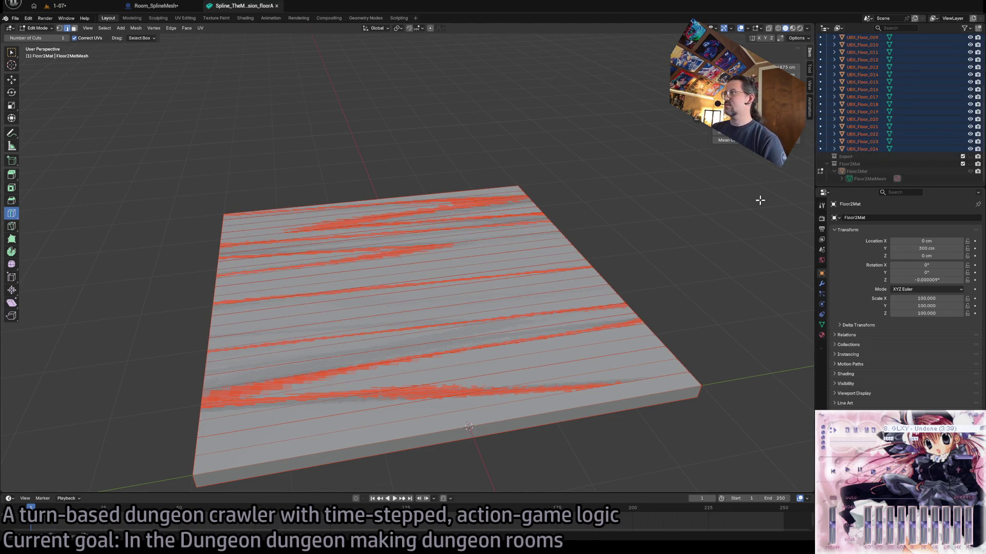
- Collapse UBX_Floor_004, expand UBX_Floor_011 and UBX_Floor_001, and select Cube.003 under UBX_Floor_002
scroll(883, 118, "up", 6)
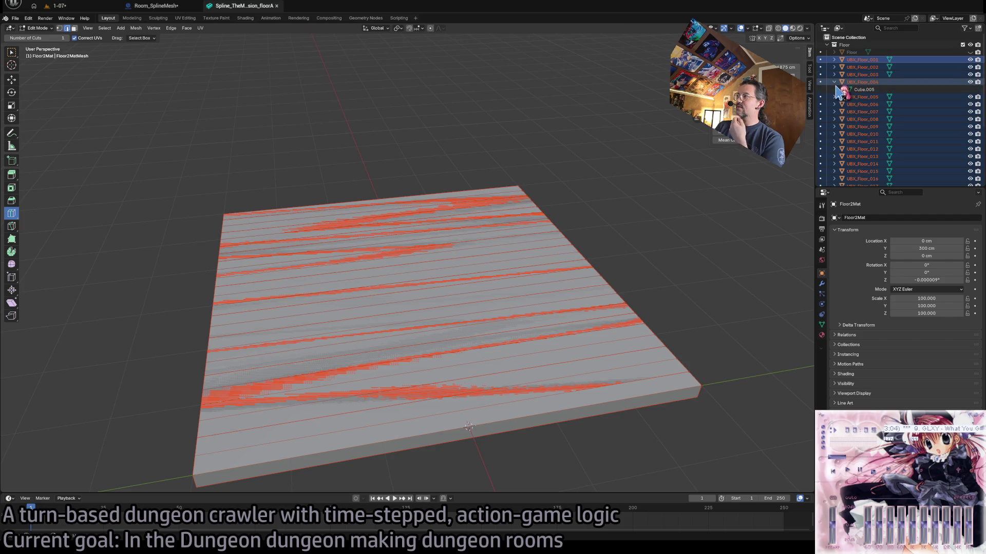
left_click(835, 82)
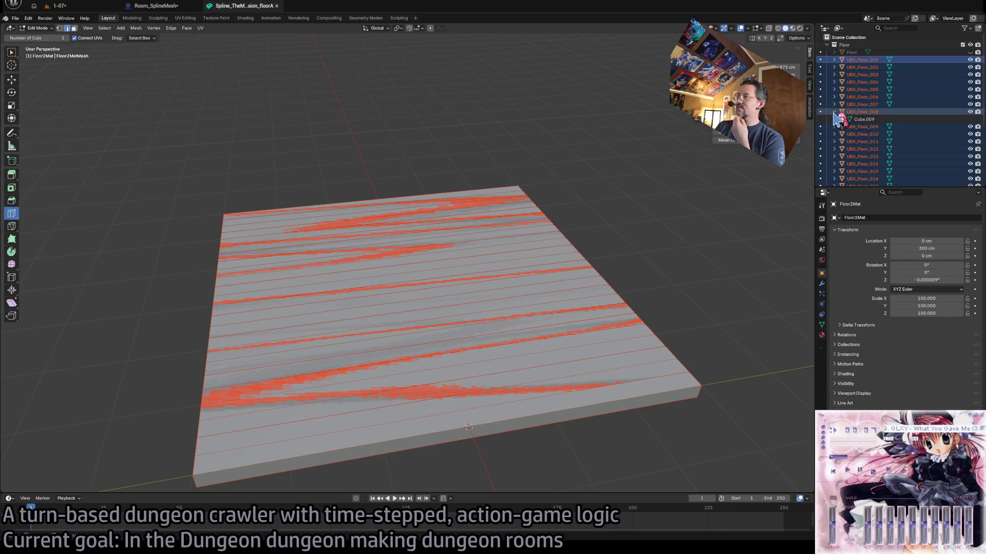
left_click(834, 134)
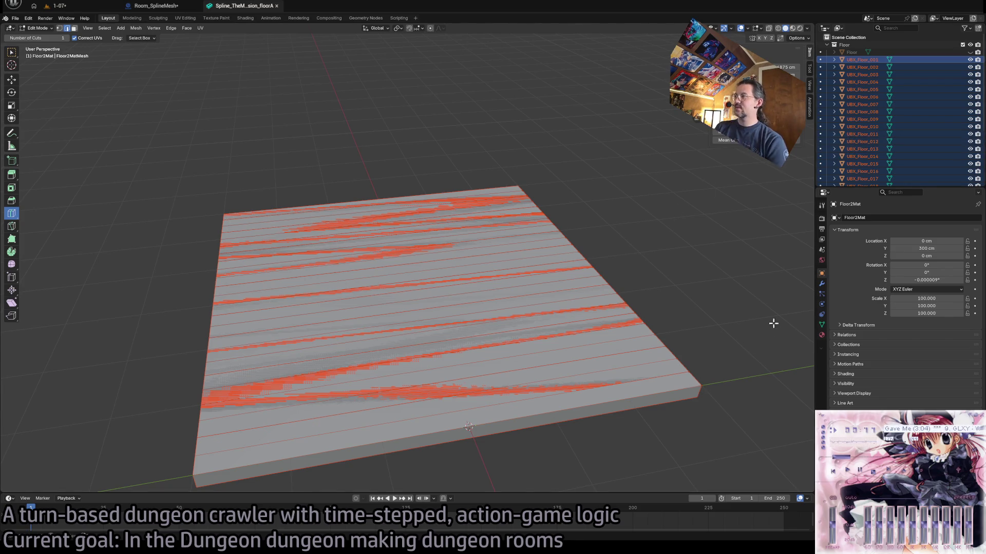
left_click(867, 60)
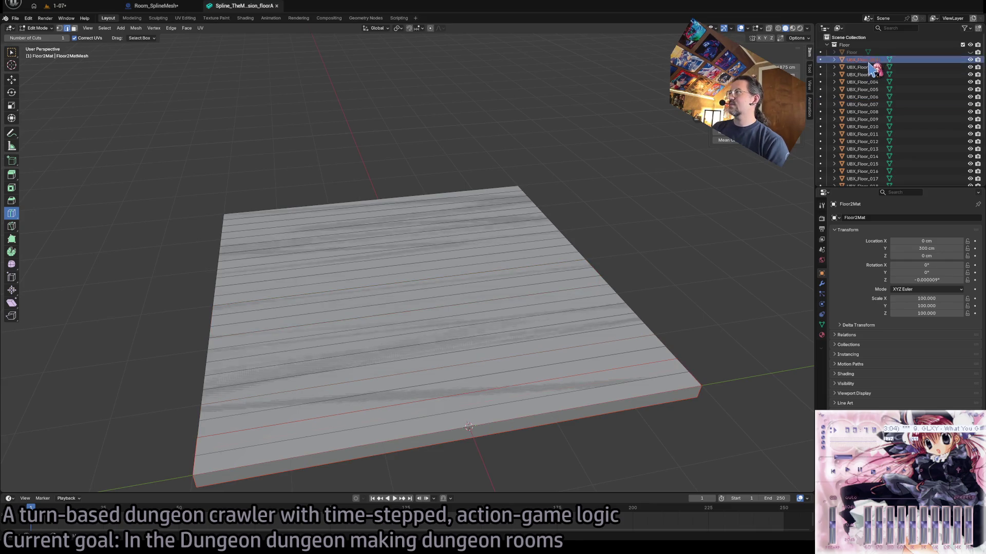
key("Right")
key("Down")
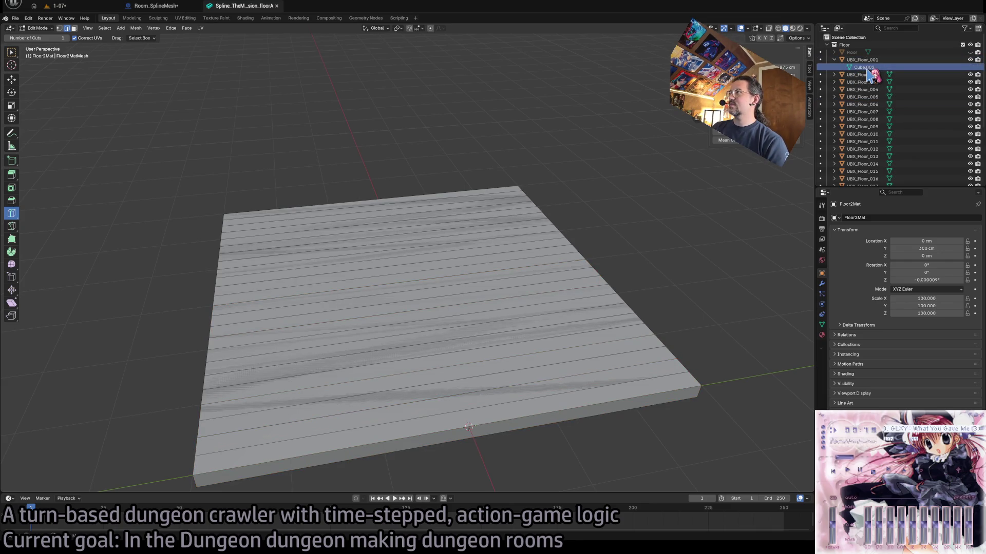
left_click(866, 83)
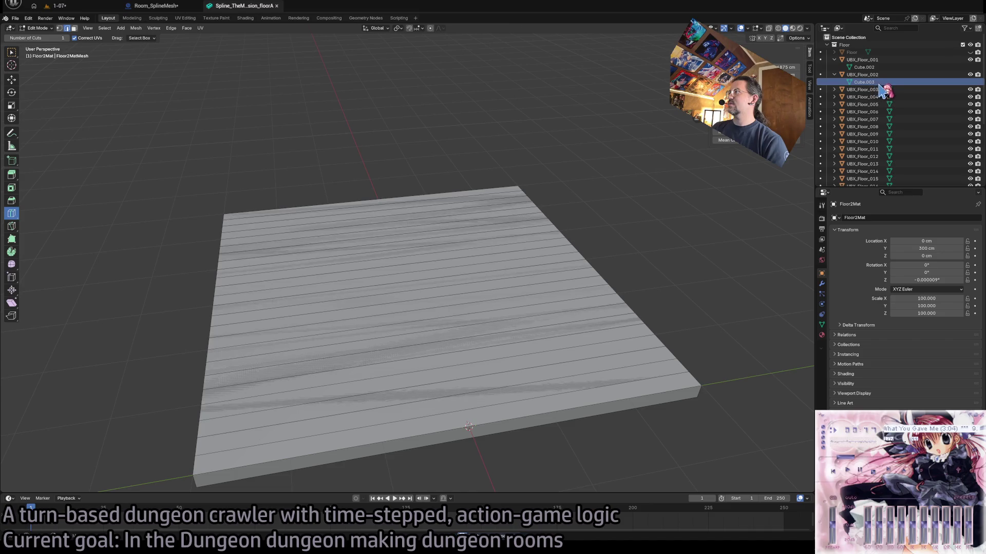
- Select UBX_Floor_002 and view its Material, then Object Data properties
mouse_move(864, 67)
left_mouse_down()
mouse_move(870, 84)
mouse_move(866, 72)
left_mouse_up()
right_click(863, 68)
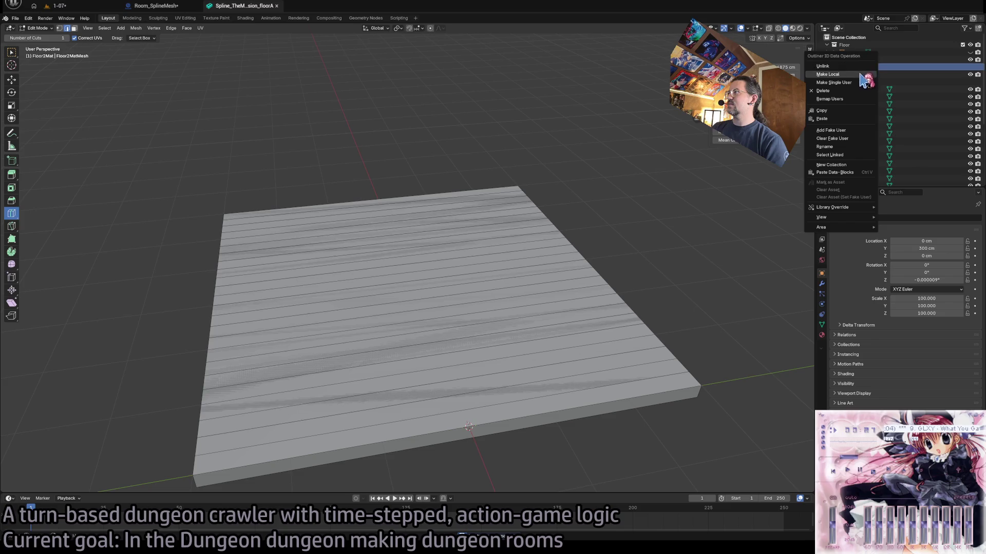
left_click(873, 75)
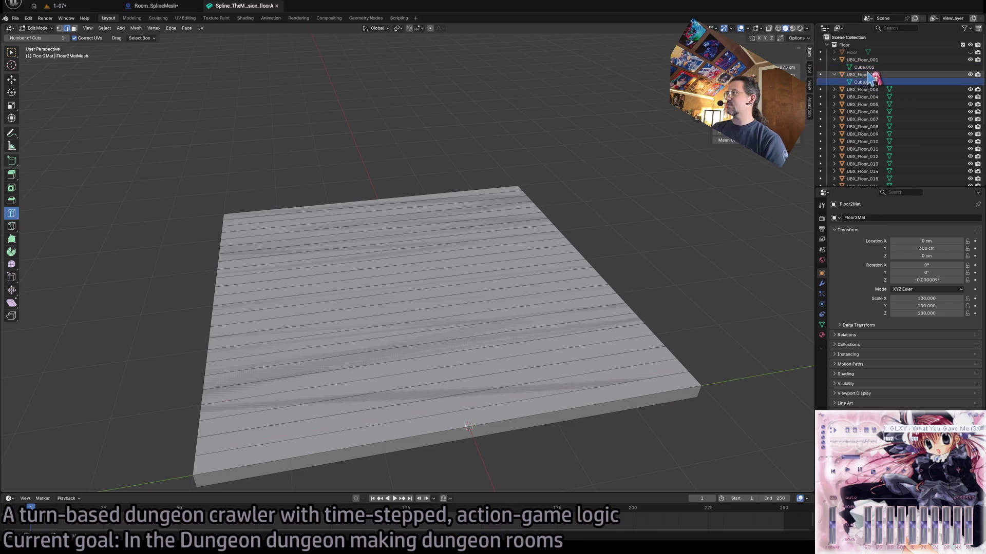
left_click(821, 335)
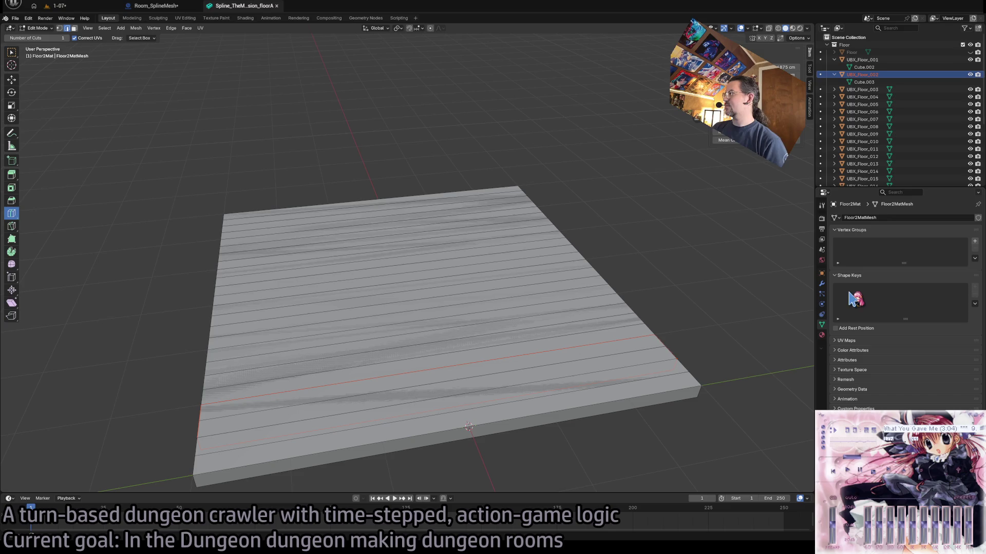
left_click(821, 325)
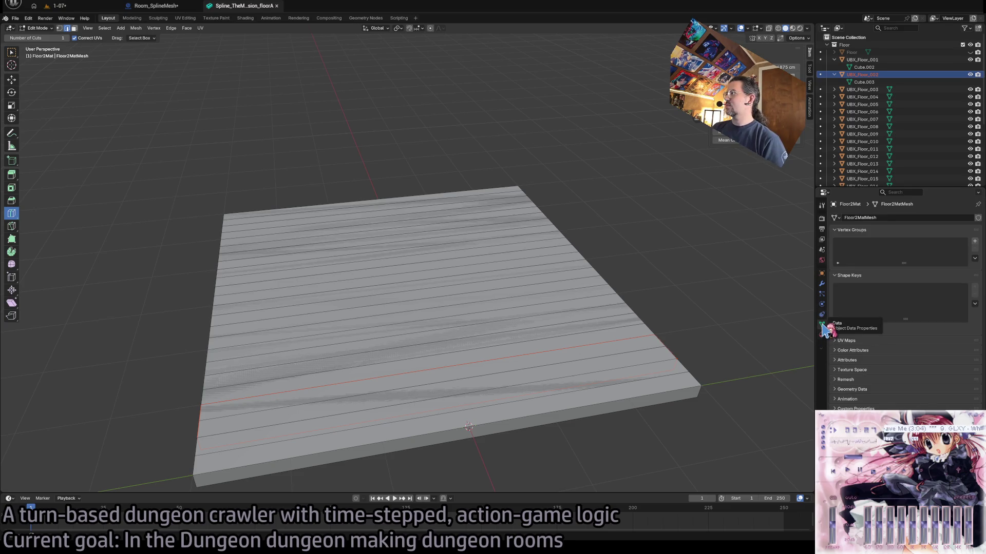
- Collapse Vertex Groups and Shape Keys, then toggle the Remesh and Texture Space panels
left_click_drag(870, 231, 863, 261)
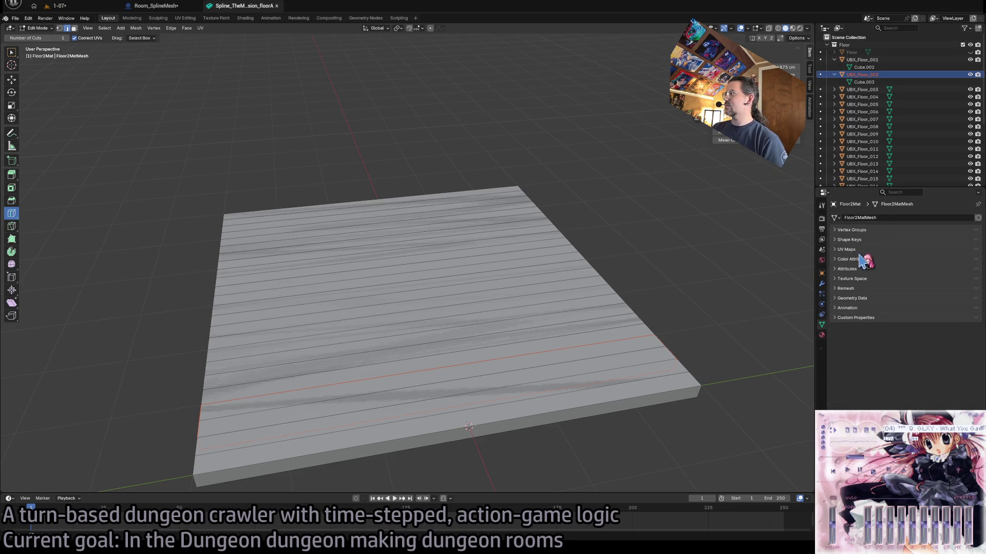
left_click(861, 289)
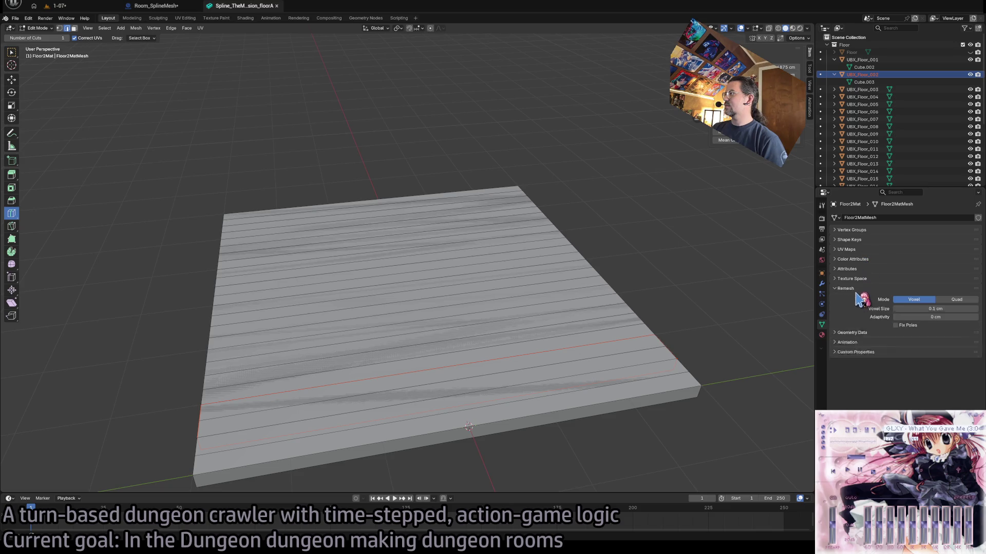
left_click(860, 289)
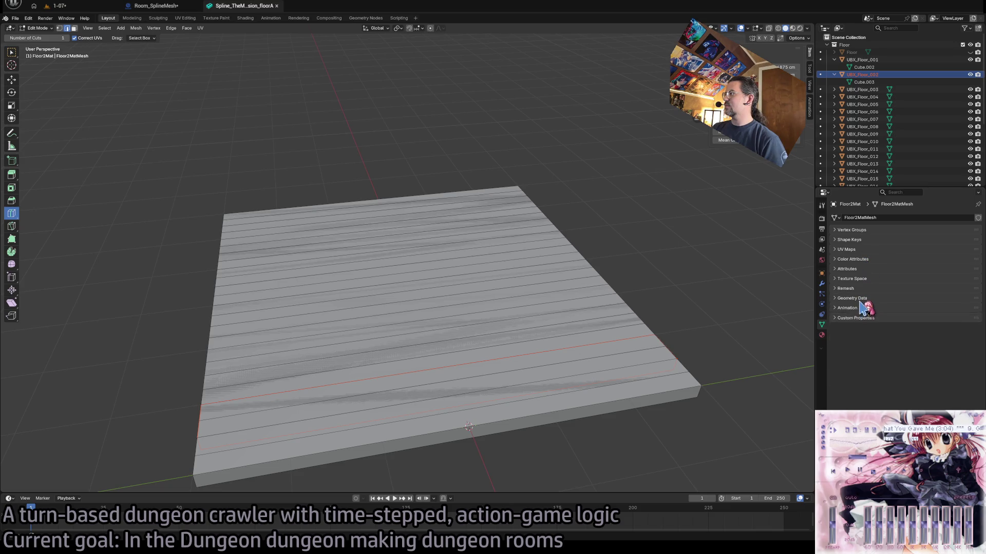
left_click(858, 289)
left_click(860, 289)
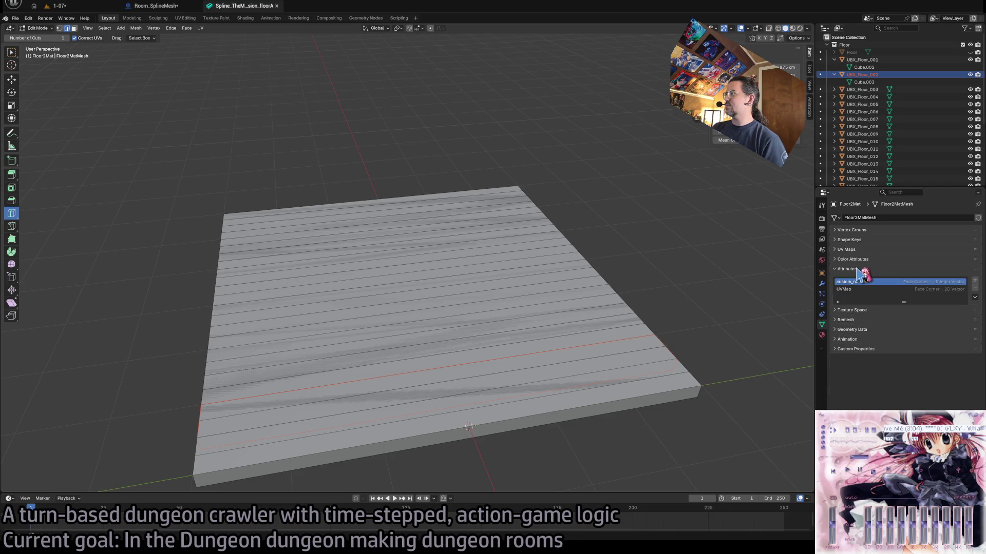
left_click(863, 279)
- Toggle the Attributes, UV Maps and Vertex Groups panels, ending with Vertex Groups collapsed
left_click(863, 279)
left_click(861, 269)
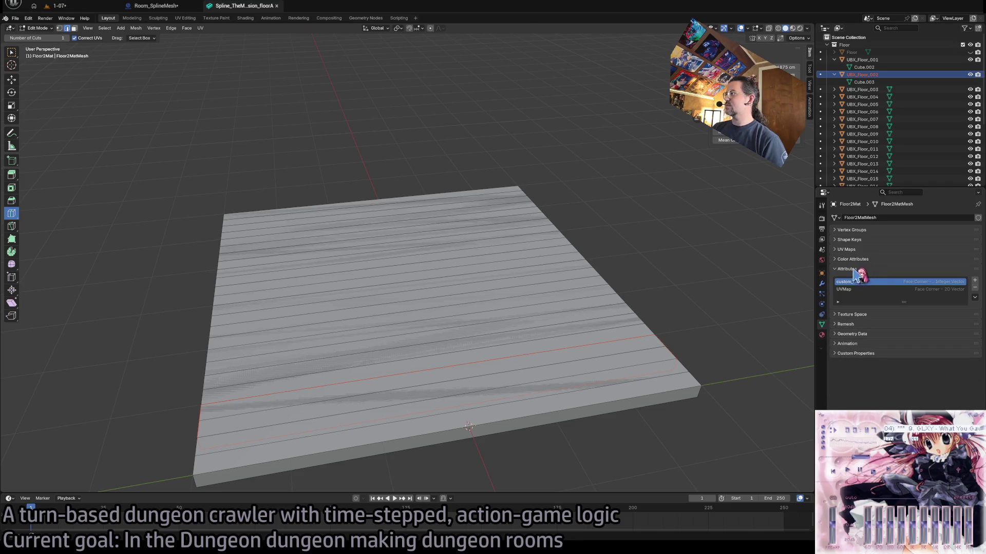
left_click(862, 269)
left_click(862, 249)
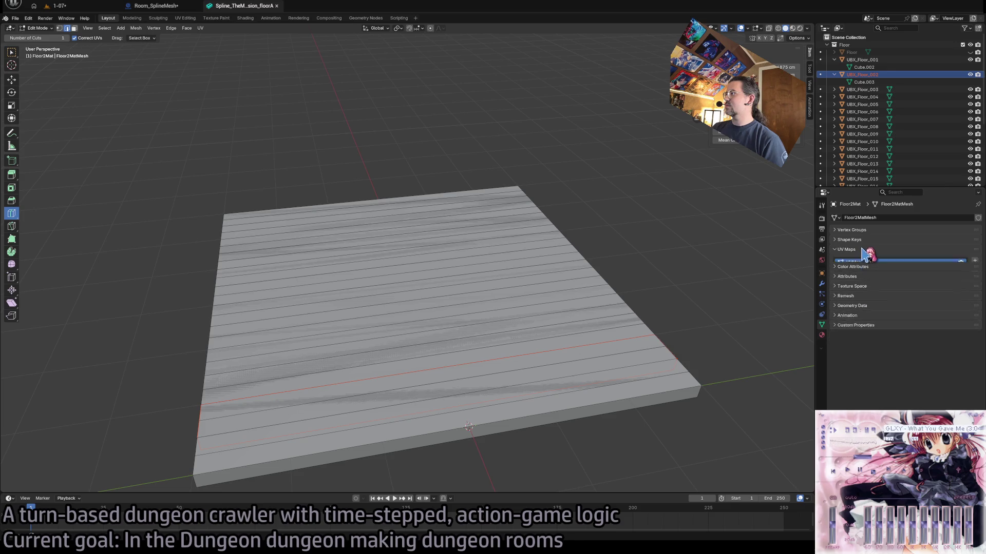
left_click(863, 250)
left_click(862, 239)
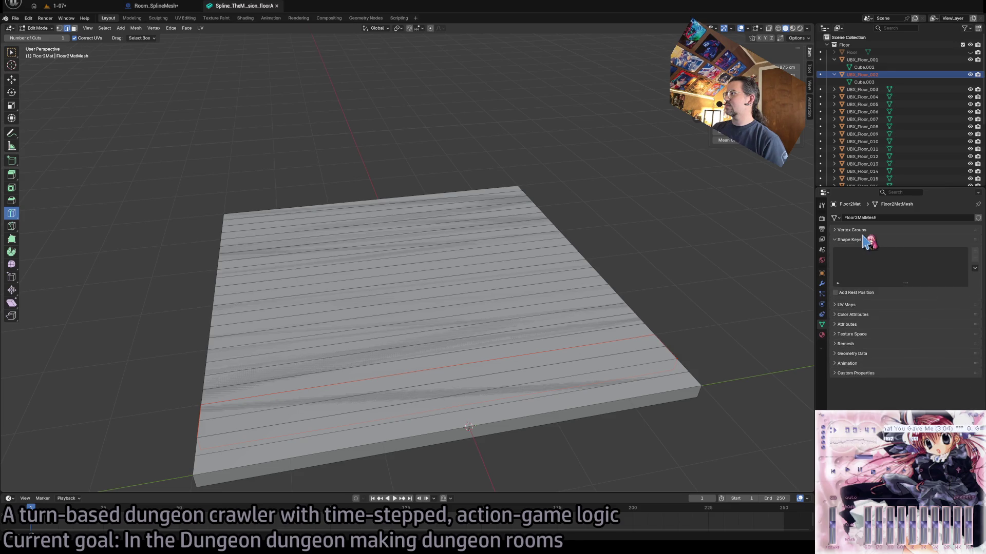
left_click(863, 240)
left_click(863, 230)
left_click(862, 230)
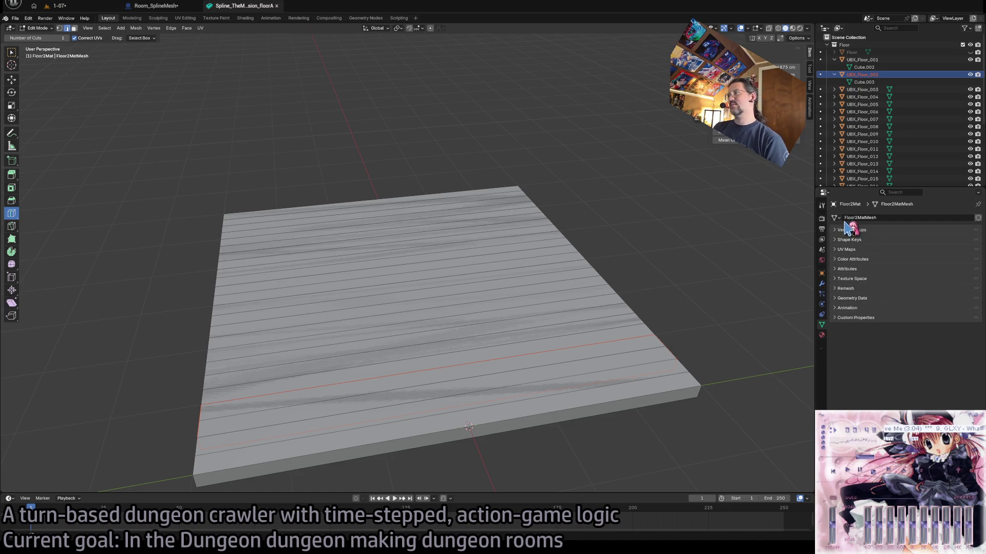
- Select Cube.003 then Cube.002 and show the empty object constraints page
left_click(862, 83)
left_click(861, 68)
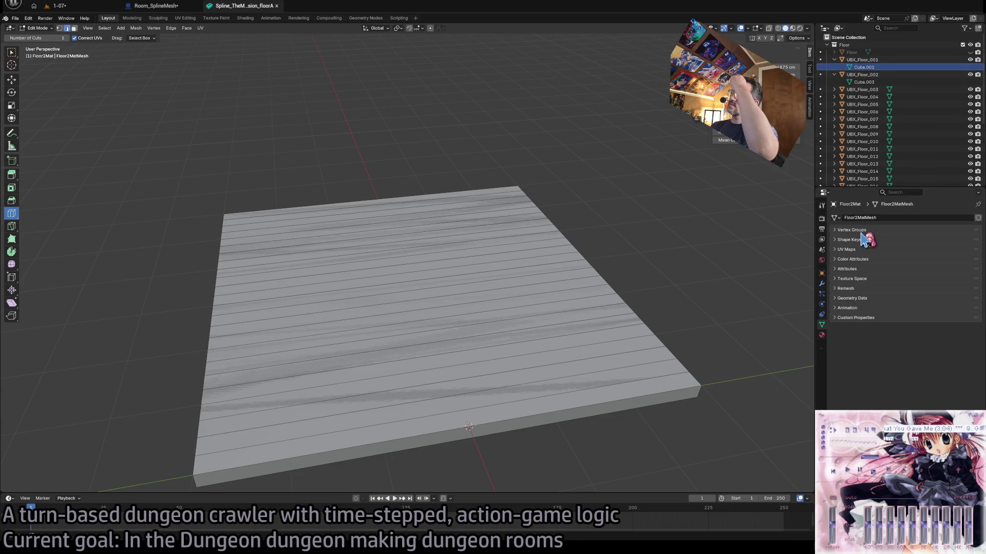
left_click(821, 315)
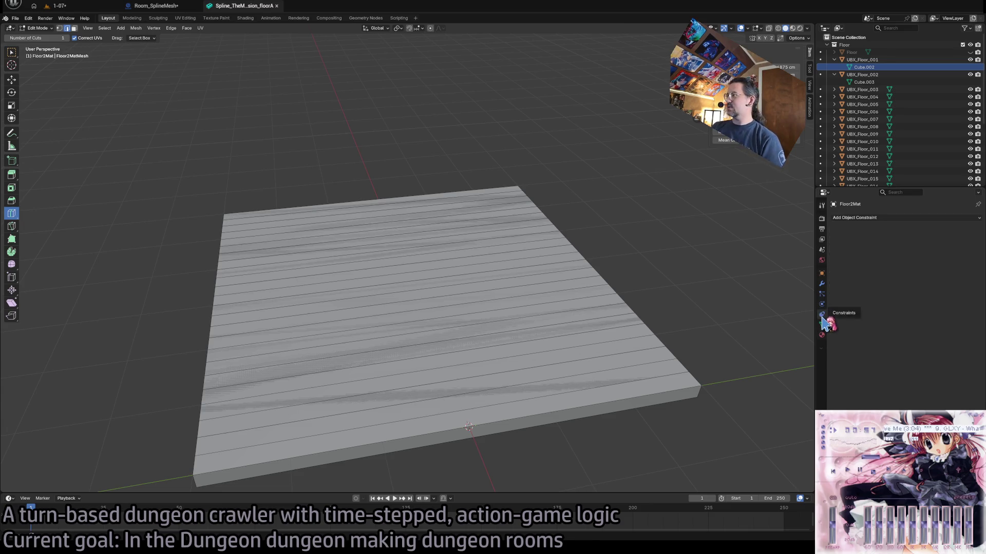
- Step through Floor2Mat's Constraints, Particles and Object property tabs
left_click(822, 324)
left_click(822, 314)
left_click(821, 304)
left_click(821, 293)
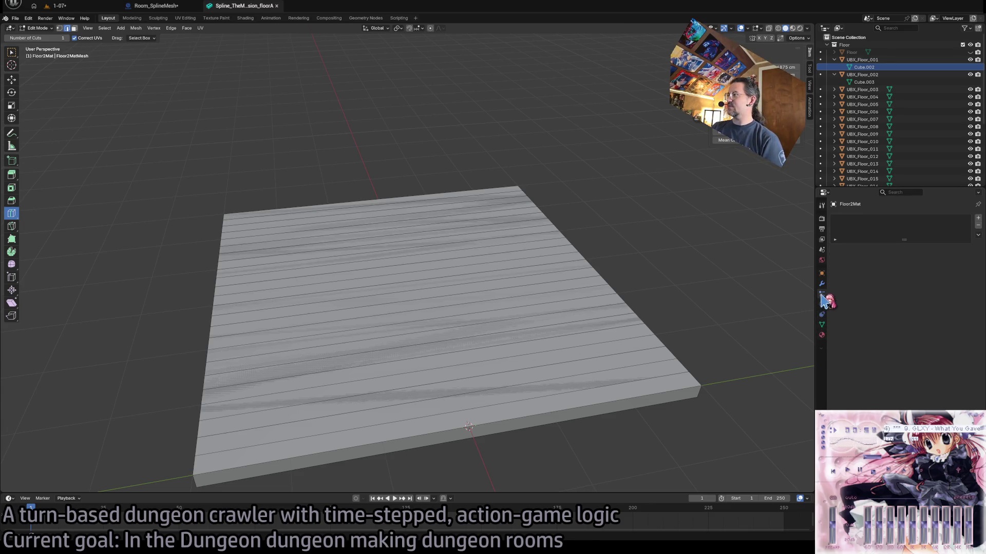
left_click(822, 284)
left_click(821, 274)
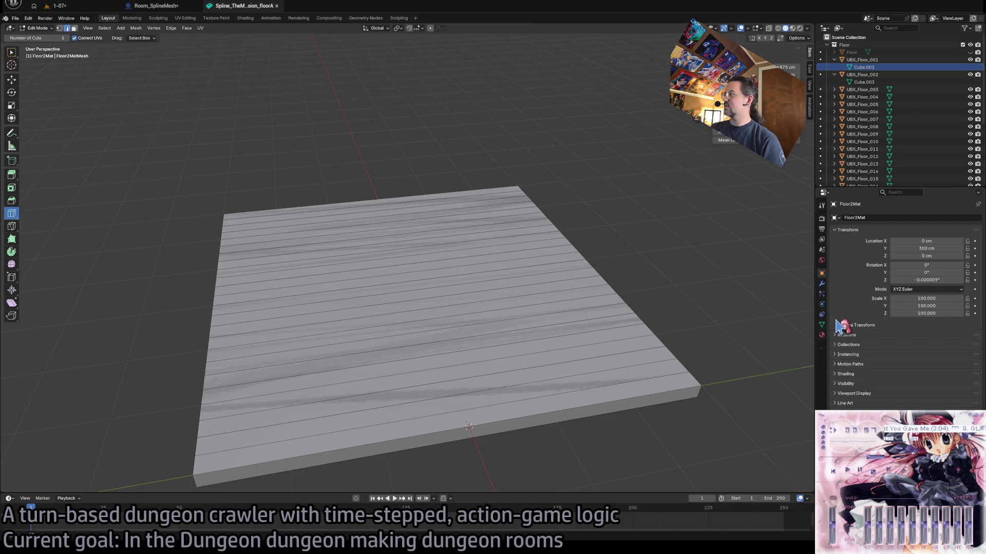
- Expand and collapse the Object tab's Instancing and Custom Properties sections
left_click(847, 230)
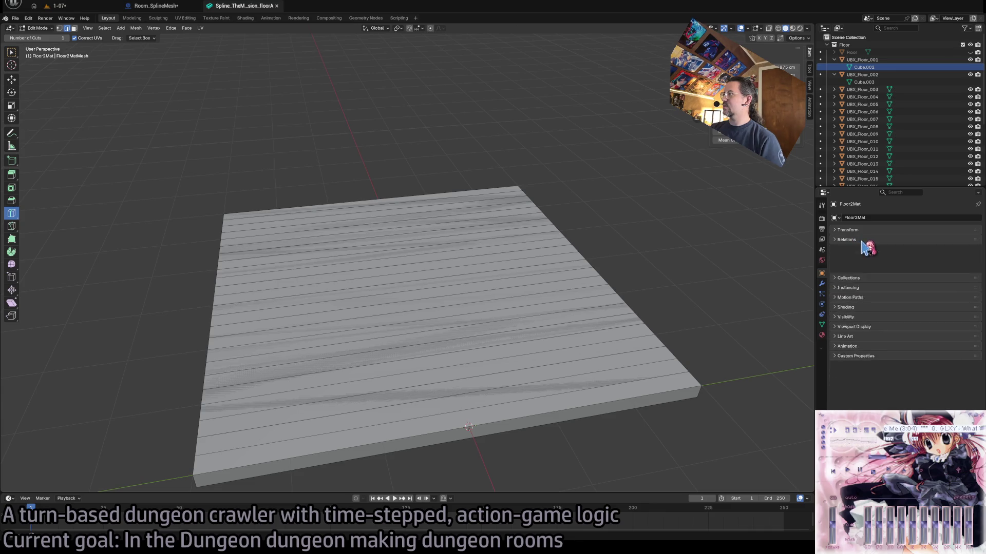
left_click(852, 260)
left_click(862, 260)
left_click(864, 288)
left_click(865, 288)
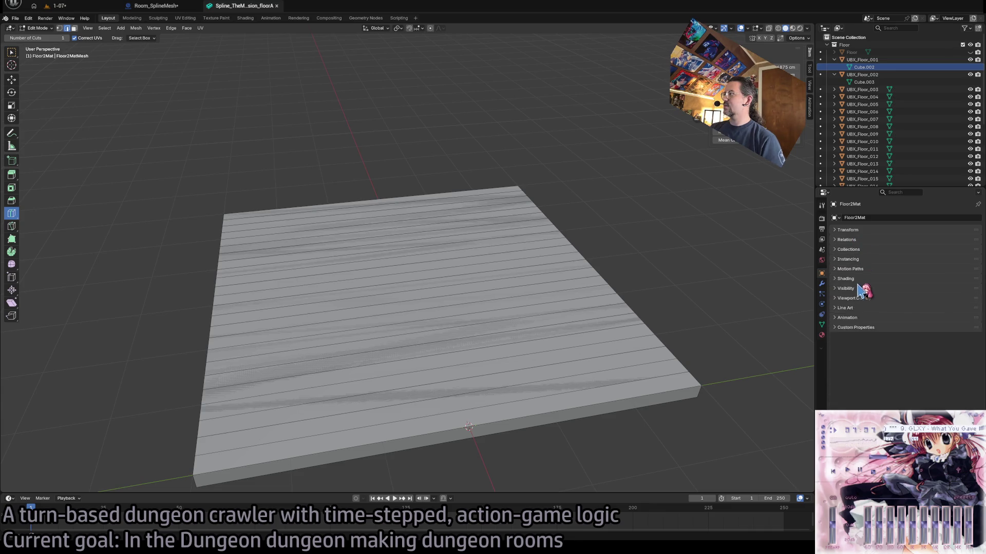
left_click(865, 288)
left_click(864, 288)
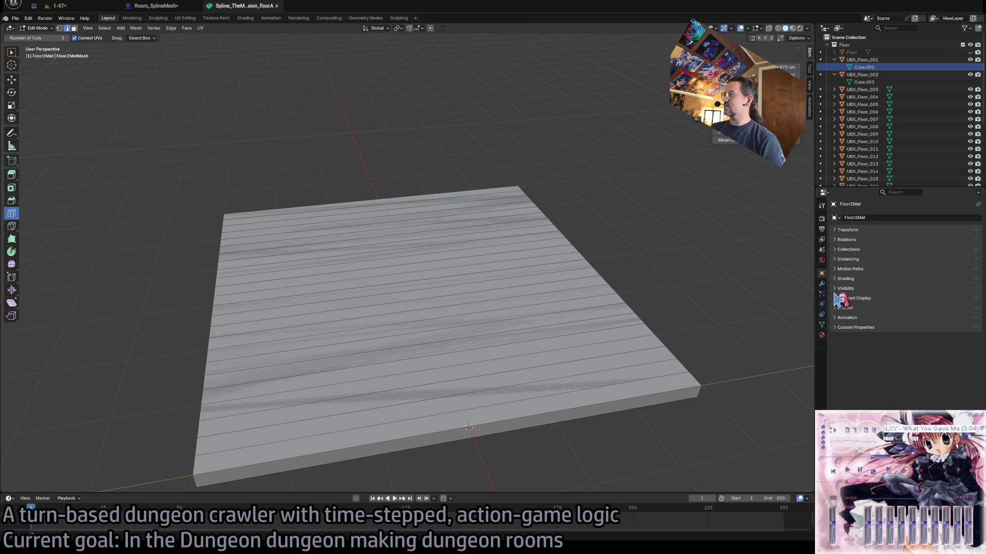
left_click(855, 328)
left_click(855, 328)
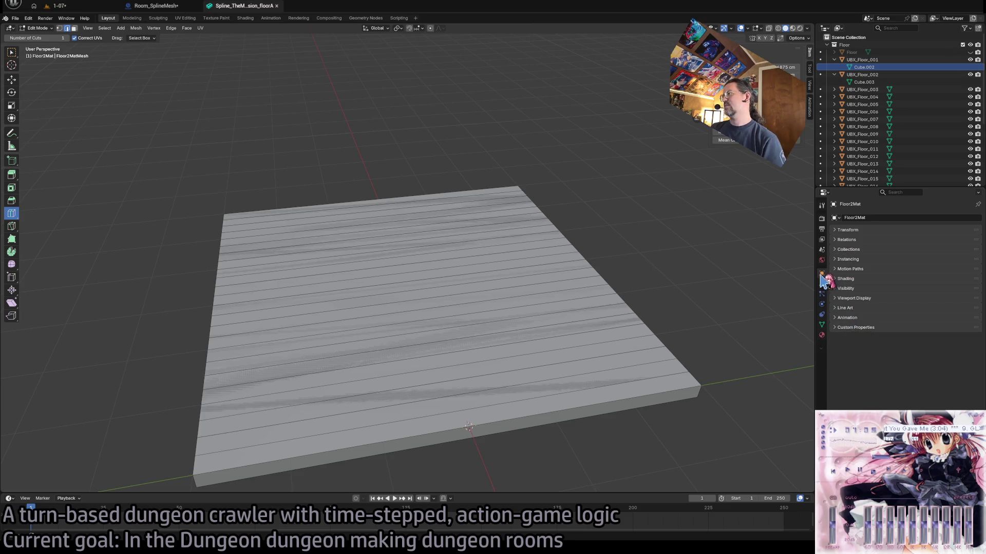
- Browse the Scene, World and active Tool settings tabs
left_click(821, 250)
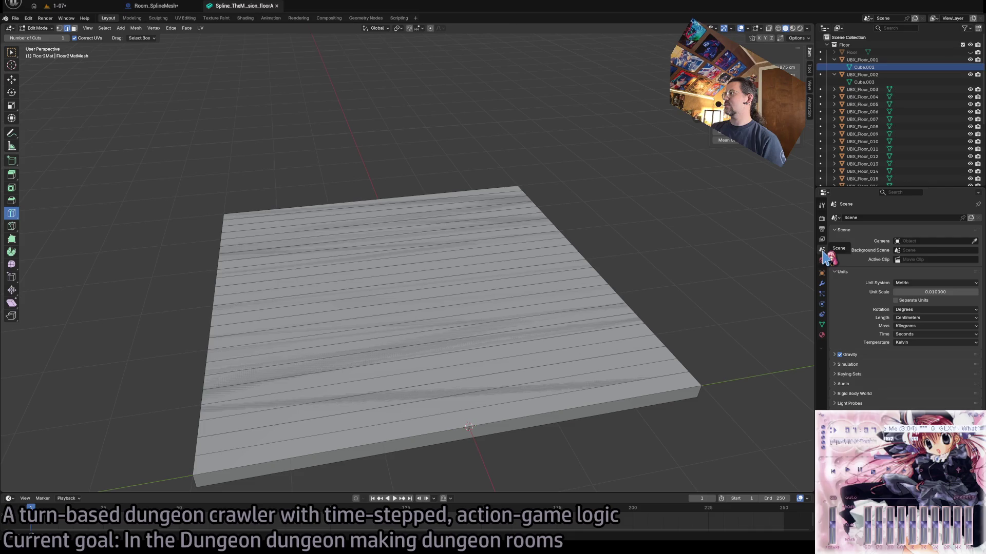
left_click(823, 257)
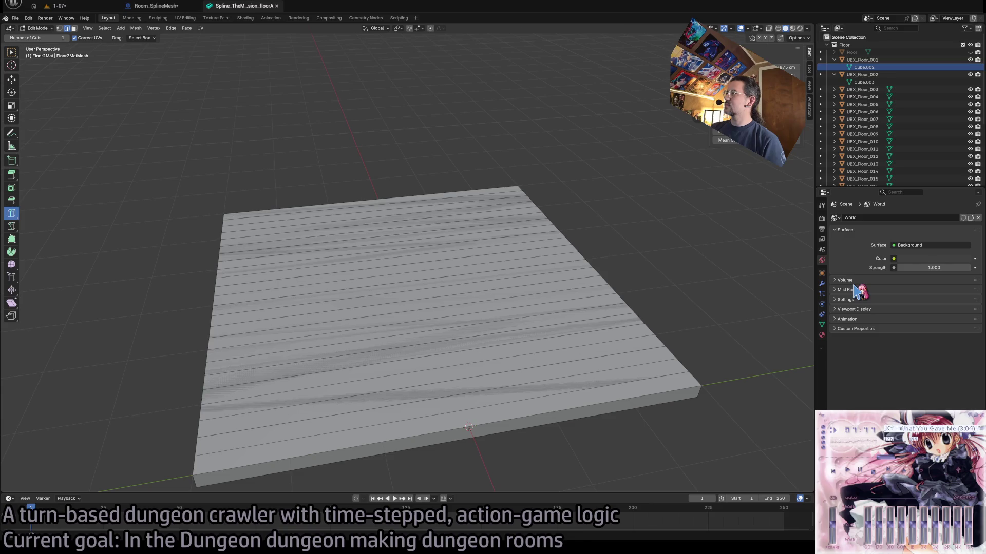
left_click(822, 251)
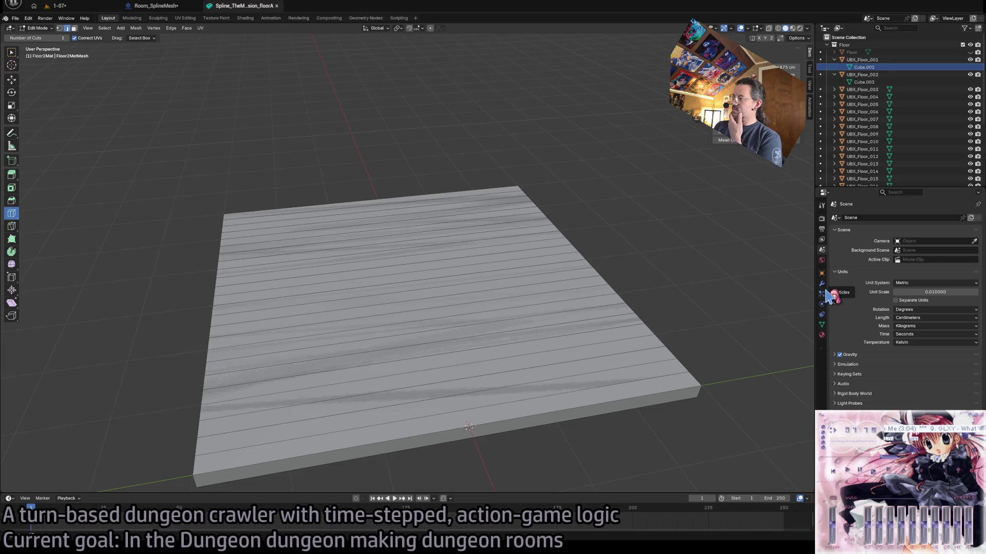
left_click(821, 205)
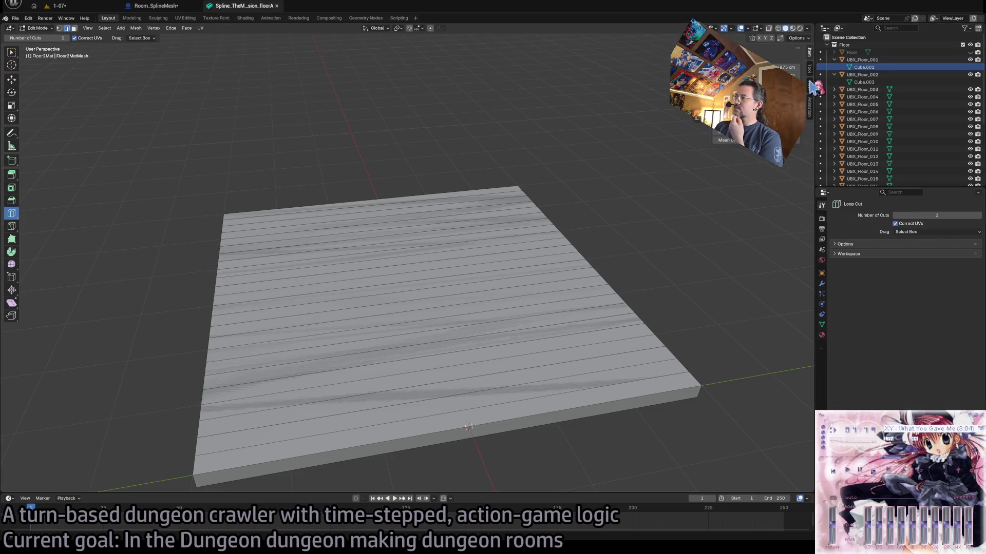
- Select collision cube Cube.003, leaving Cube.002 under UBX_Floor_001 unrenamed
left_click(864, 82)
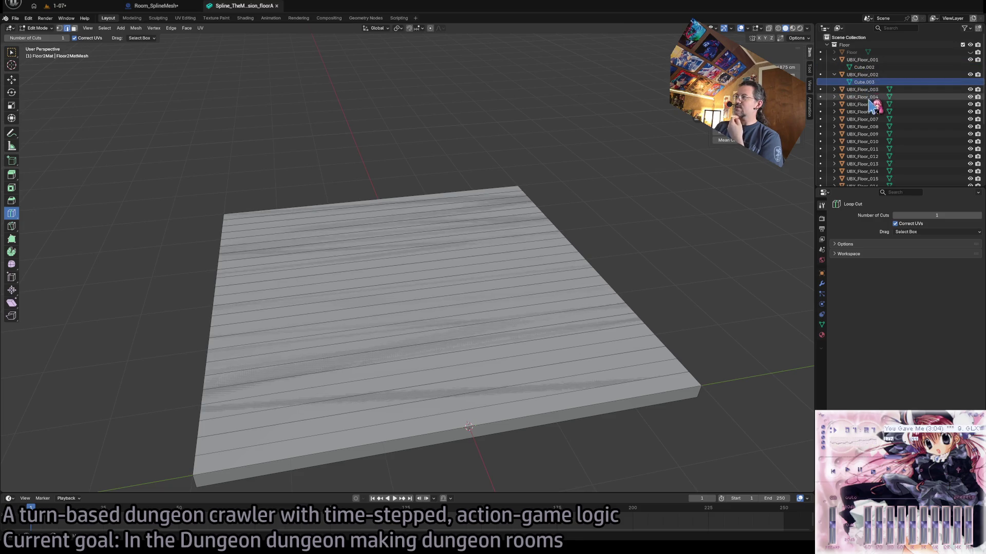
double_click(864, 67)
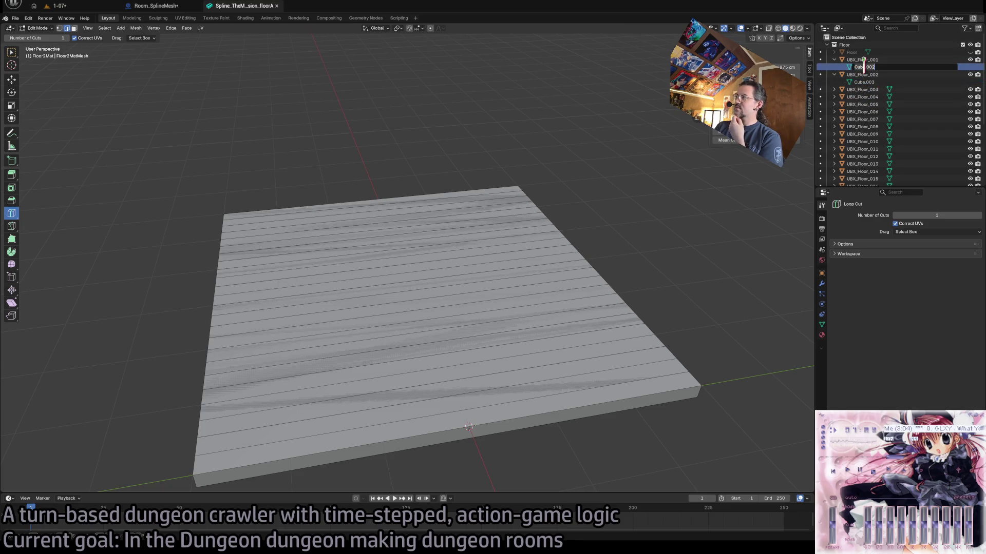
key("Escape")
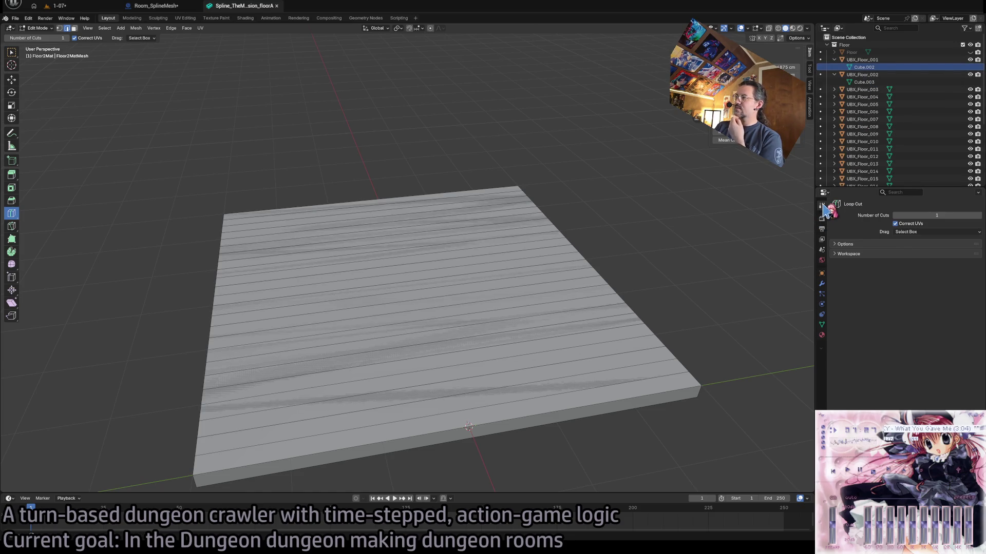
- Cycle through the Render, Output, View Layer, Scene and World tabs
left_click(822, 218)
left_click(822, 229)
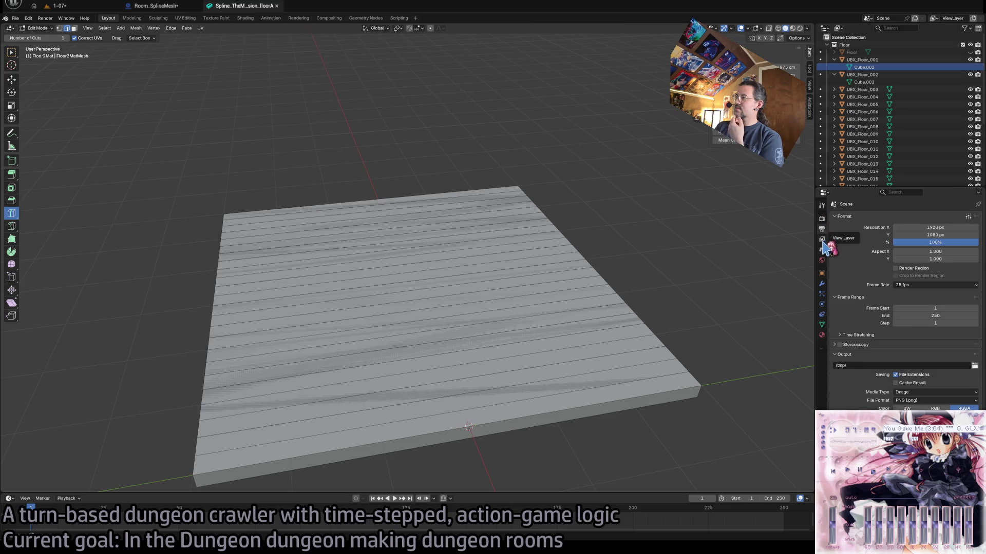
left_click(821, 239)
left_click(822, 254)
left_click(822, 261)
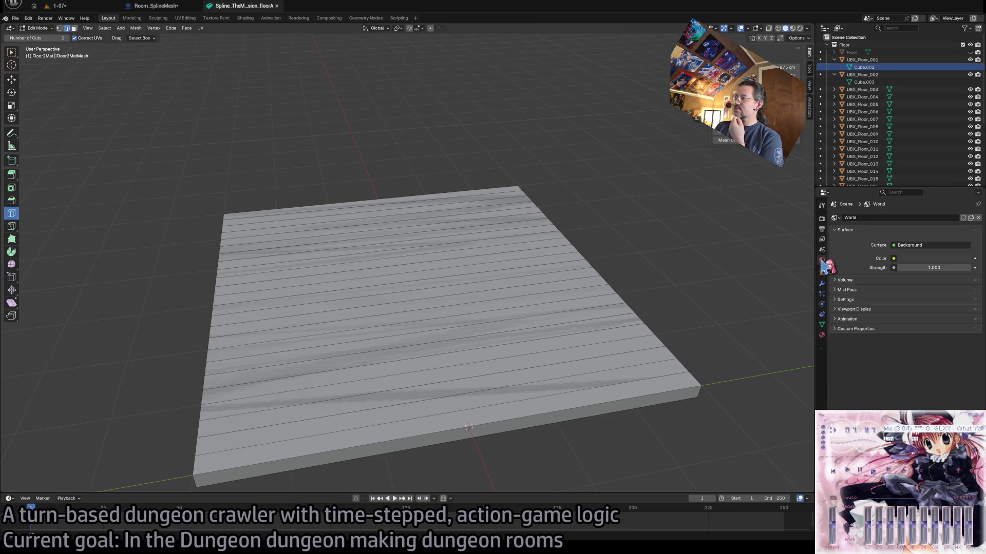
- Show Floor2Mat's Object, Modifier, Particle and Physics tabs, then Floor2MatMesh's mesh data
left_click(821, 274)
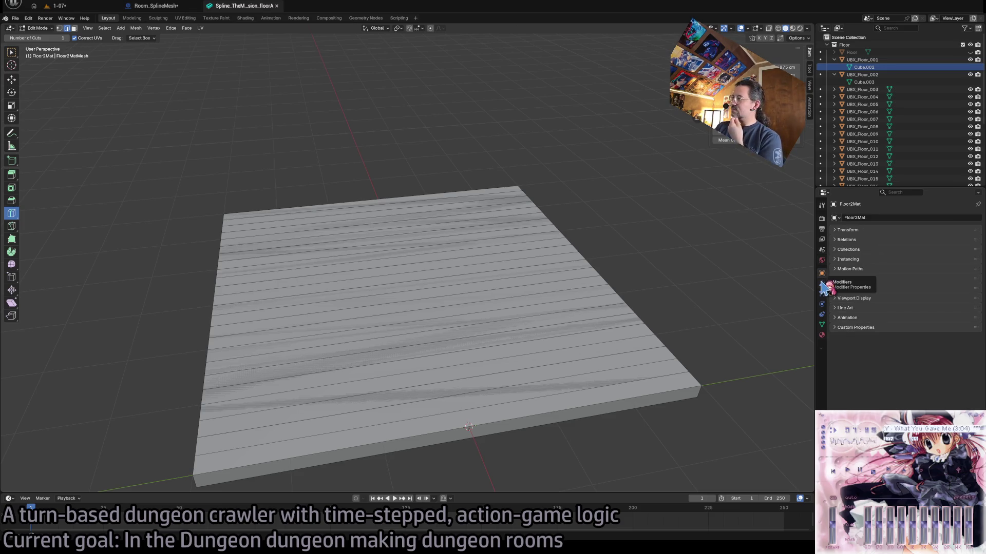
left_click(822, 284)
left_click(822, 294)
left_click(822, 304)
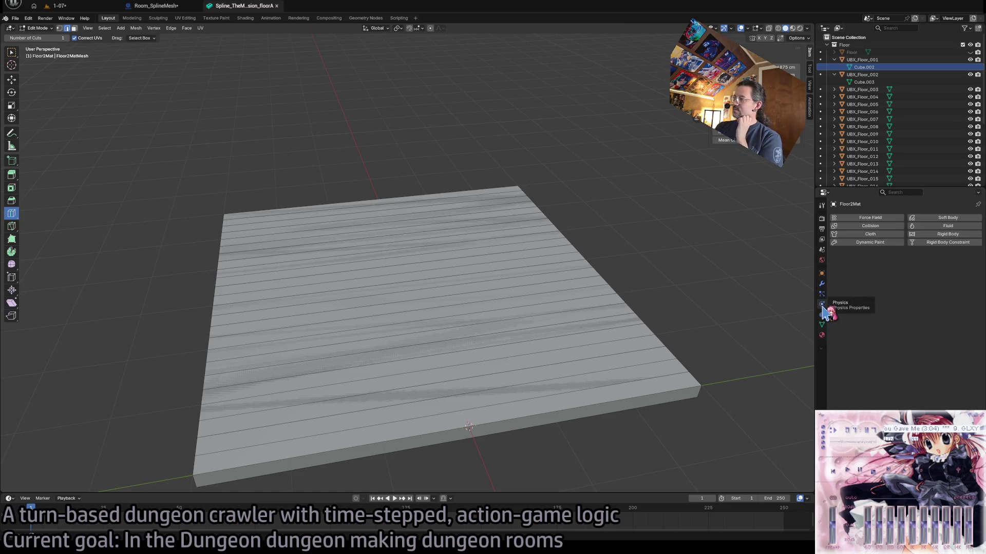
left_click(821, 324)
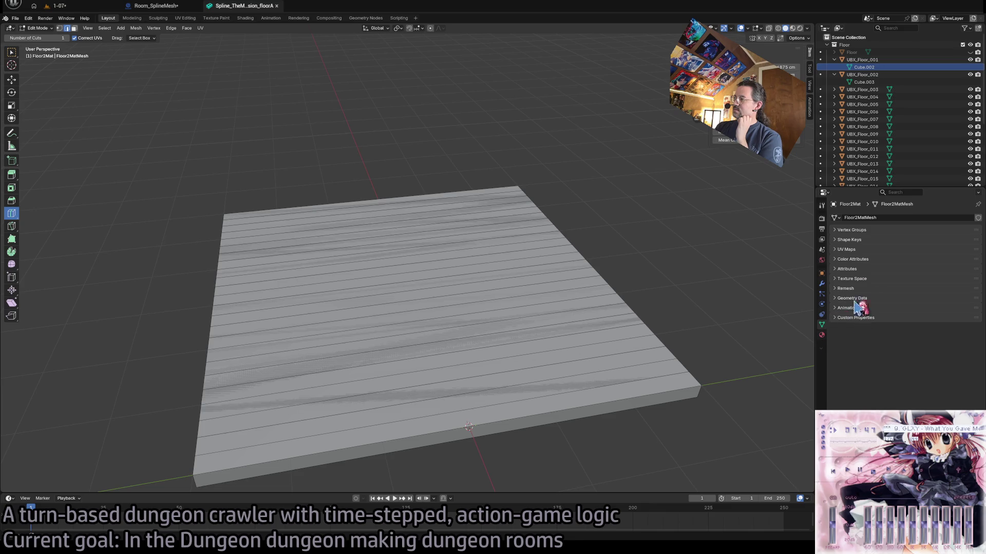
- Peek into the mesh's Vertex Groups, Shape Keys, UV Maps, Color Attributes and Attributes sections
left_click(868, 230)
left_click(869, 230)
left_click(870, 240)
left_click(873, 240)
left_click(876, 249)
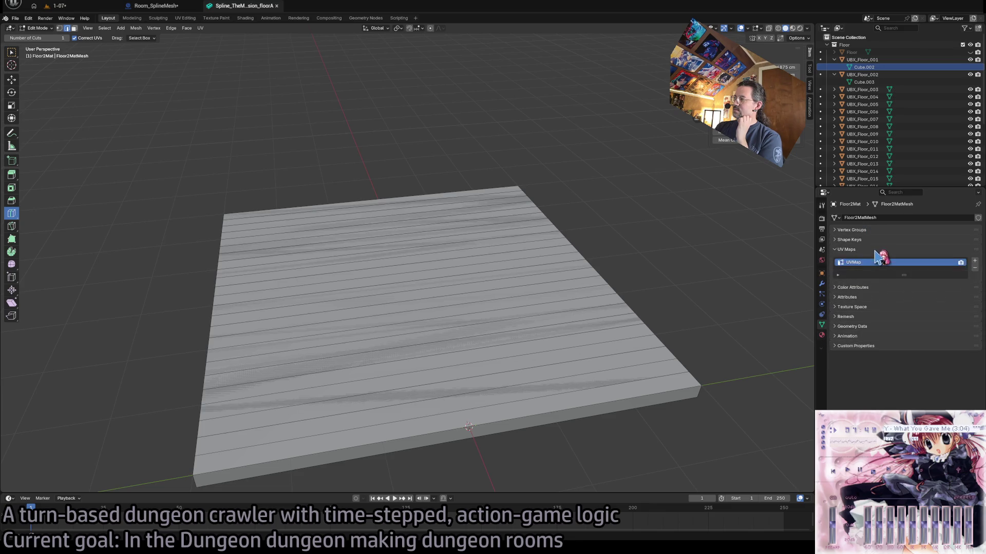
left_click(876, 249)
left_click(877, 259)
left_click(878, 259)
left_click(879, 269)
left_click(879, 269)
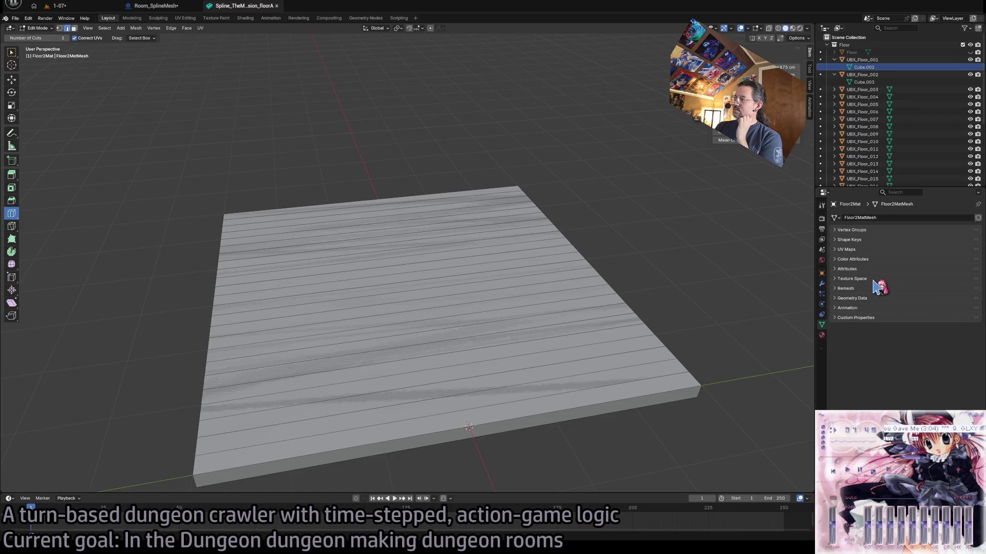
- Peek into the Texture Space, Remesh, Geometry Data, Animation and Custom Properties sections
left_click(875, 279)
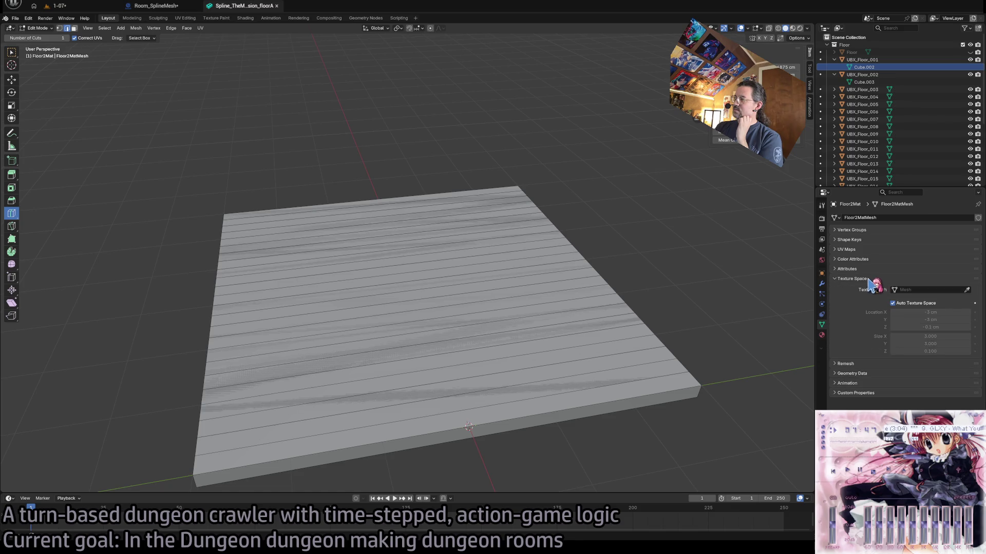
left_click(875, 279)
left_click(872, 288)
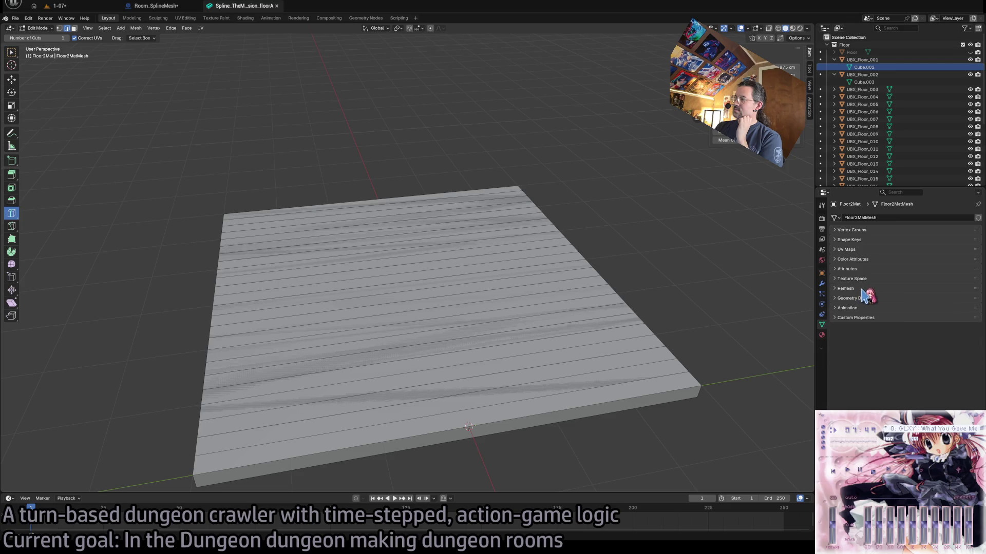
left_click(873, 288)
left_click(871, 298)
left_click(870, 298)
left_click(868, 298)
left_click(866, 299)
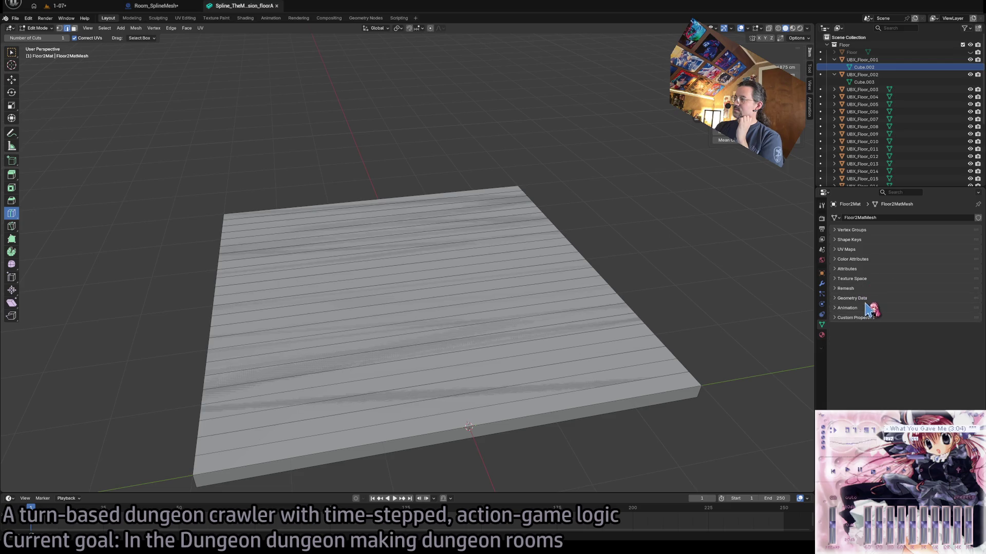
left_click(862, 308)
left_click(862, 308)
left_click(860, 318)
left_click(860, 317)
- Show Material.002's settings with its Surface and Settings sections collapsed
left_click(821, 335)
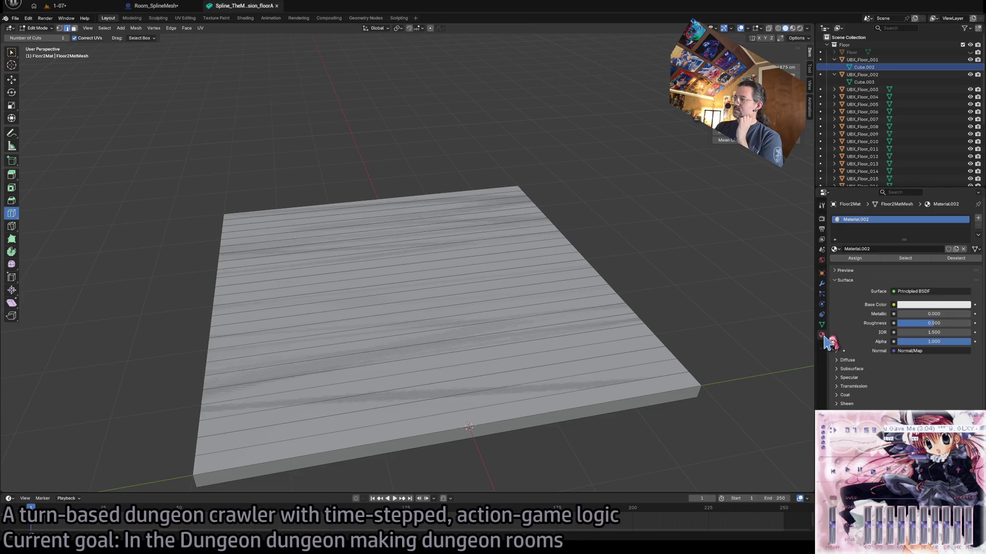
left_click(846, 281)
left_click(859, 319)
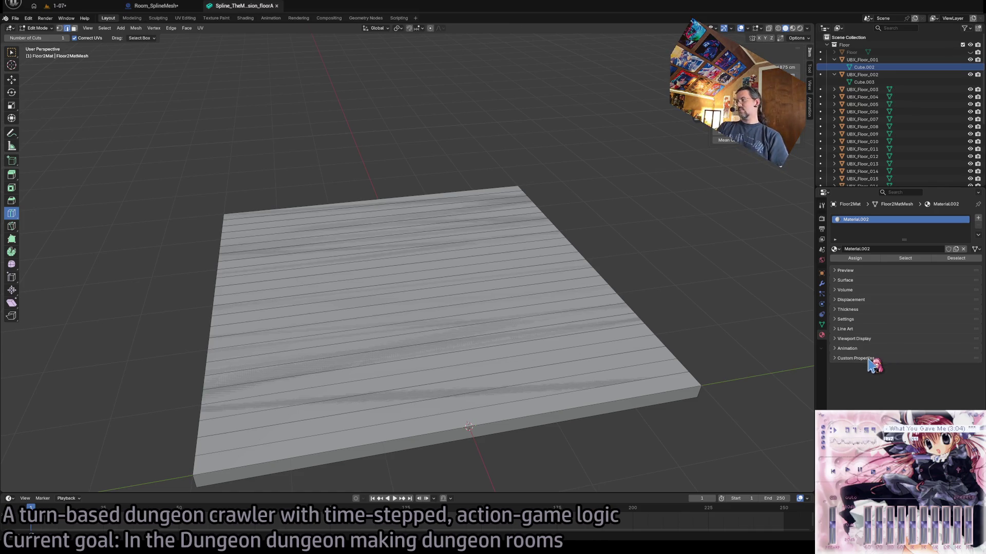
- Browse Tool, Render, Output and View Layer tabs, ending on Scene's Metric units at 0.01 scale
left_click(822, 205)
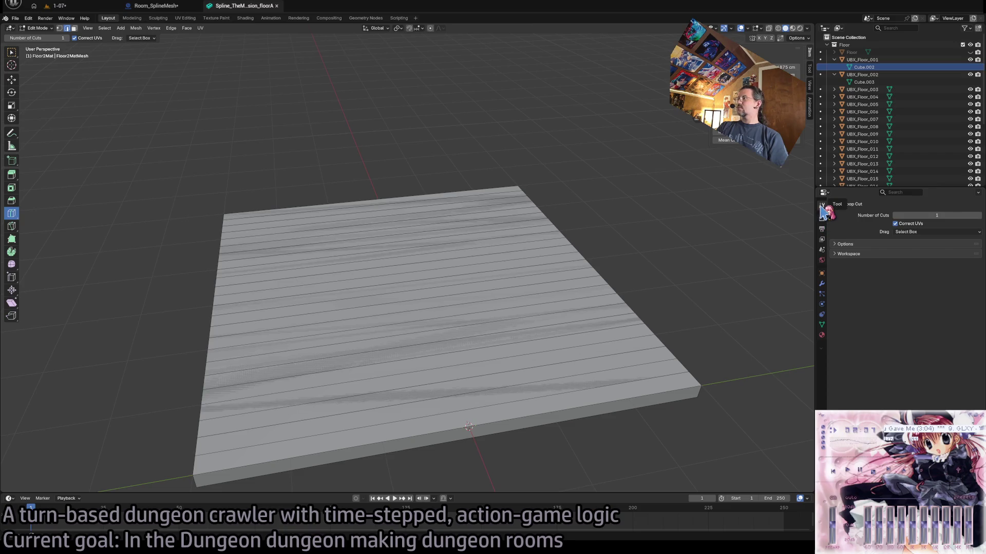
left_click(822, 219)
left_click(820, 229)
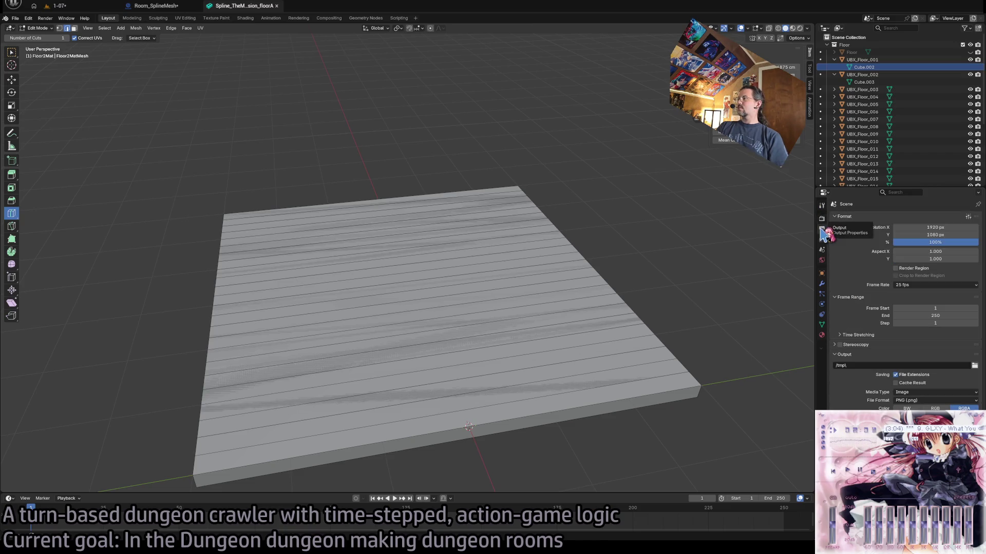
left_click(821, 240)
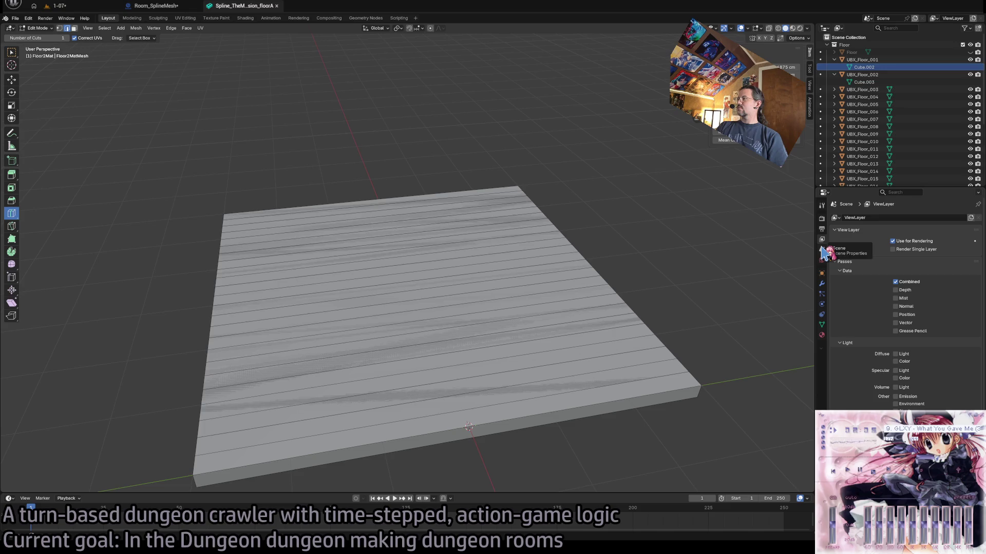
left_click(822, 250)
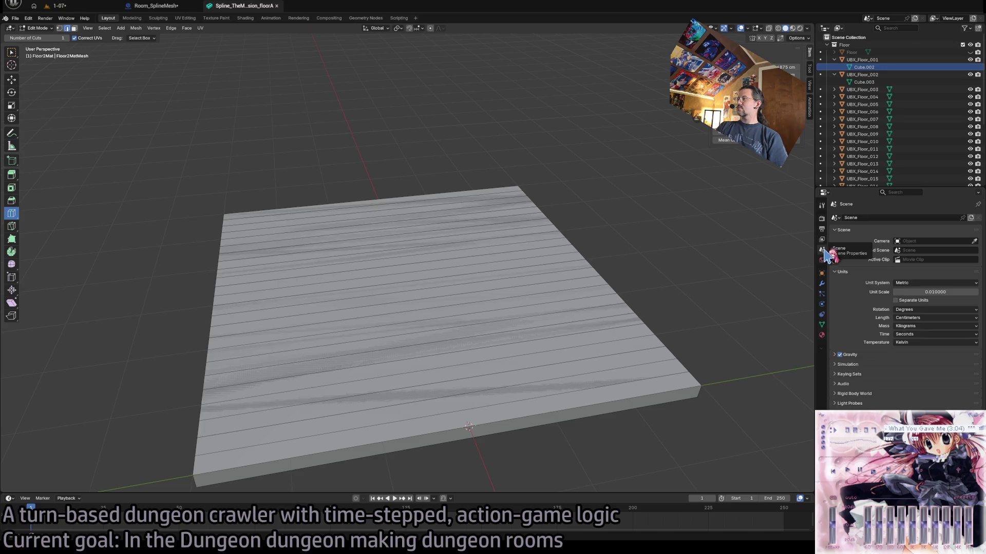
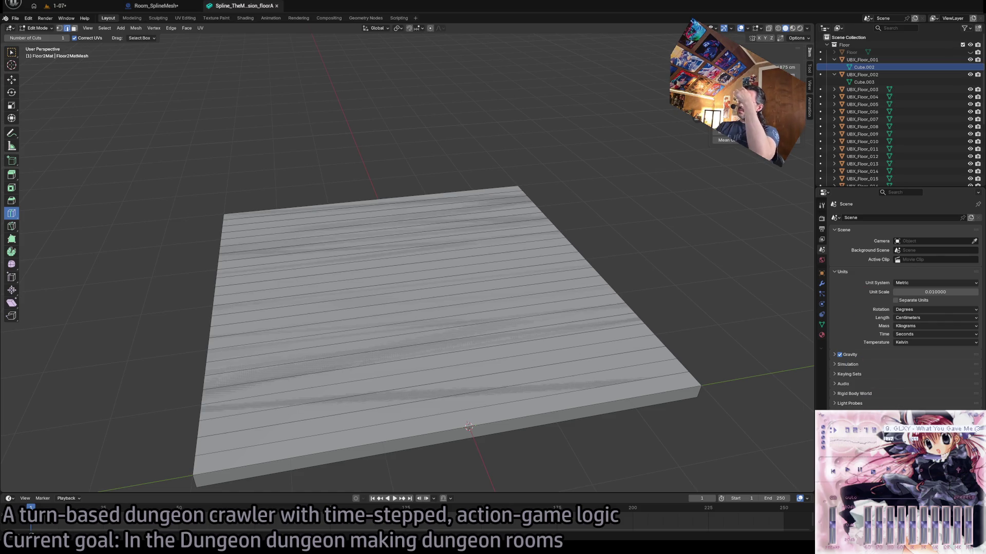
- Look through the sections of the World settings
left_click(821, 260)
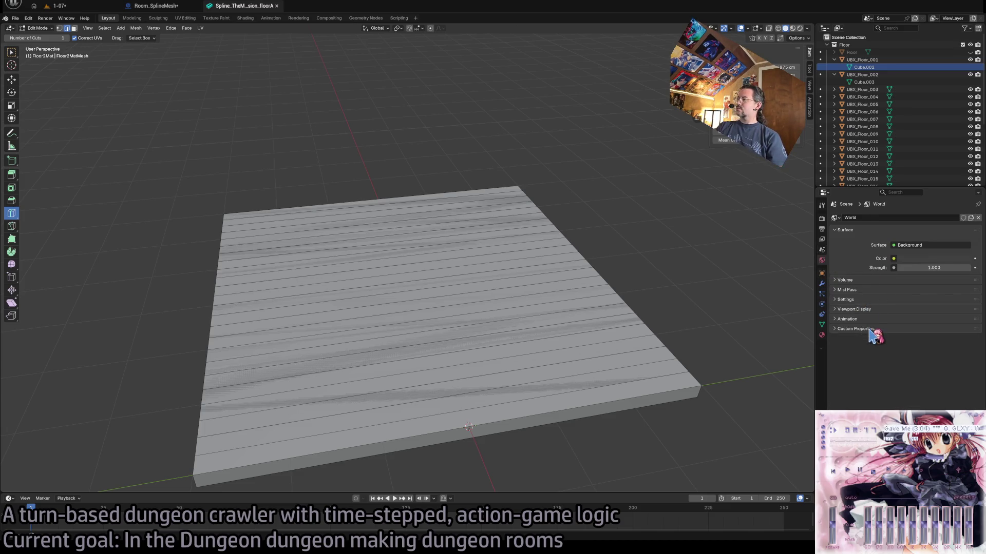
left_click(860, 310)
left_click(860, 310)
left_click(858, 309)
left_click(848, 290)
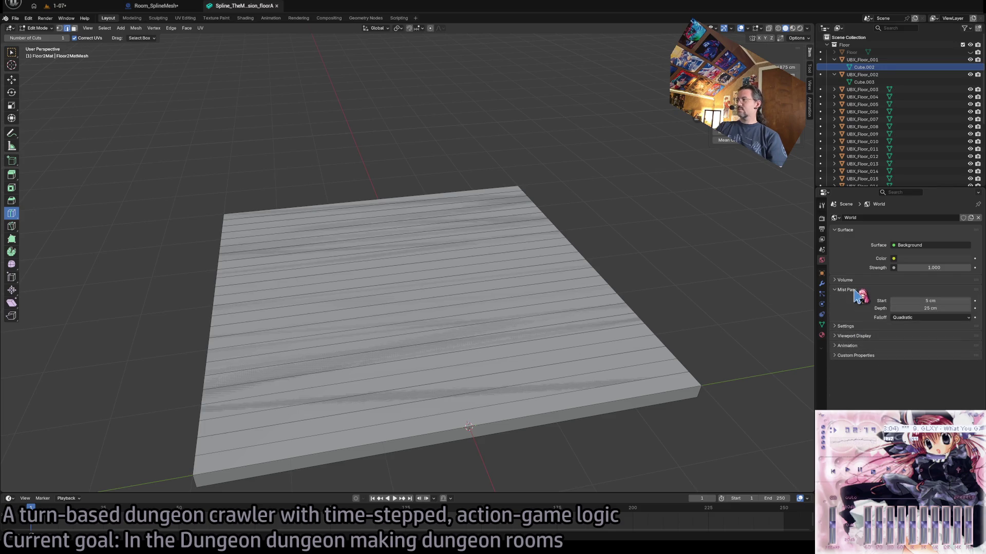
left_click(848, 290)
left_click(846, 280)
- Inspect Floor2Mat's object settings, expanding and collapsing the Collections and Instancing panels
left_click(853, 282)
left_click(821, 274)
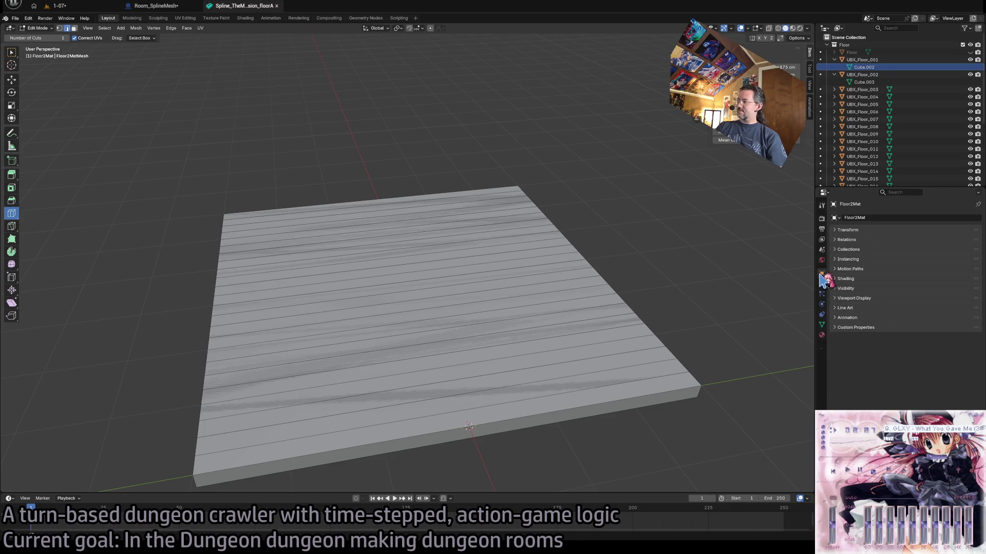
left_click(861, 250)
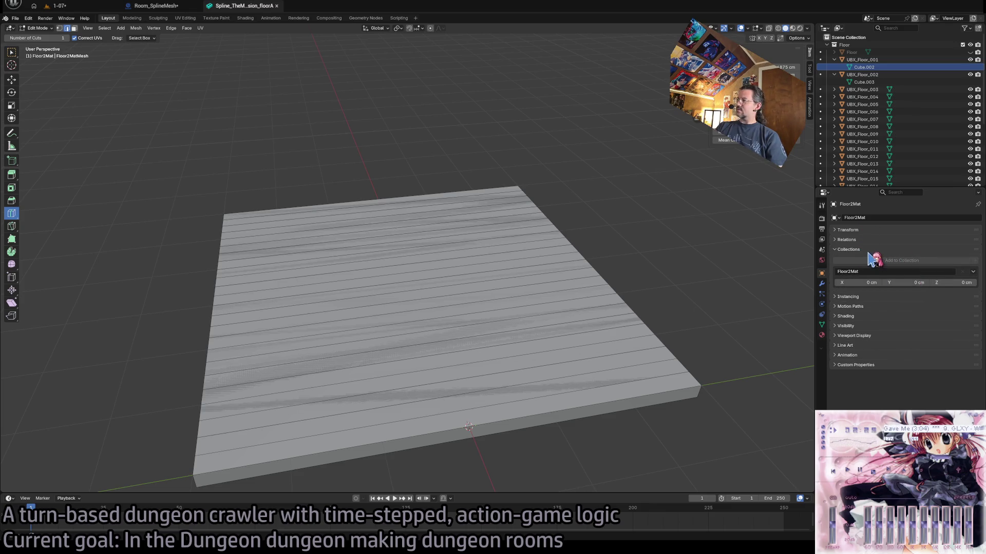
left_click(868, 251)
left_click(867, 260)
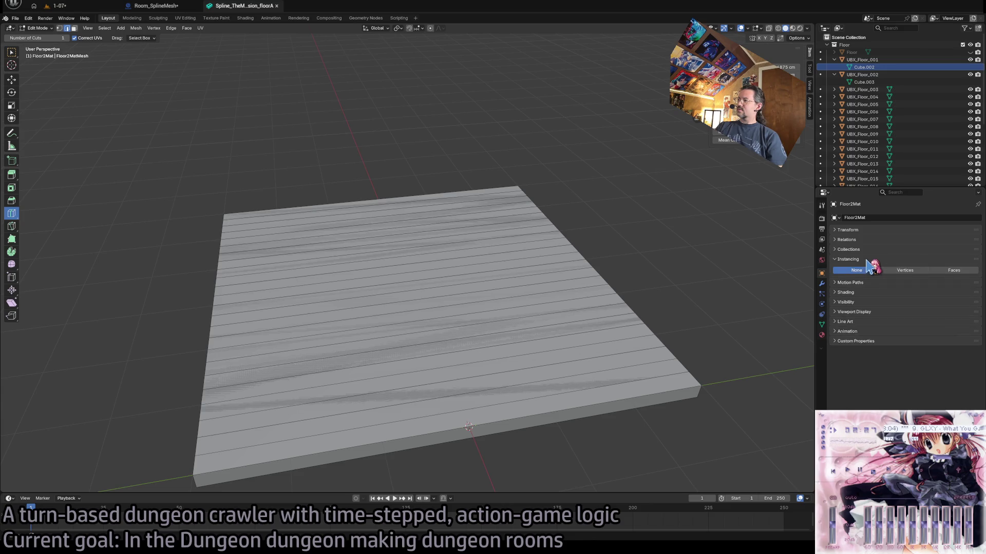
left_click(872, 260)
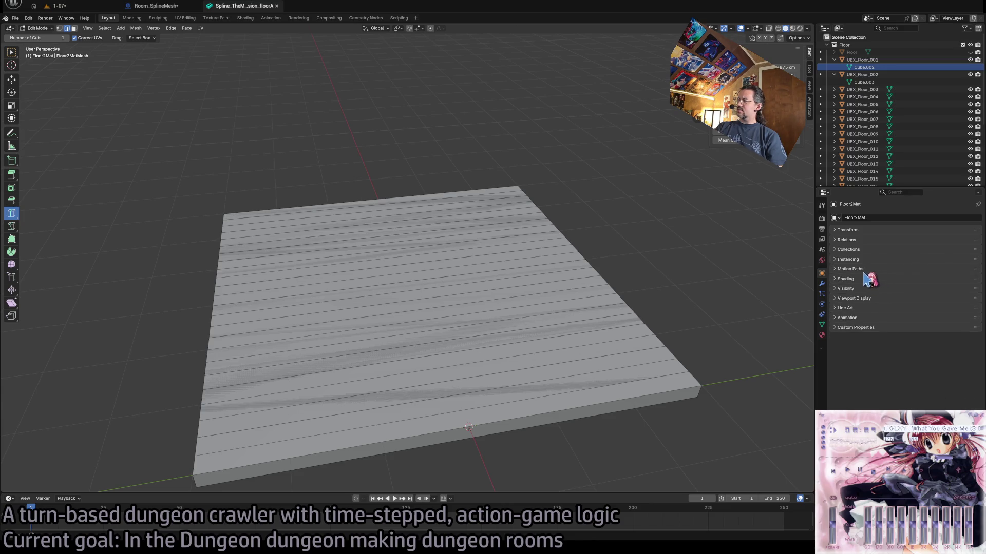
- Check the modifier, particle and physics tabs, open the mesh data tab, and select UBX_Floor_001
left_click(865, 327)
left_click(865, 327)
left_click(821, 283)
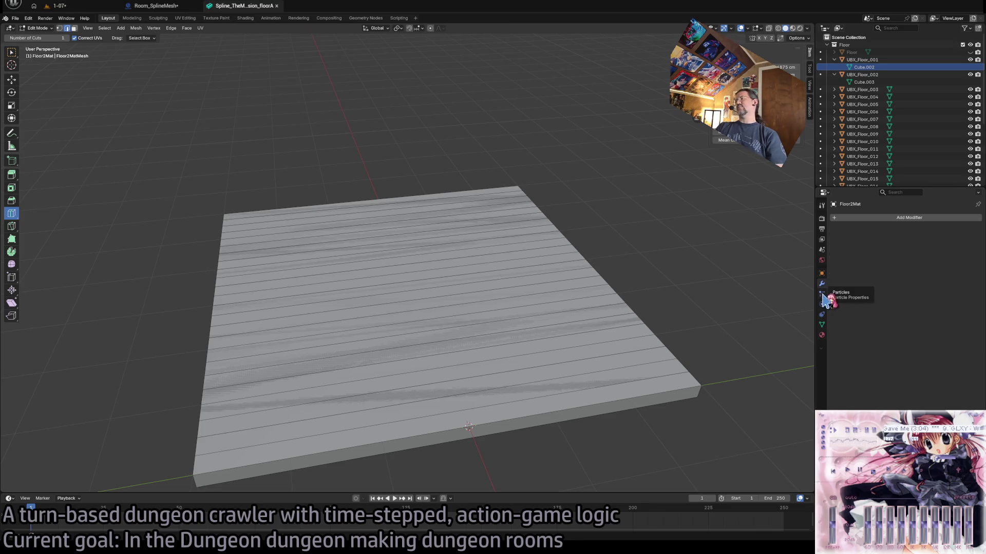
left_click(822, 296)
left_click(821, 304)
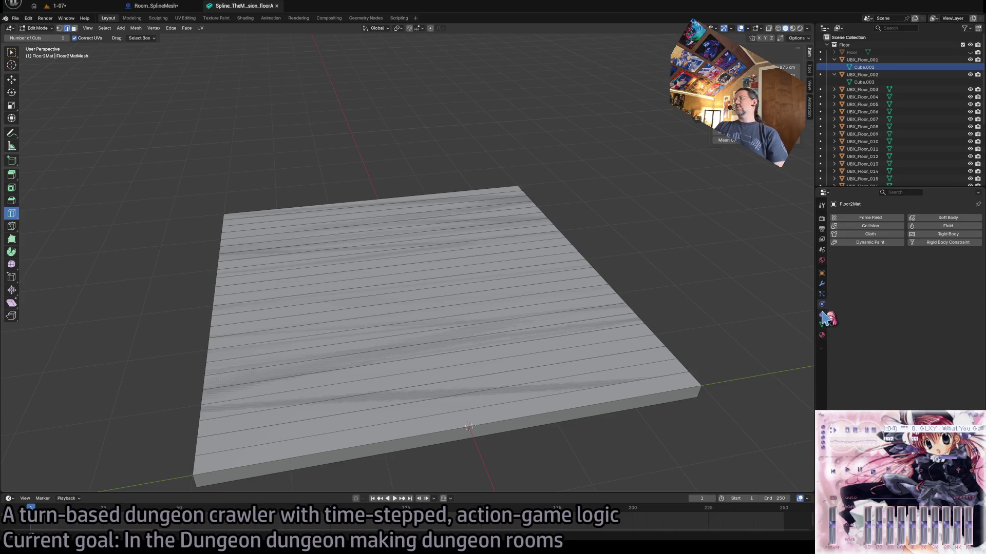
left_click(821, 324)
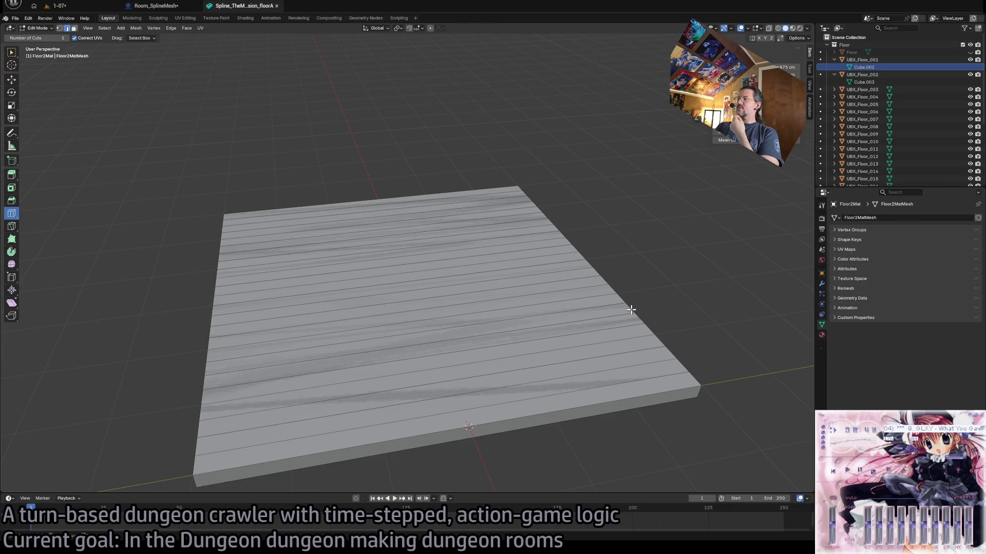
left_click(863, 60)
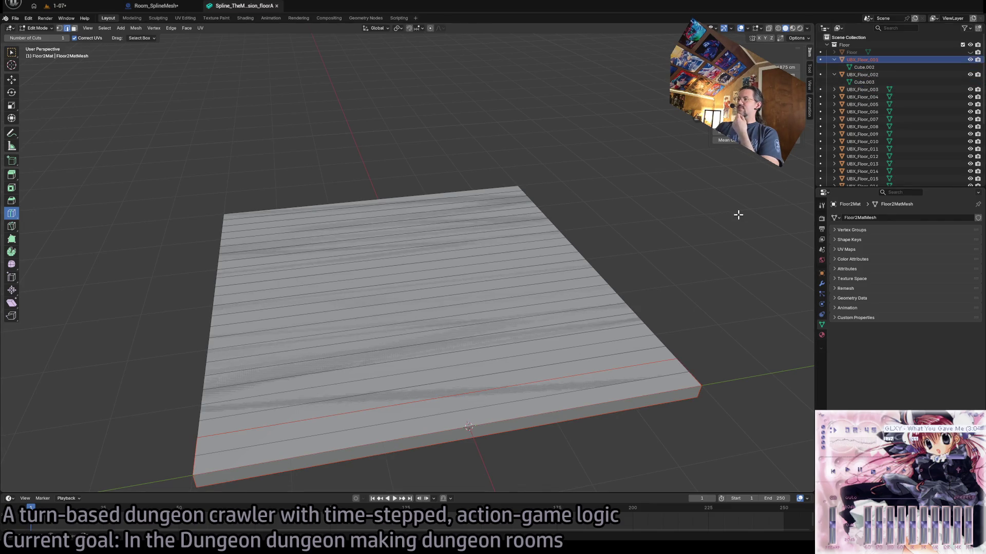
- In Object Mode, assign the Cube.002 mesh to UBX_Floor_002 from the mesh browse list
key("Tab")
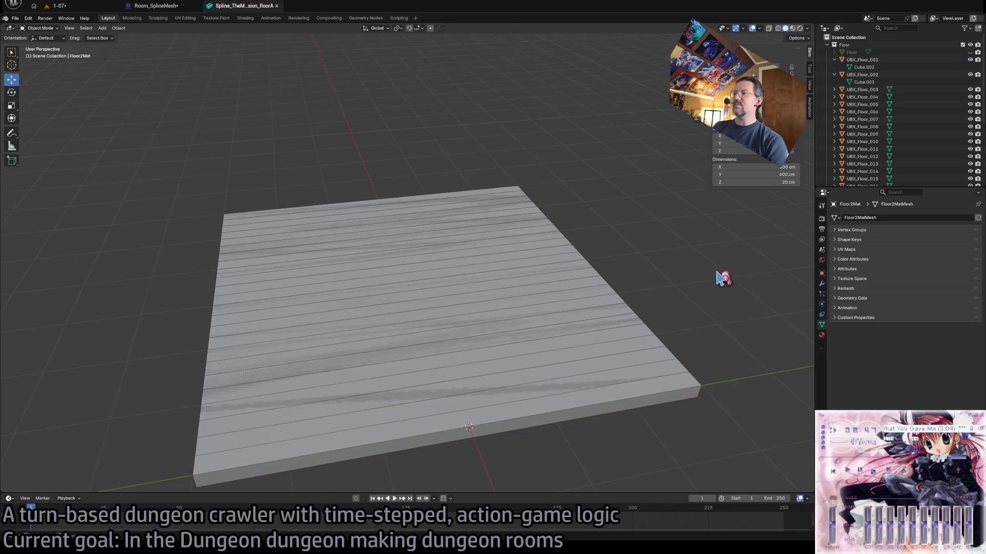
left_click(862, 59)
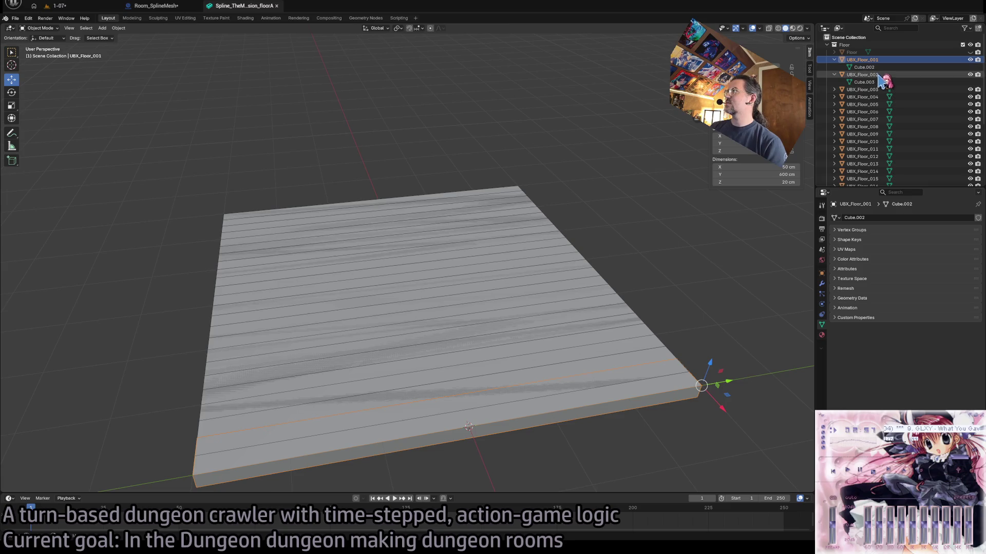
left_click(868, 74)
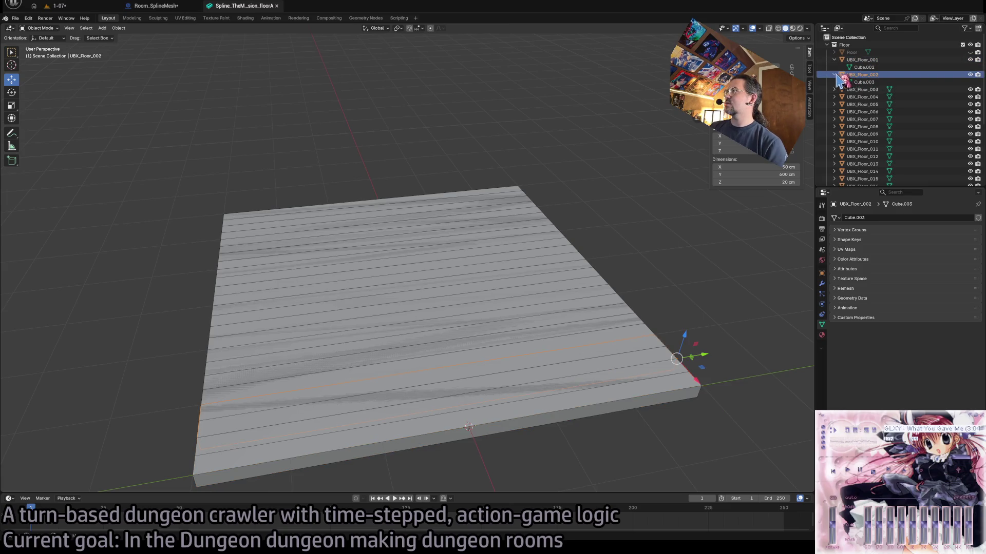
scroll(863, 128, "down", 5)
left_click(862, 149, "shift")
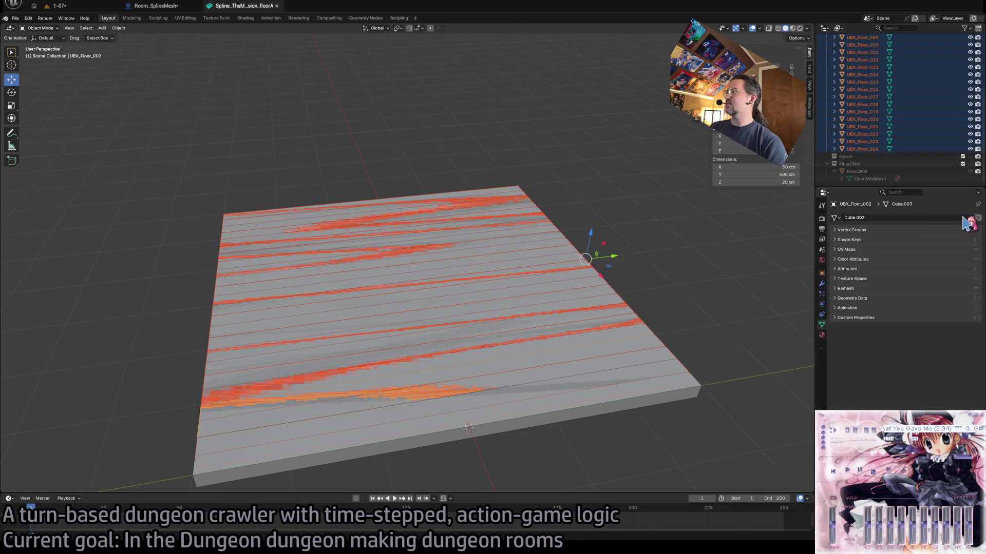
double_click(854, 218)
left_click(835, 218)
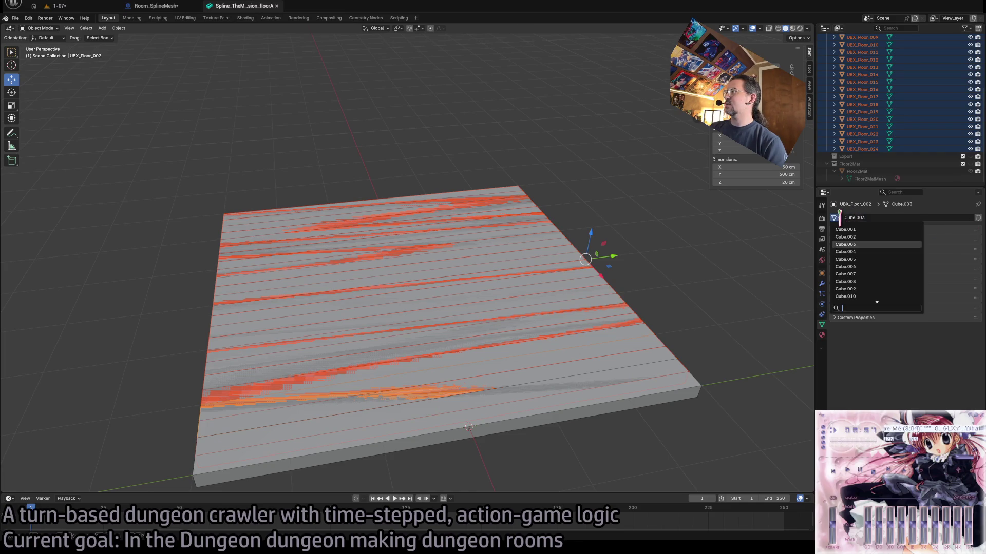
left_click(871, 240)
- Select UBX_Floor_001 and enter Edit Mode on its mesh
scroll(873, 113, "up", 5)
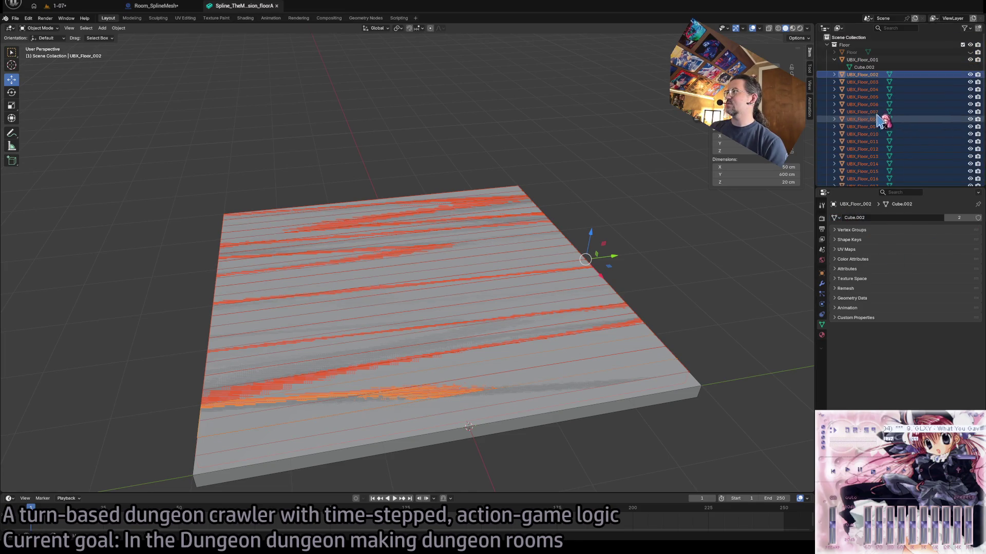
left_click(863, 75)
left_click(864, 68)
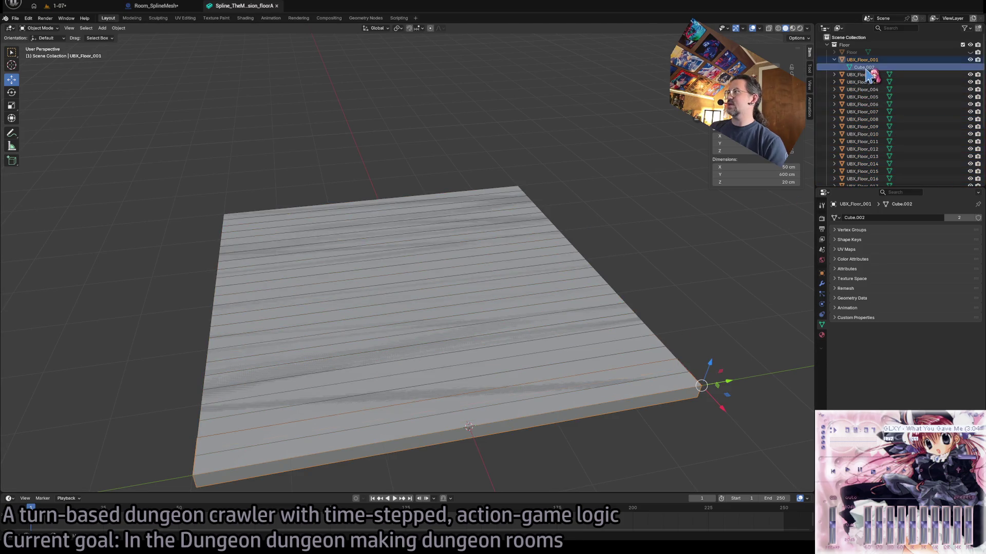
key("Tab")
key("Tab")
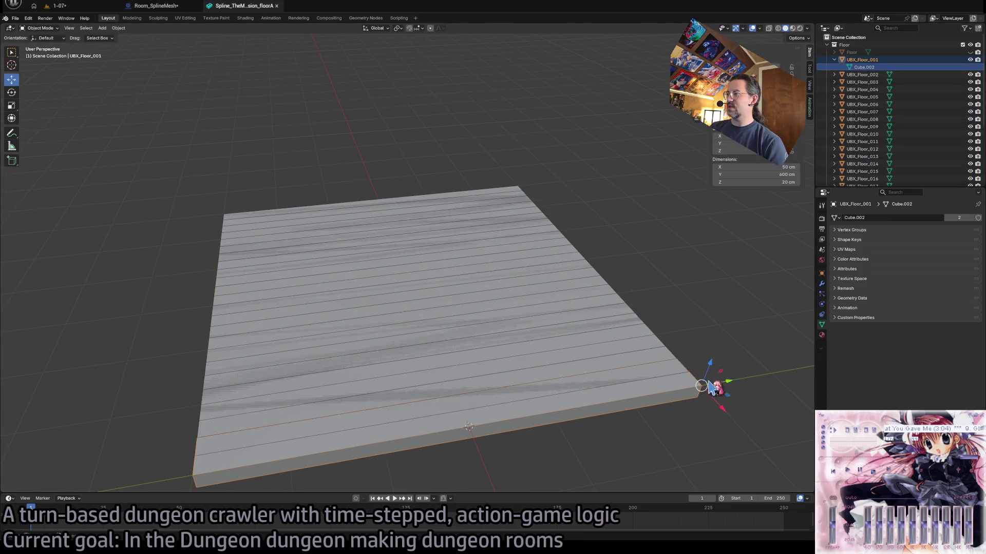
key("Tab")
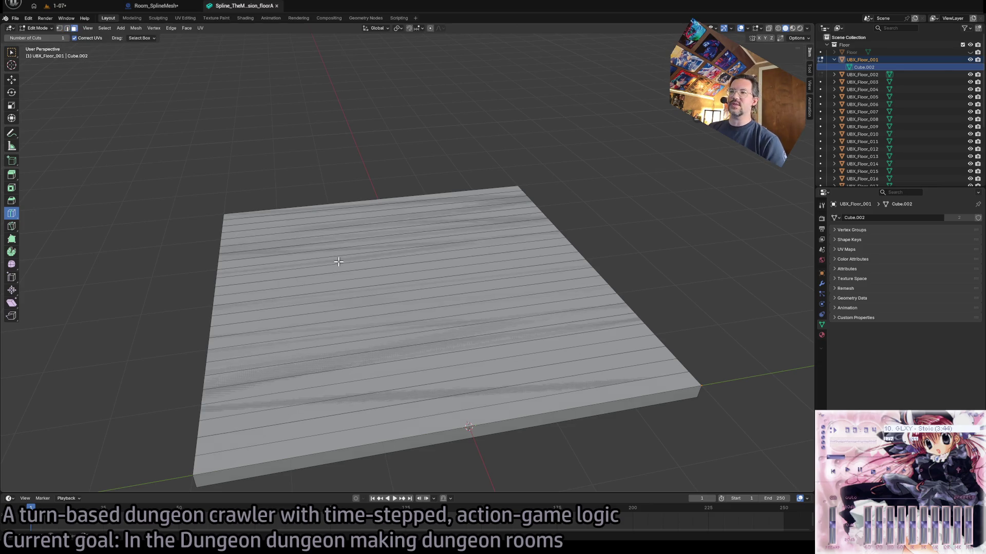
- Move the plank's side edge loop along X to make it 25 cm wide, then return to Object Mode
scroll(506, 315, "up", 5)
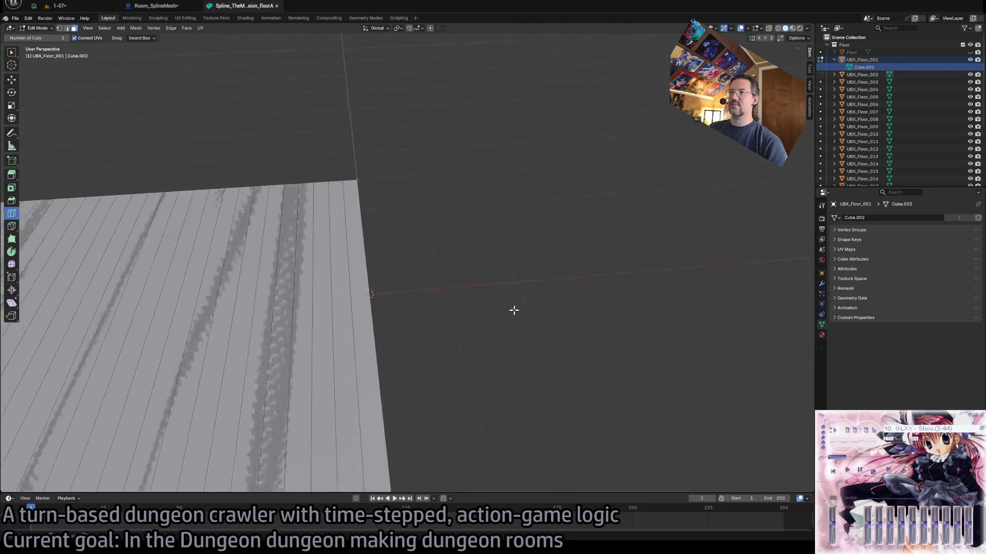
scroll(412, 248, "down", 4)
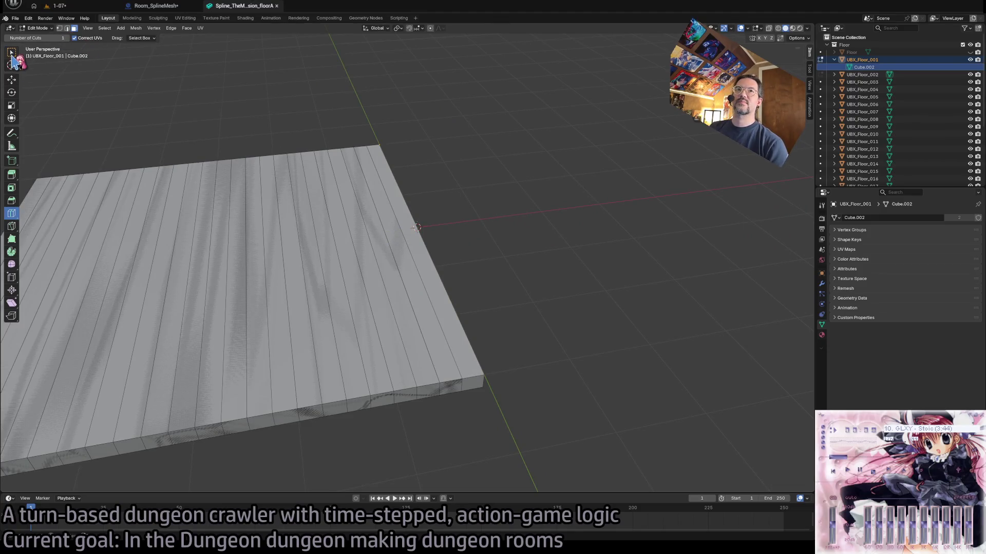
left_click(12, 53)
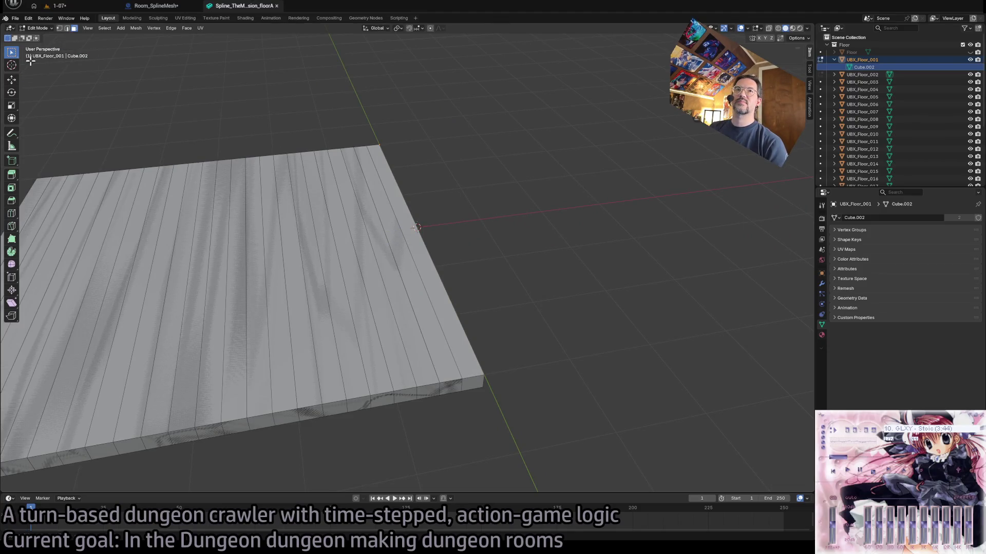
left_click(389, 243, "alt")
key("shift+space")
key("g")
mouse_move(410, 235)
left_mouse_down()
mouse_move(528, 217)
mouse_move(425, 231)
left_mouse_up()
key("ctrl+z")
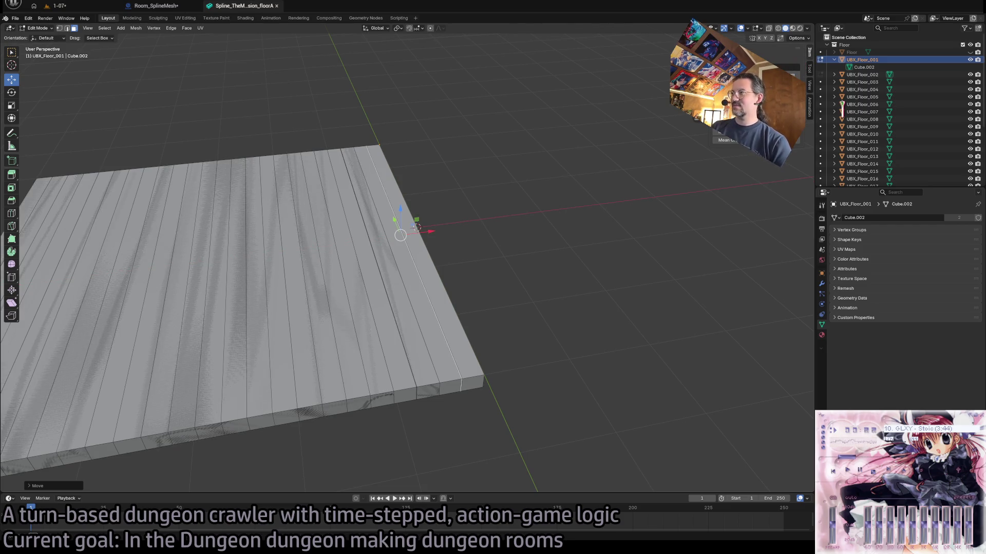
key("Tab")
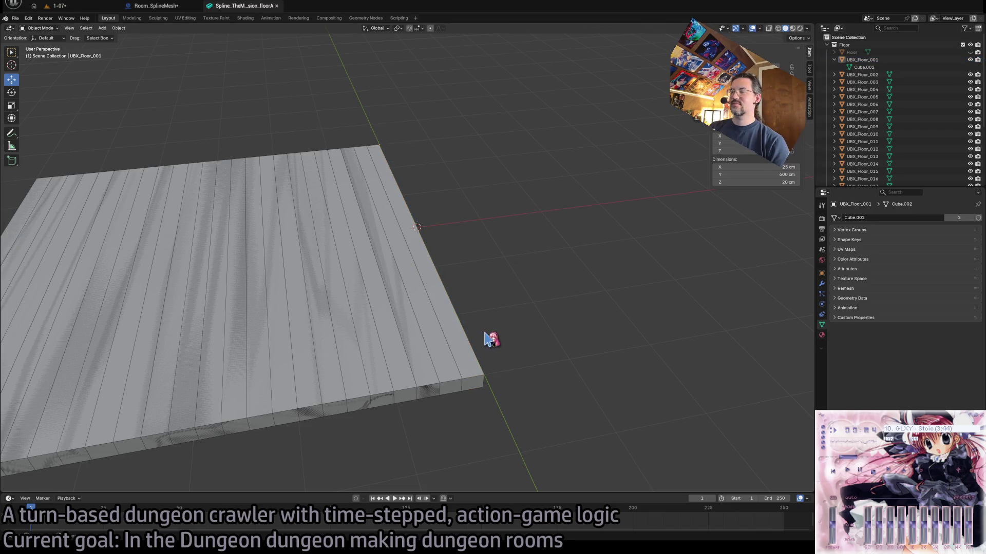
- Give UBX_Floor_003 the shared Cube.002 plank mesh
key("a")
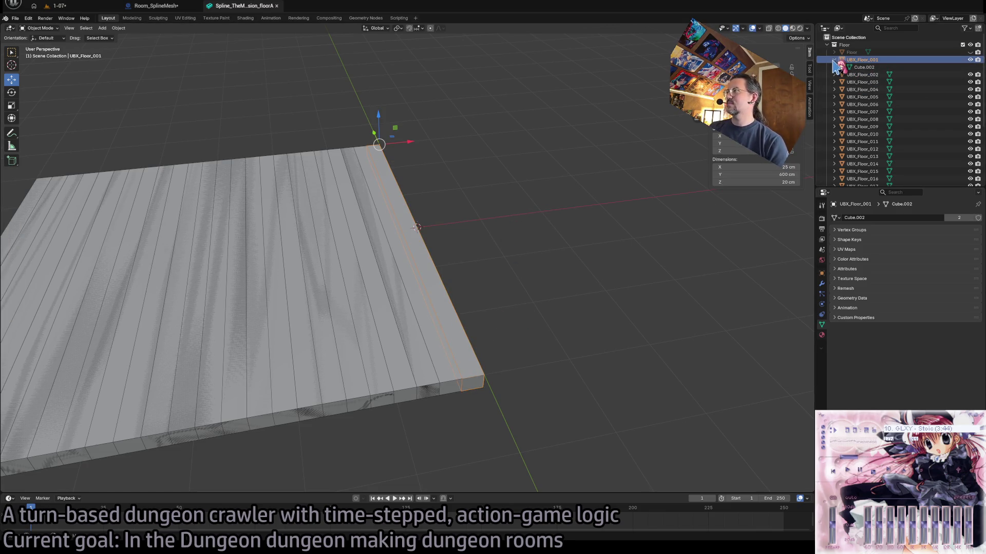
left_click(834, 60)
left_click(867, 67)
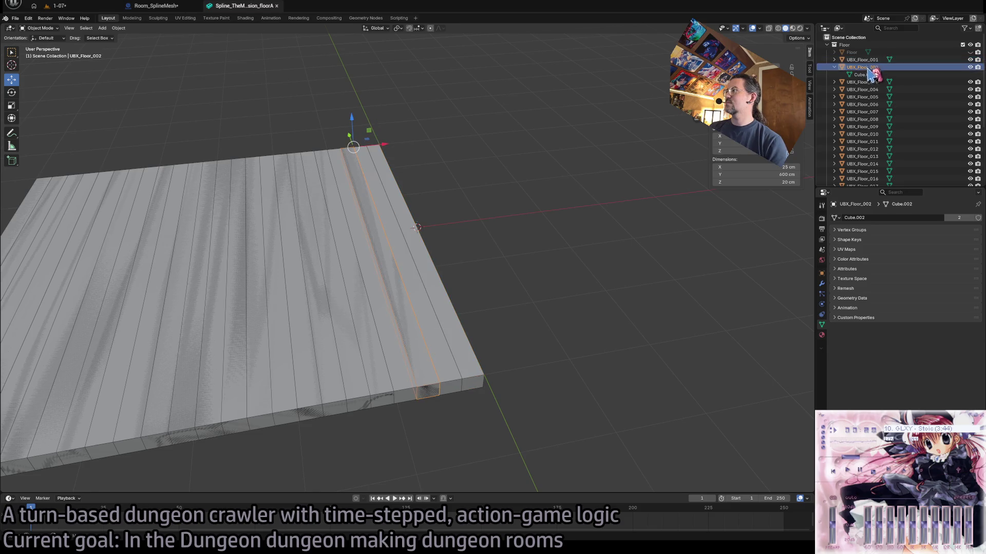
left_click(876, 82)
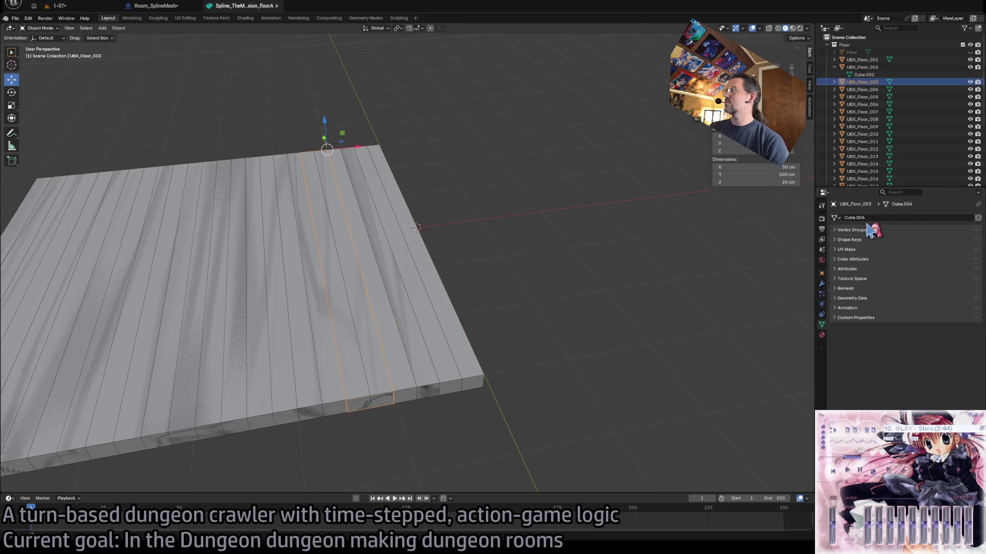
left_click(836, 218)
left_click(866, 243)
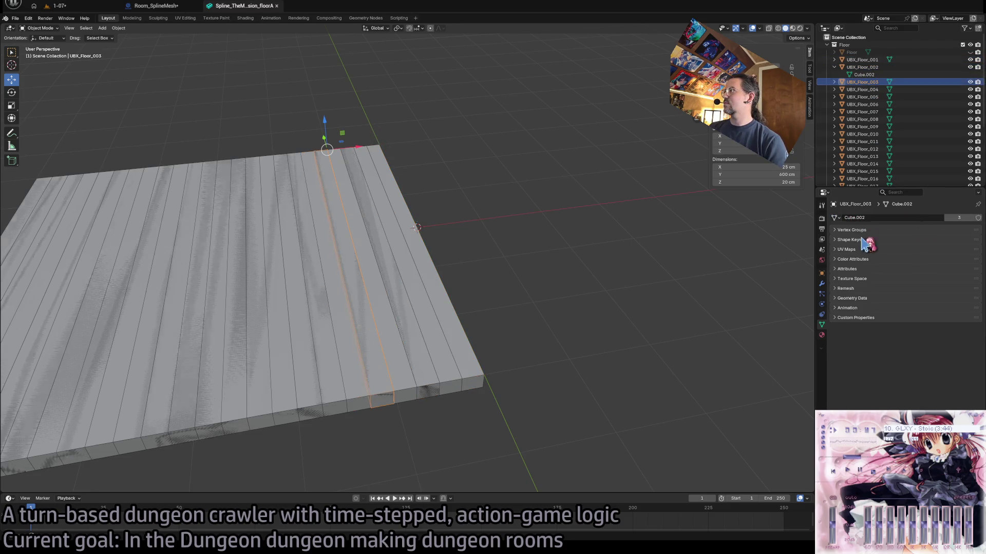
- Link UBX_Floor_004 to Cube.002, then make its mesh a single-user copy
left_click(863, 89)
left_click(862, 183, "shift")
left_click(835, 218)
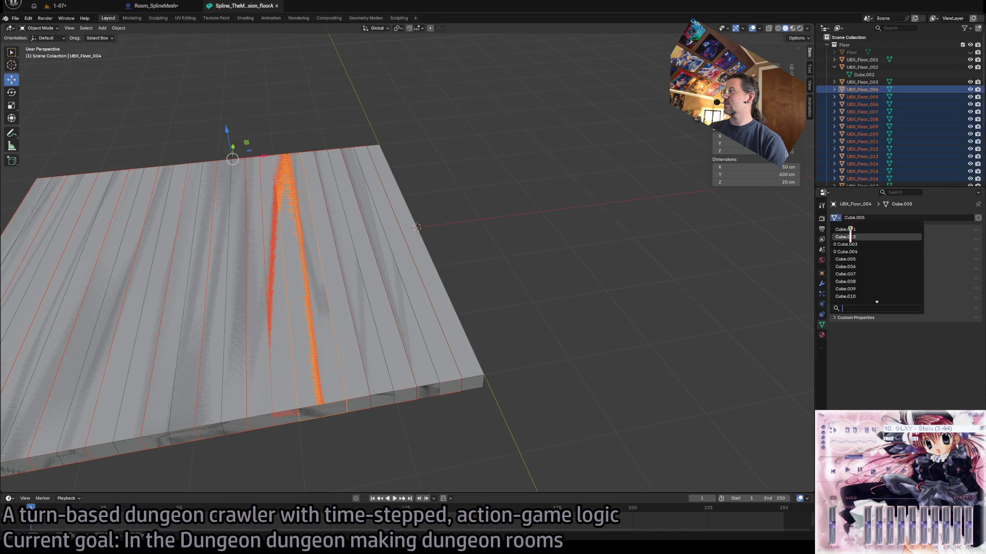
left_click(866, 242)
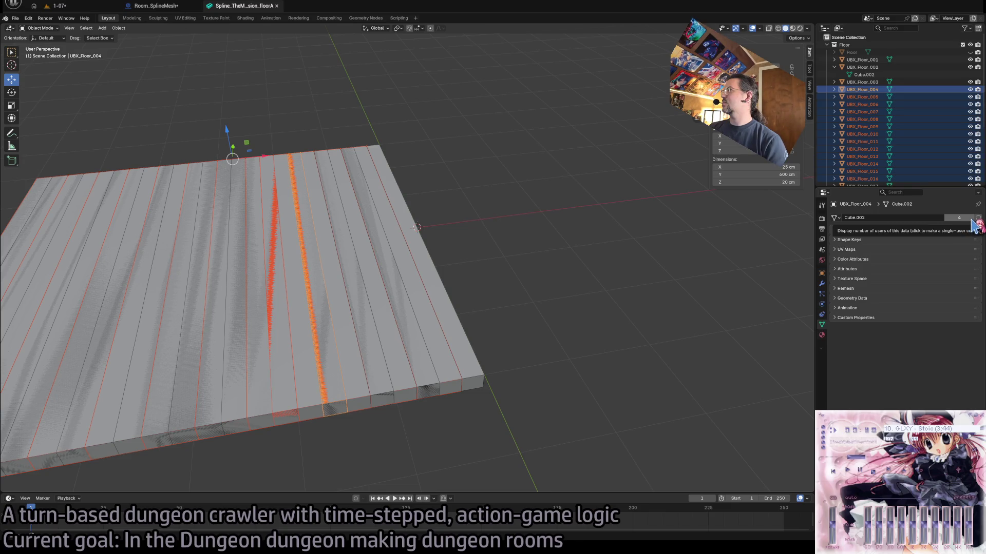
left_click(972, 220)
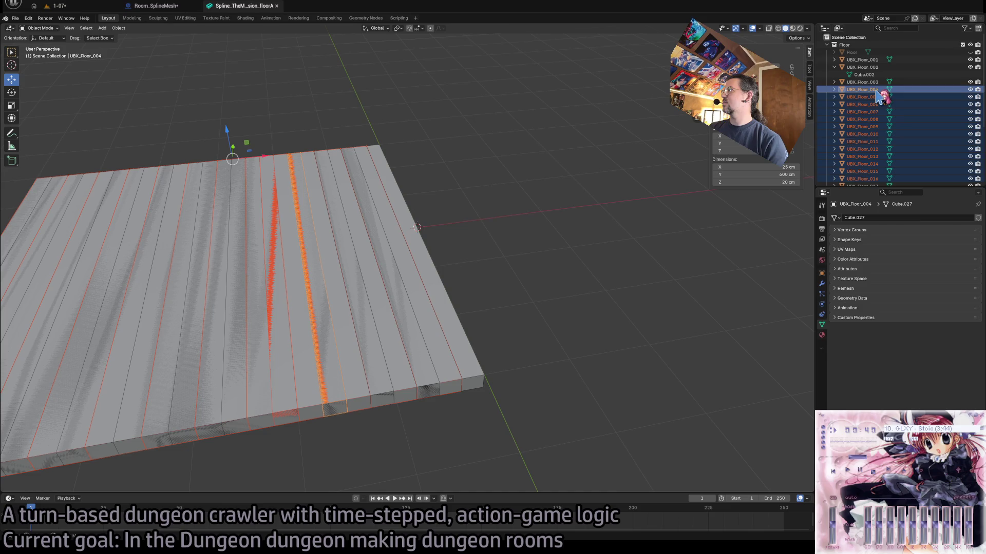
left_click(835, 217)
scroll(863, 247, "up", 10)
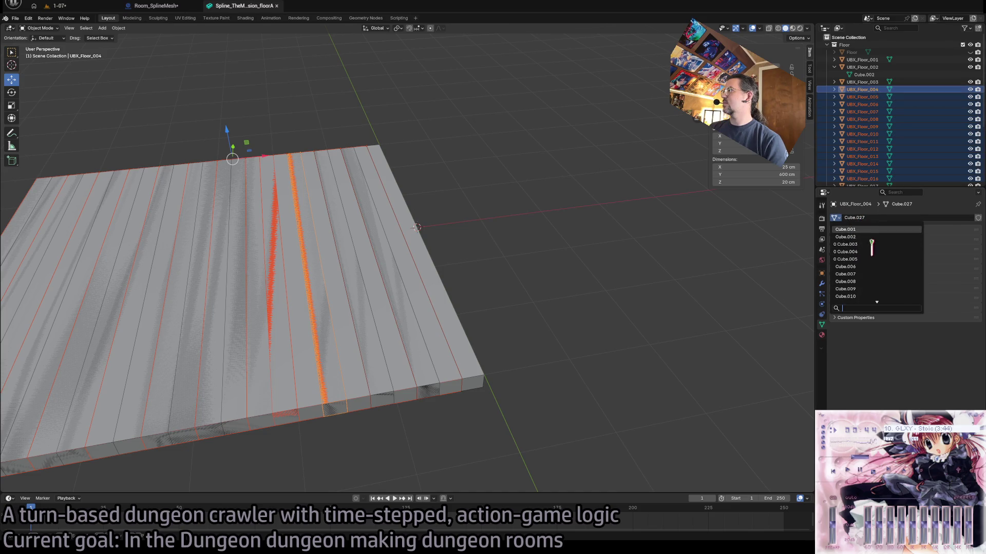
- Check UBX_Floor_007's mesh and material data, then give UBX_Floor_008 the Cube.002 mesh
left_click(862, 119)
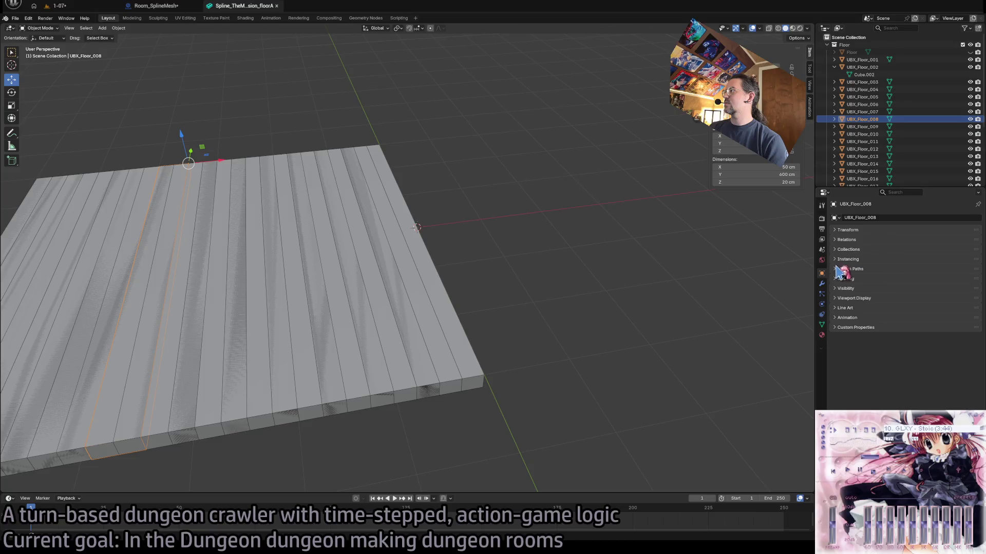
left_click(862, 111)
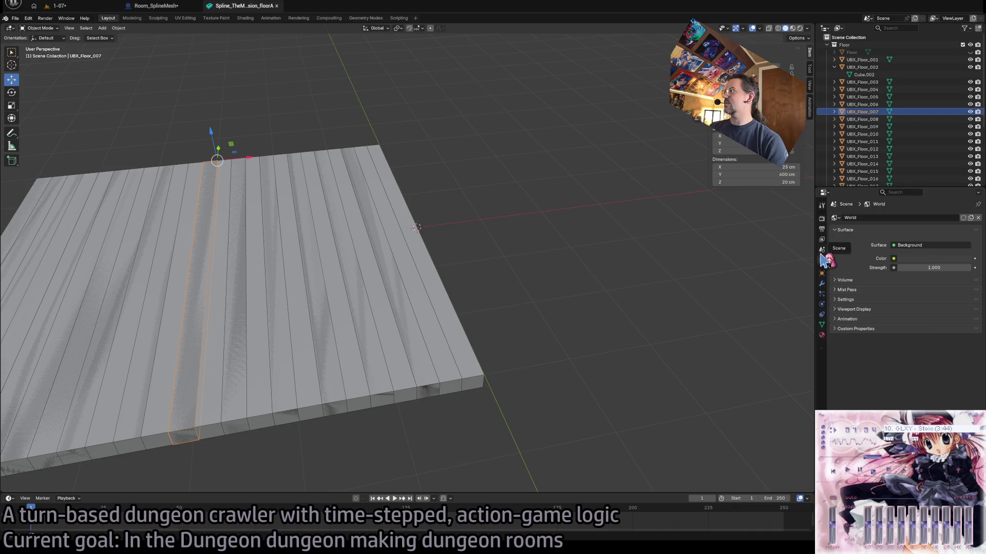
left_click(821, 325)
left_click(821, 335)
left_click(822, 324)
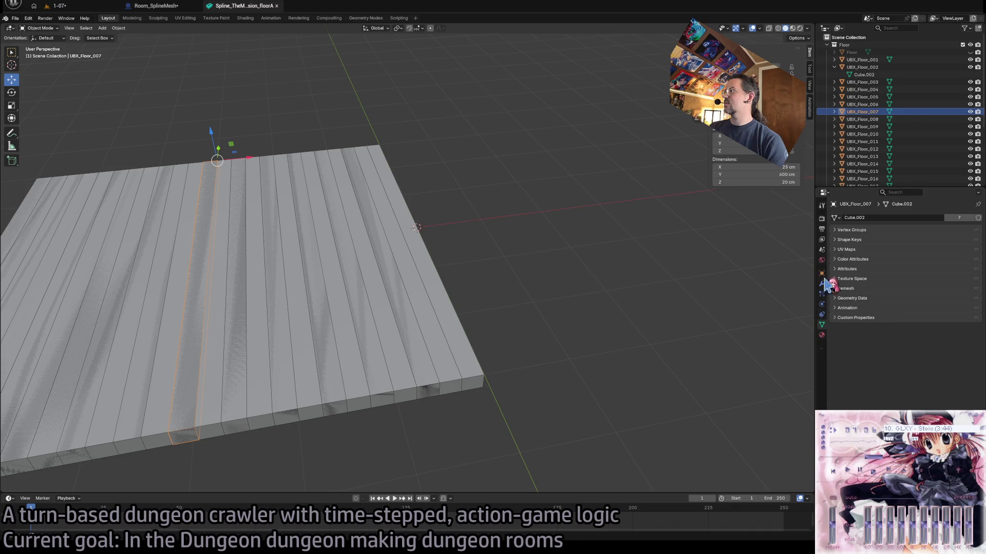
left_click(865, 127)
left_click(862, 119)
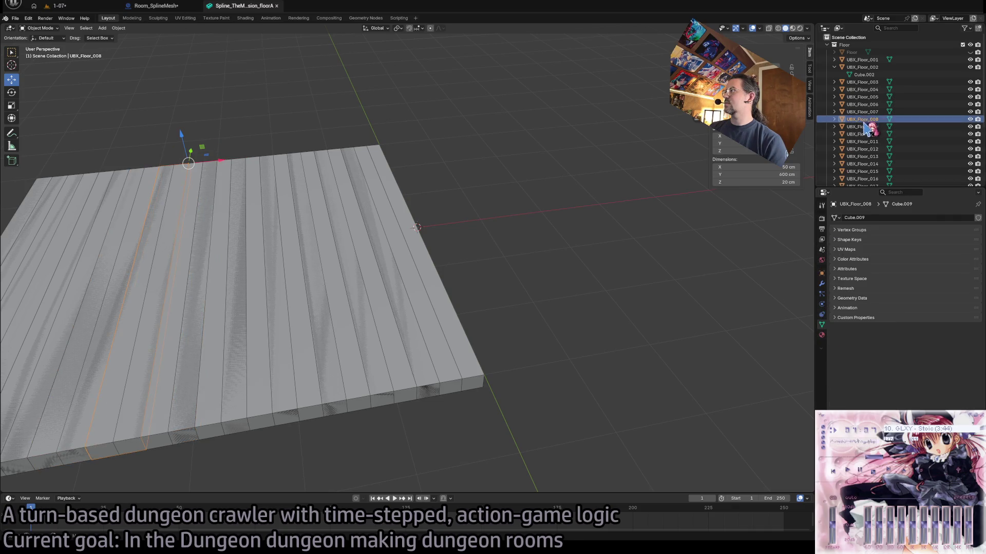
left_click(835, 218)
left_click(861, 236)
- Assign the shared Cube.002 mesh to UBX_Floor_009 and UBX_Floor_010
left_click(842, 127)
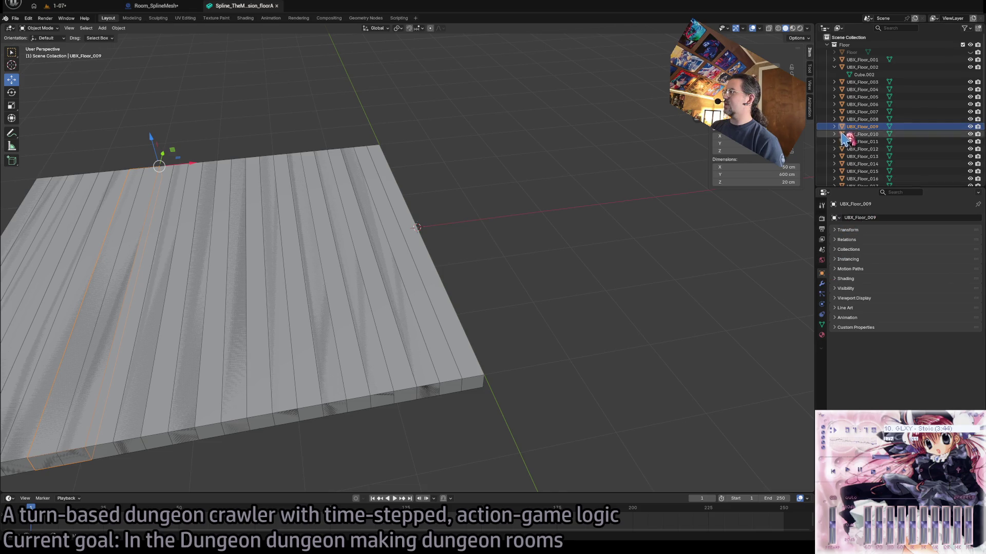
left_click(822, 335)
left_click(821, 325)
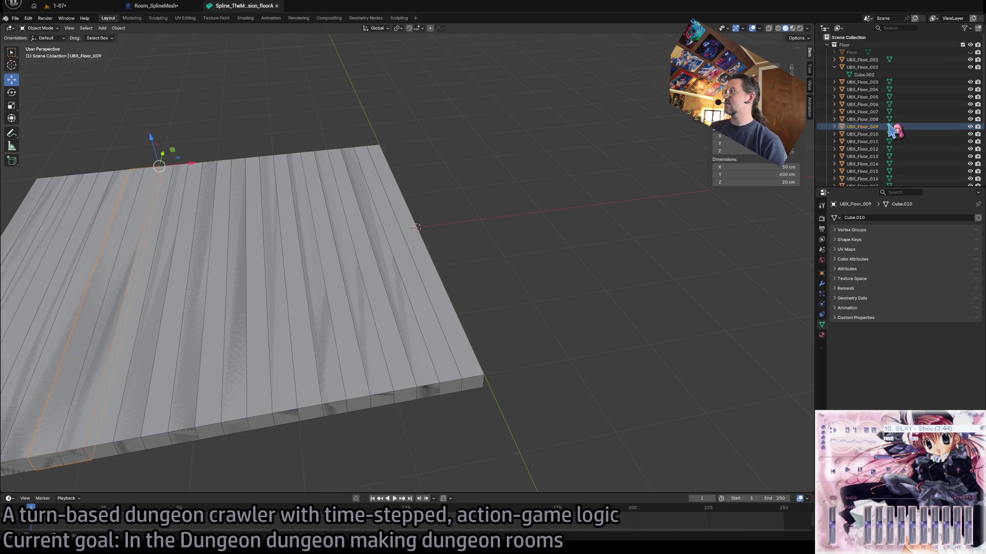
left_click(835, 218)
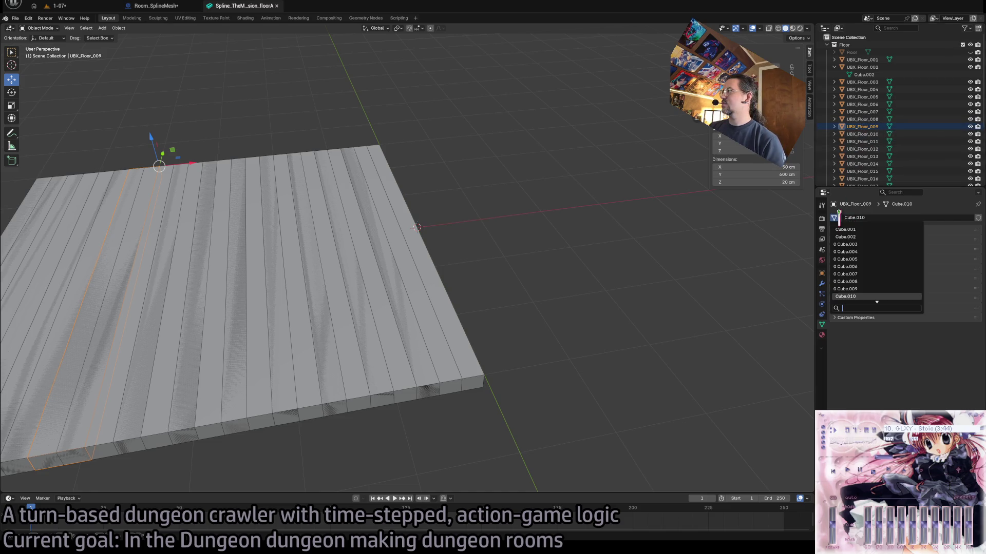
left_click(868, 238)
left_click(886, 134)
left_click(835, 218)
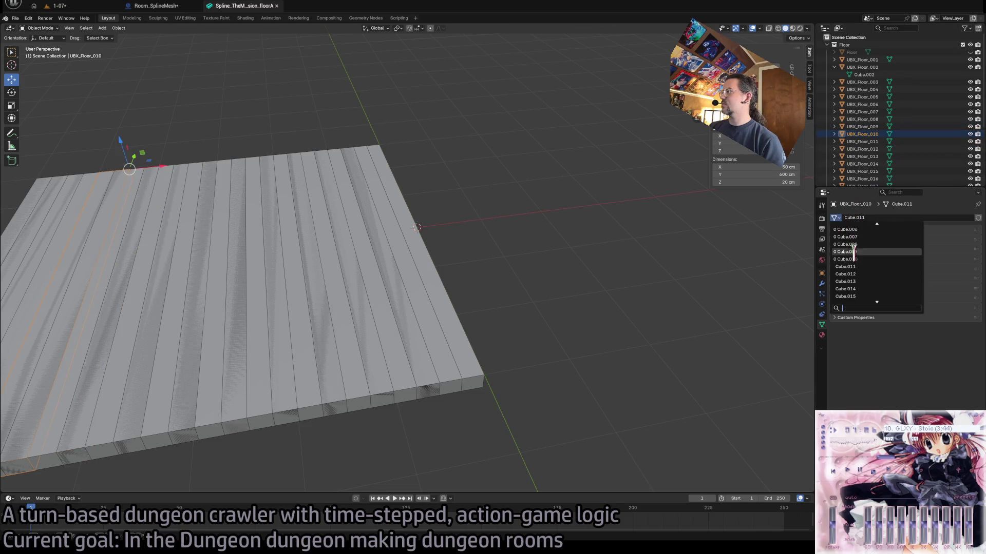
scroll(869, 229, "up", 2)
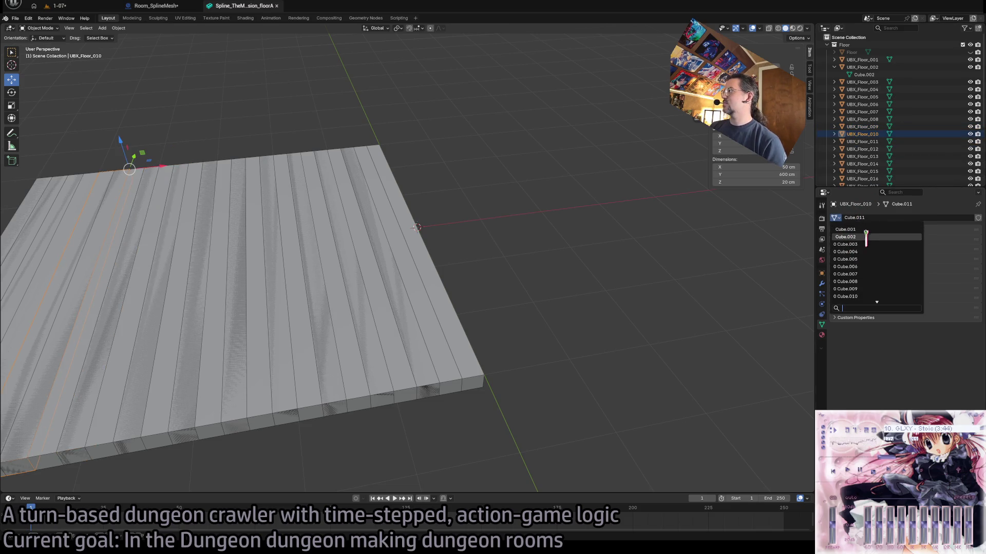
left_click(868, 237)
- Paste the copied mesh name for UBX_Floor_011, then edit the mesh names of UBX_Floor_013 through UBX_Floor_016
left_click(893, 141)
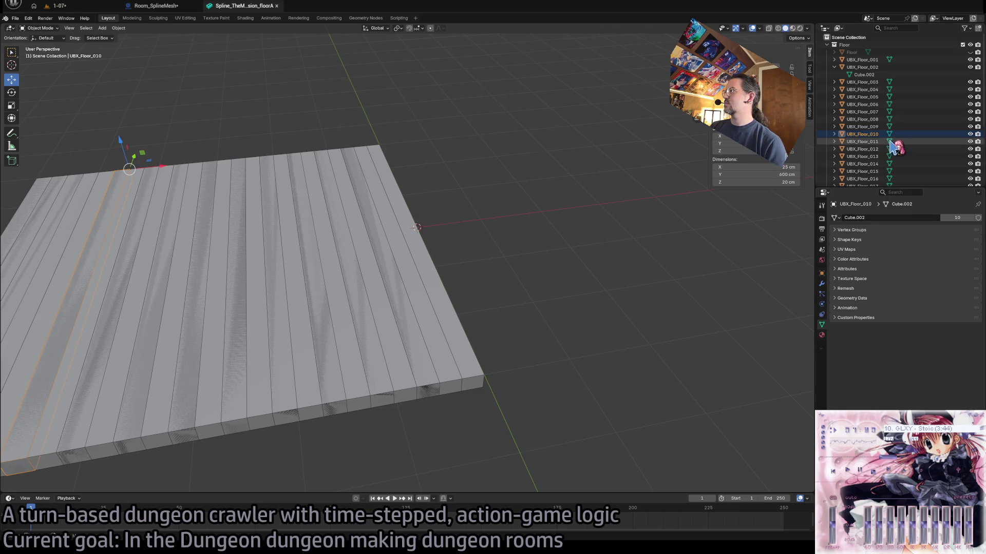
left_click(879, 218)
type("Cube.002")
key("Return")
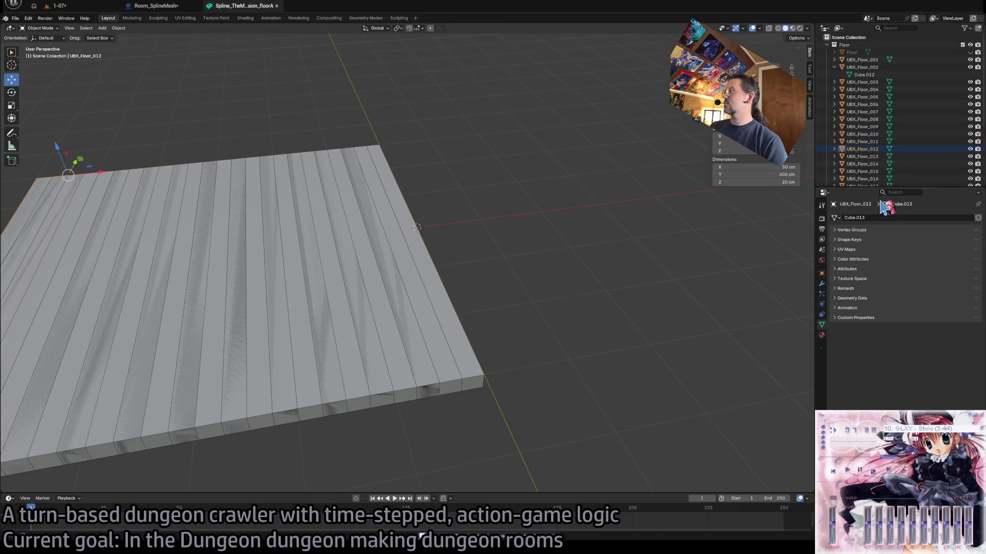
left_click(891, 156)
double_click(872, 217)
left_click(893, 164)
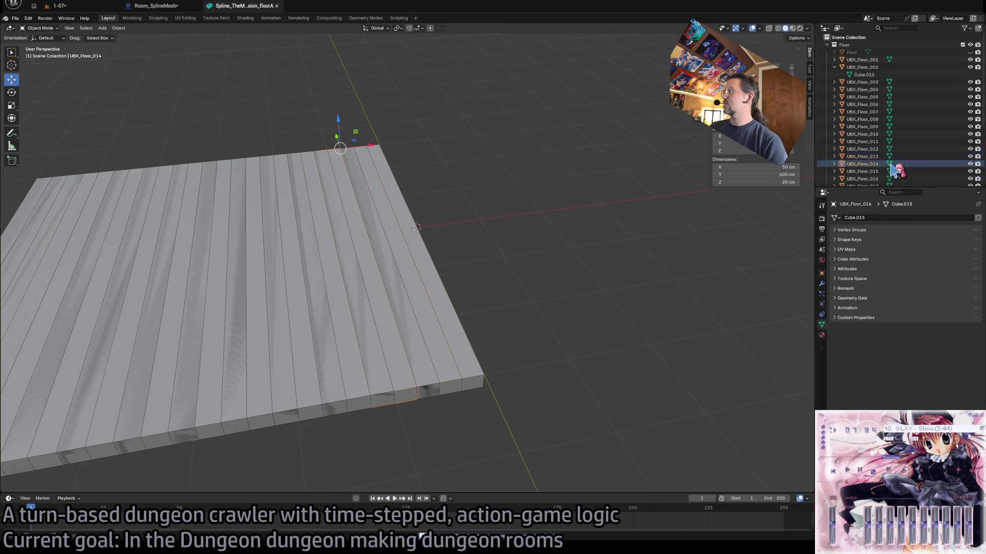
double_click(874, 218)
left_click(894, 171)
double_click(875, 218)
left_click(893, 179)
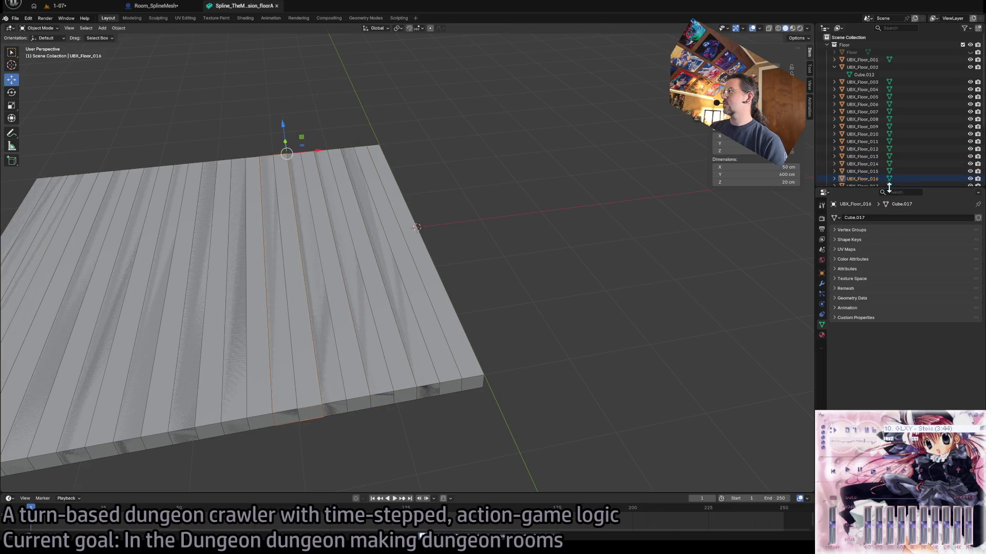
double_click(882, 218)
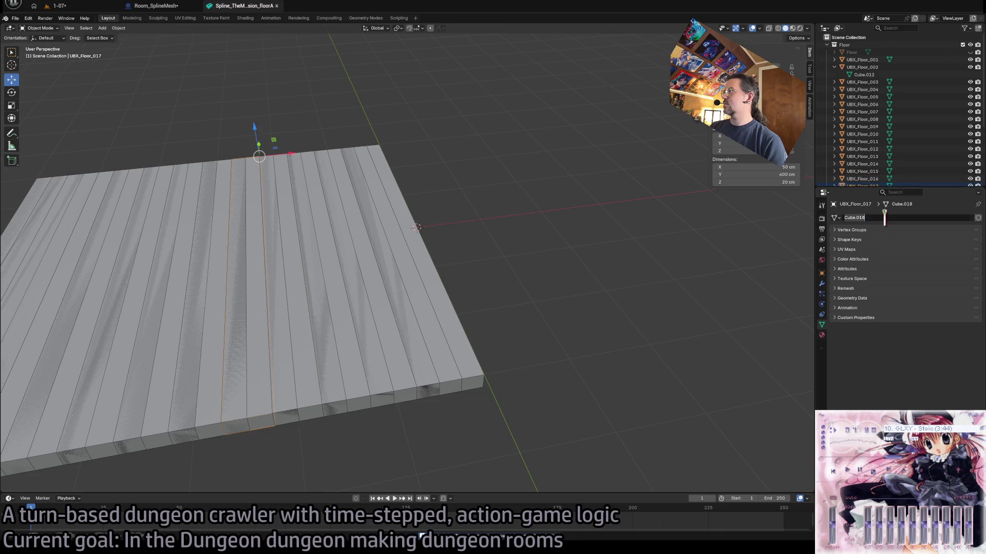
- Check the meshes of UBX_Floor_017, UBX_Floor_020, UBX_Floor_021 and UBX_Floor_022, leaving UBX_Floor_020's mesh name unchanged
scroll(888, 149, "down", 3)
left_click(894, 140)
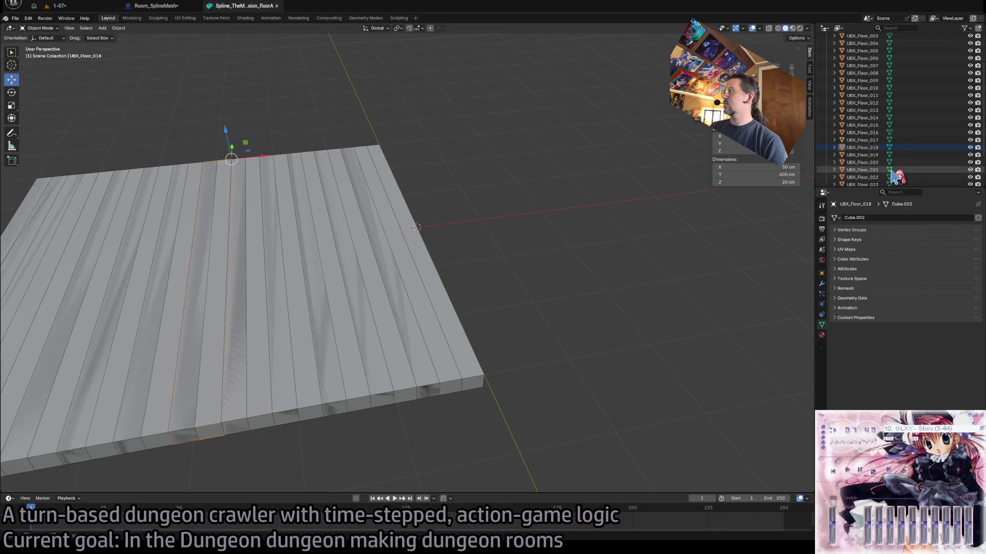
left_click(893, 162)
double_click(873, 218)
key("Escape")
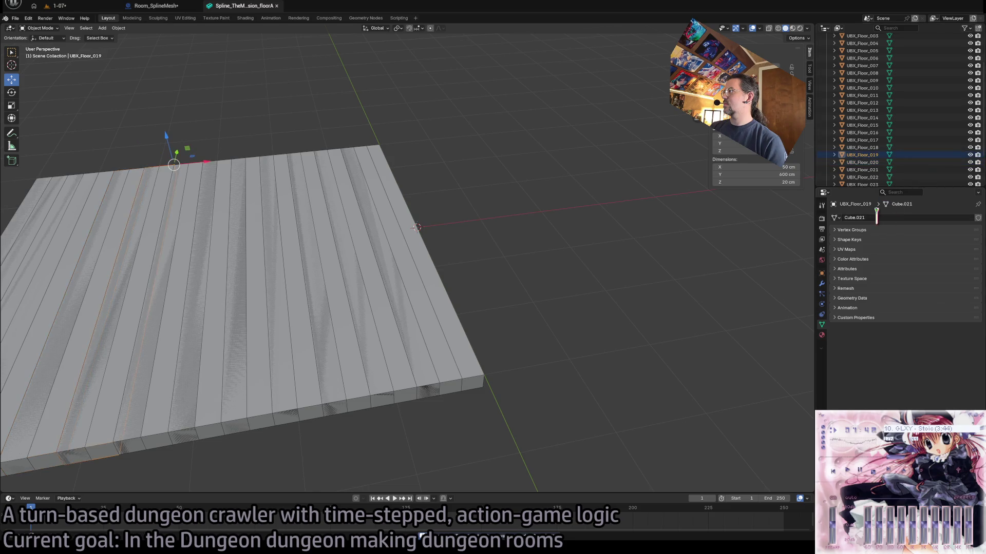
left_click(893, 170)
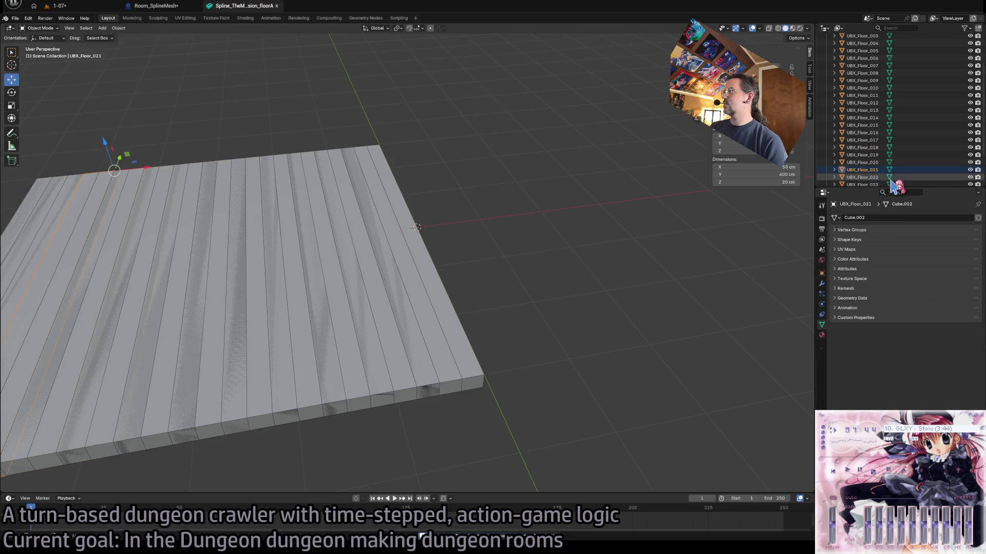
left_click(893, 178)
key("Return")
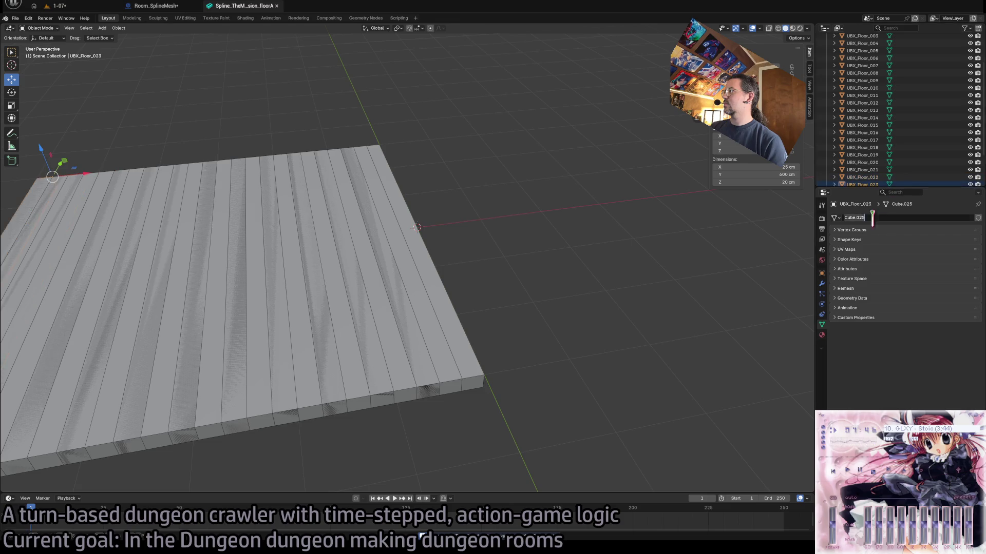
- Select UBX_Floor_023 and UBX_Floor_024 in turn to confirm they use the Cube.002 mesh
left_click(893, 185)
scroll(891, 175, "down", 3)
left_click(873, 149)
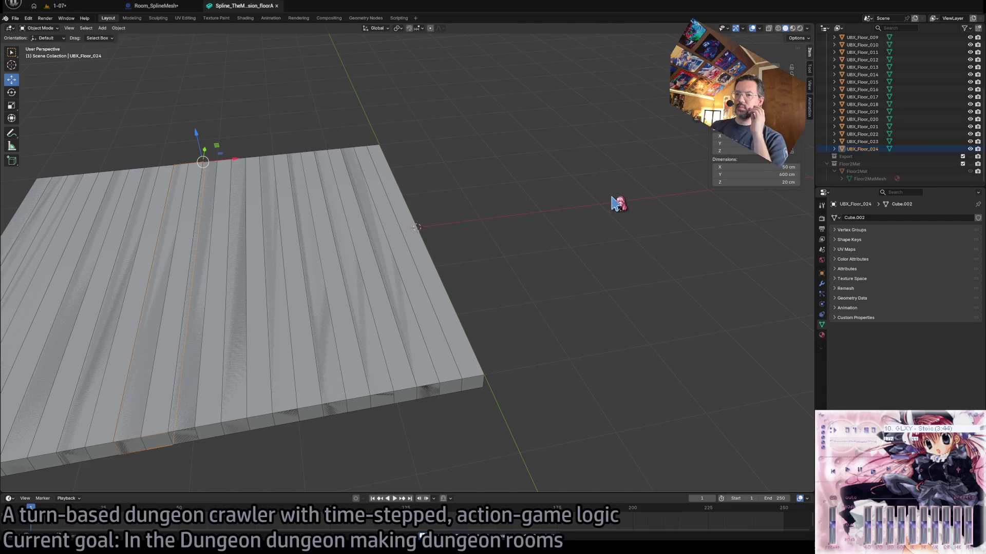
left_click(532, 235)
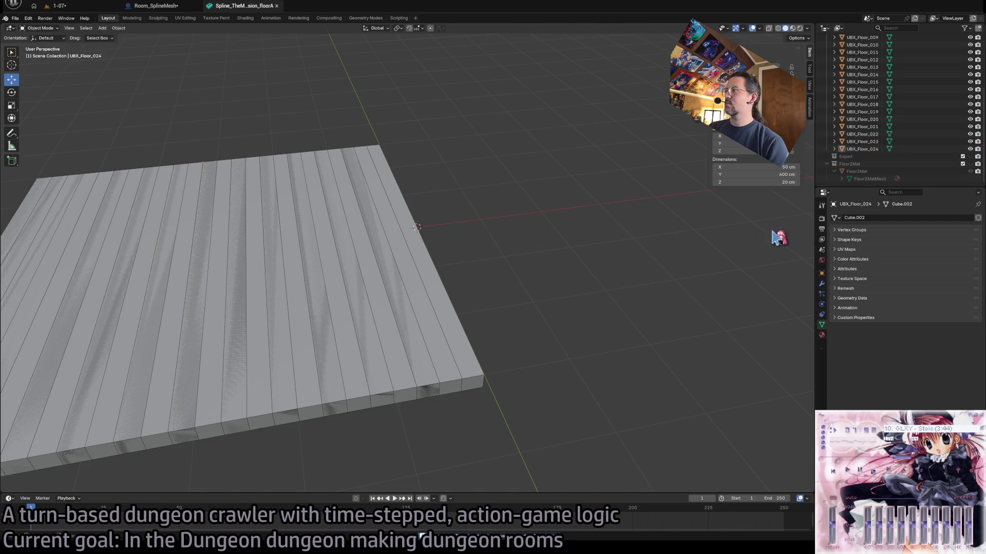
left_click(877, 150)
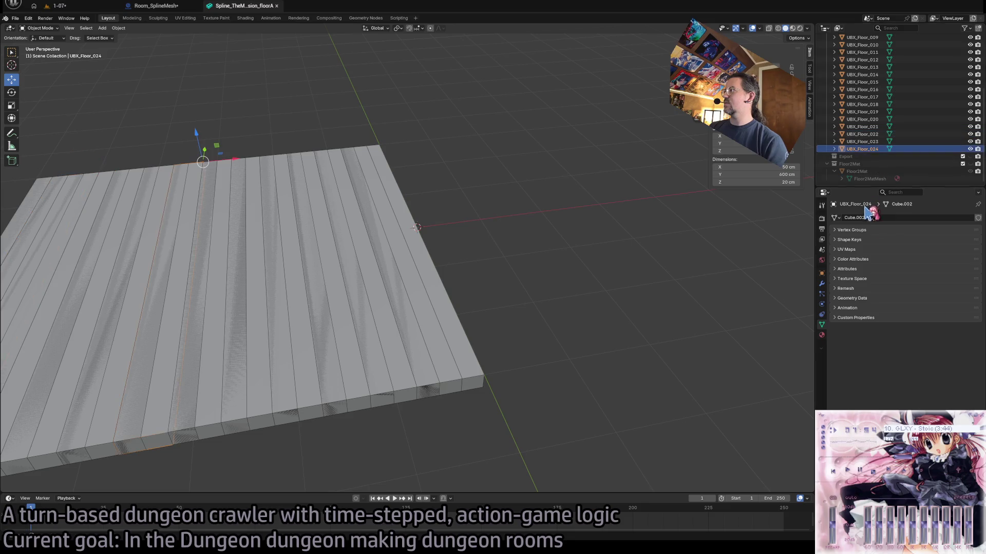
left_click(863, 142)
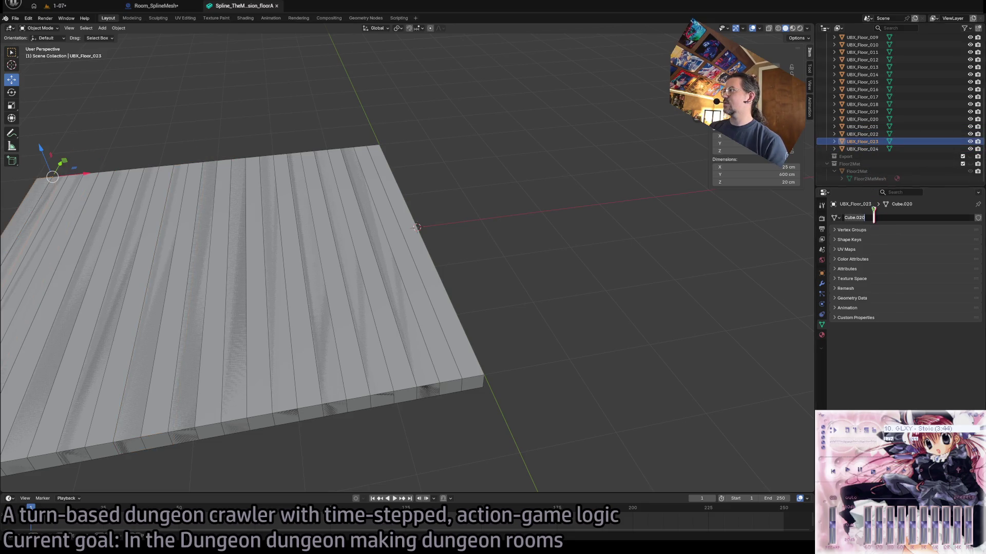
- Link planks UBX_Floor_023 through UBX_Floor_010 to the shared Cube.002 mesh
left_click(862, 134)
left_click(873, 127)
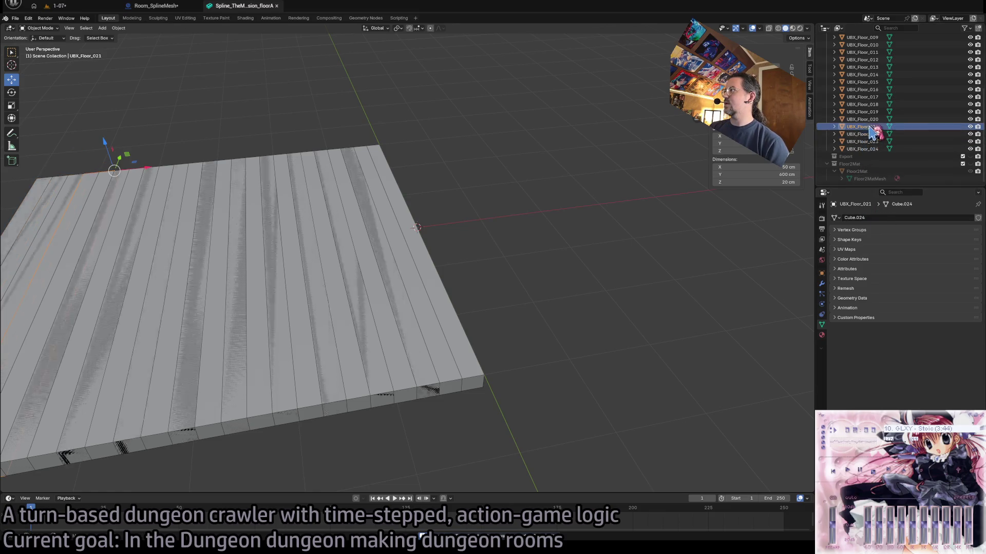
left_click(862, 134)
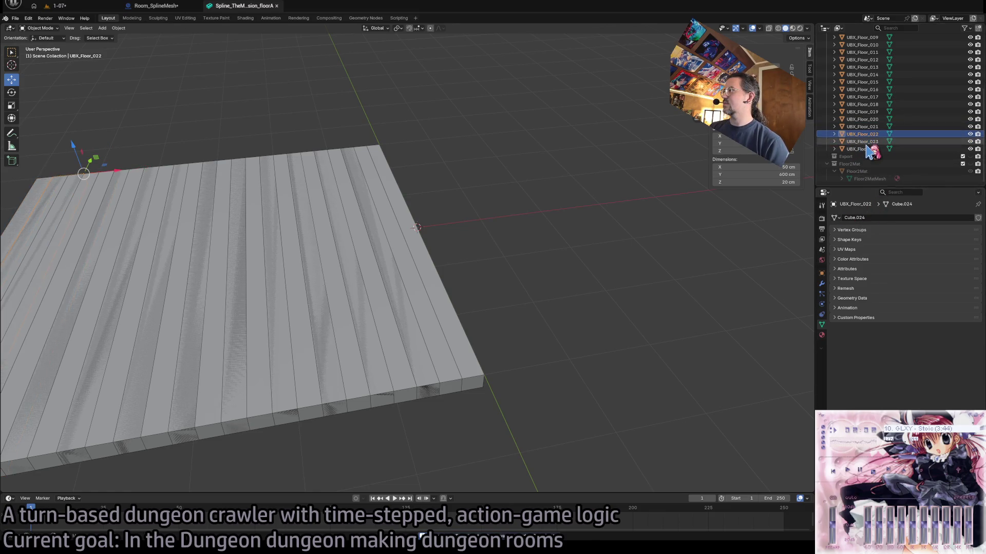
left_click(862, 141)
left_click(835, 218)
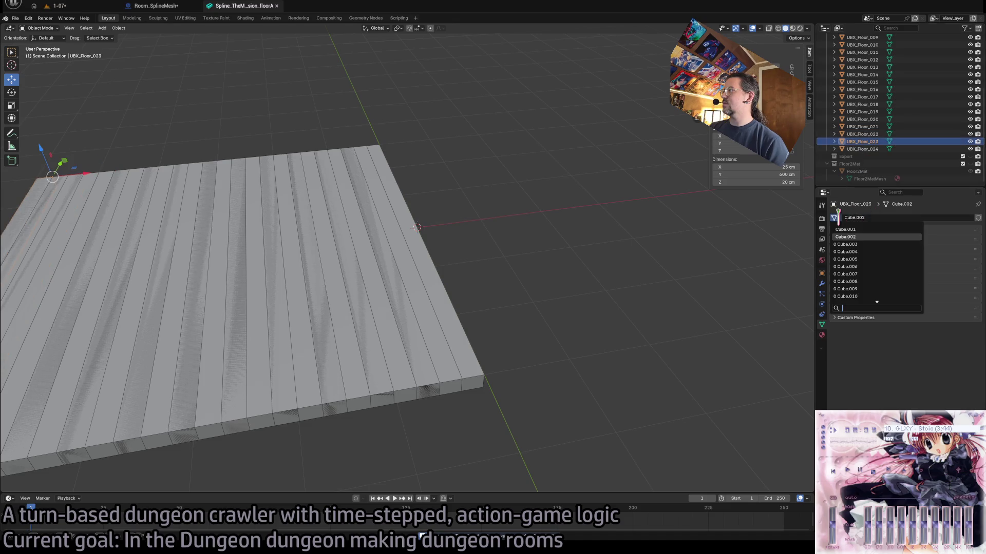
left_click(862, 239)
left_click(862, 134)
left_click(835, 218)
left_click(865, 241)
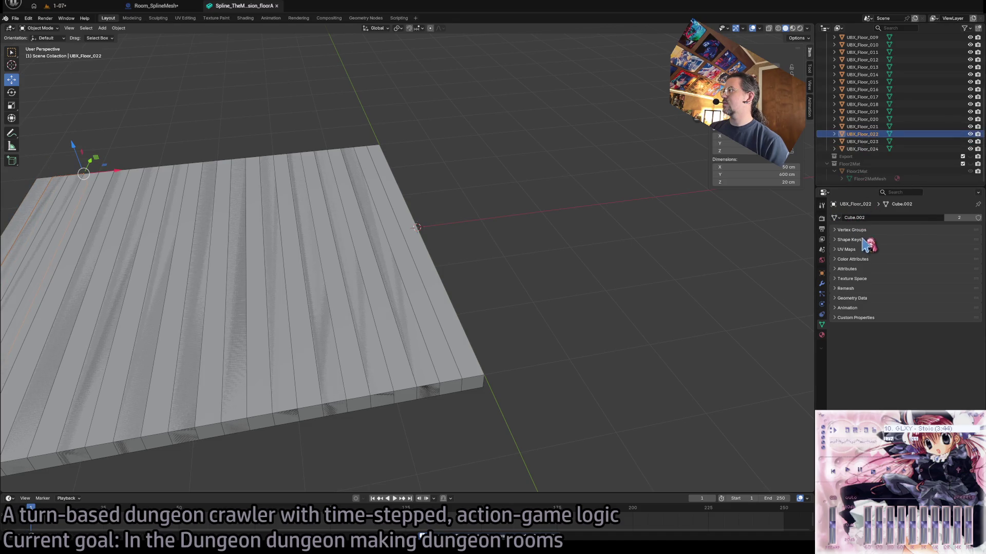
left_click(835, 217)
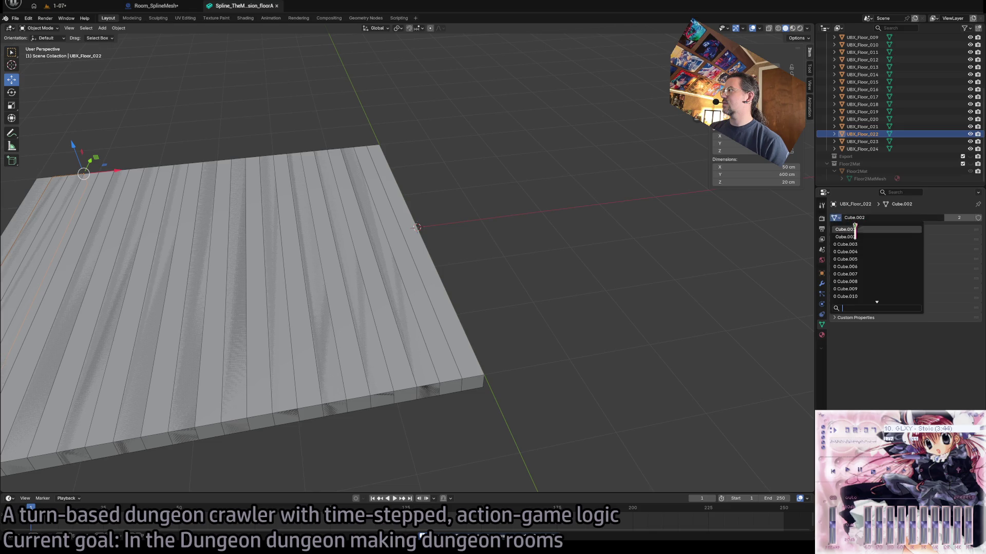
left_click(863, 126)
left_click(835, 218)
left_click(863, 240)
left_click(862, 119)
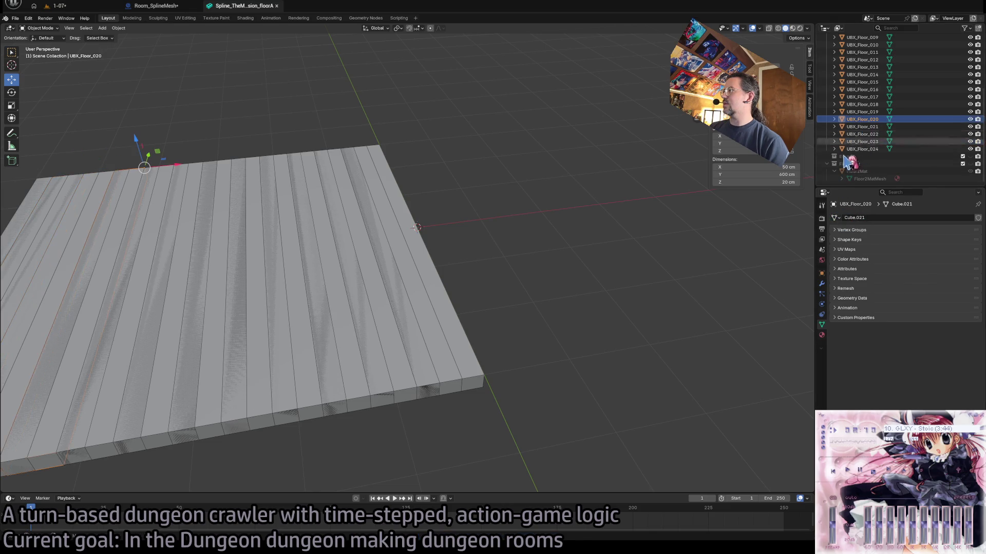
left_click(835, 218)
left_click(862, 240)
left_click(863, 112)
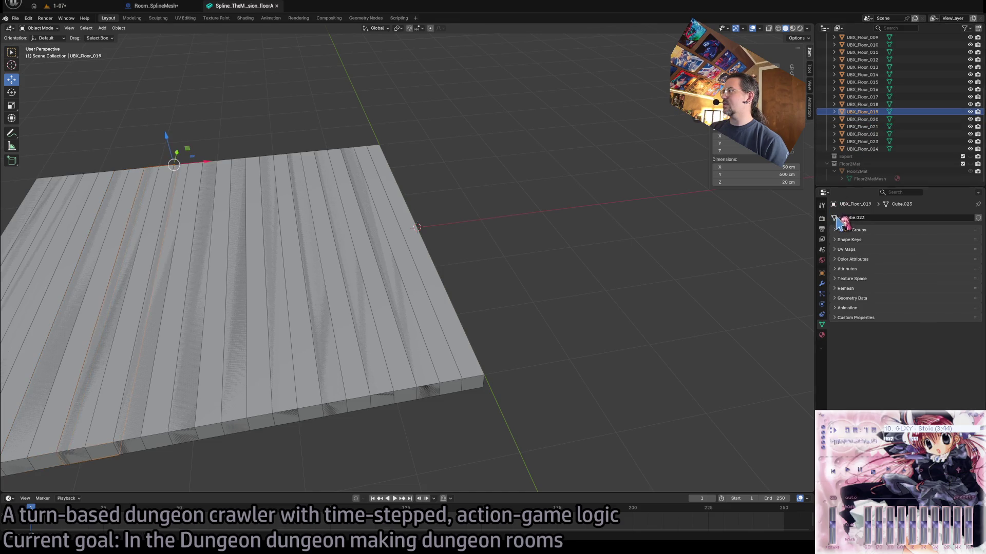
left_click(835, 218)
left_click(863, 241)
left_click(863, 104)
left_click(835, 218)
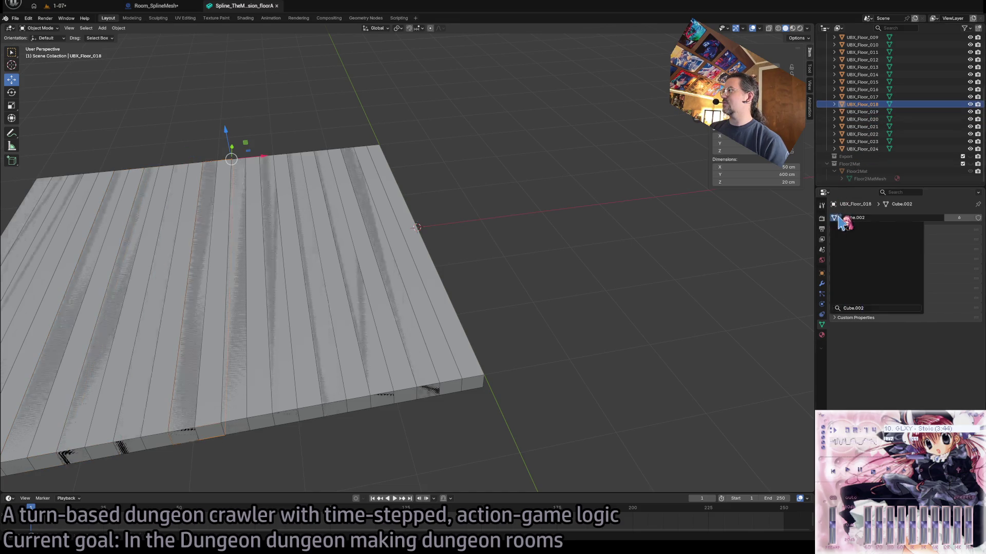
left_click(863, 240)
left_click(863, 96)
left_click(835, 218)
left_click(863, 240)
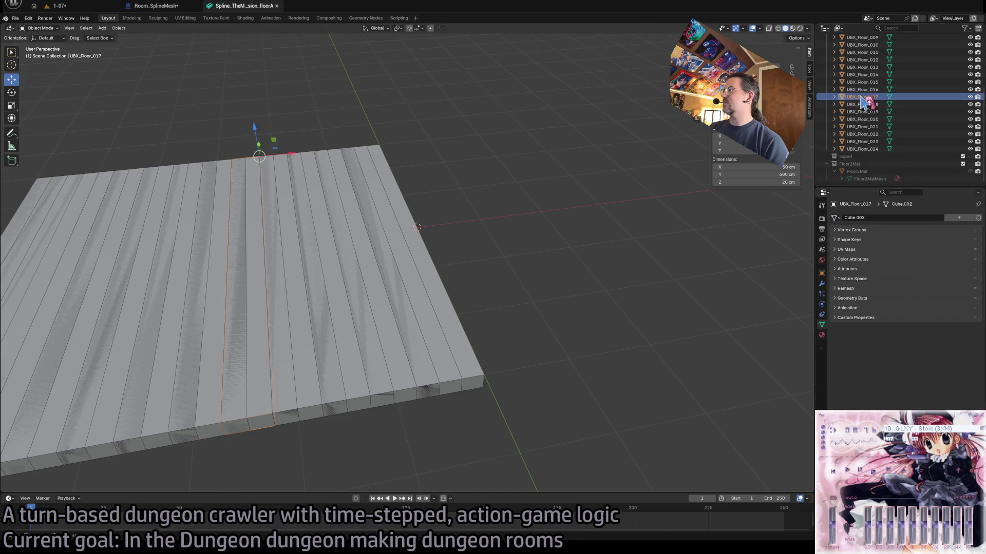
left_click(862, 89)
left_click(835, 218)
left_click(863, 241)
left_click(862, 82)
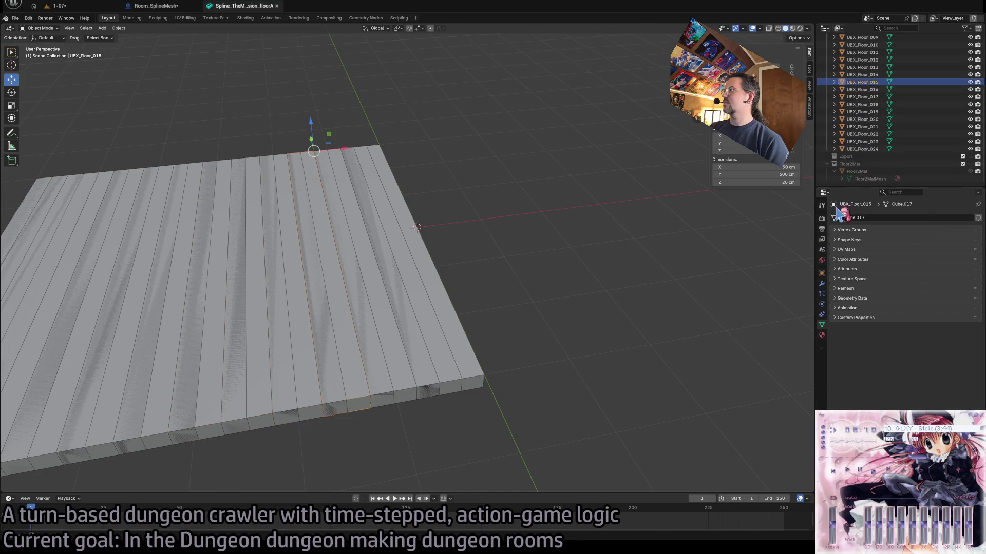
left_click(835, 217)
left_click(862, 240)
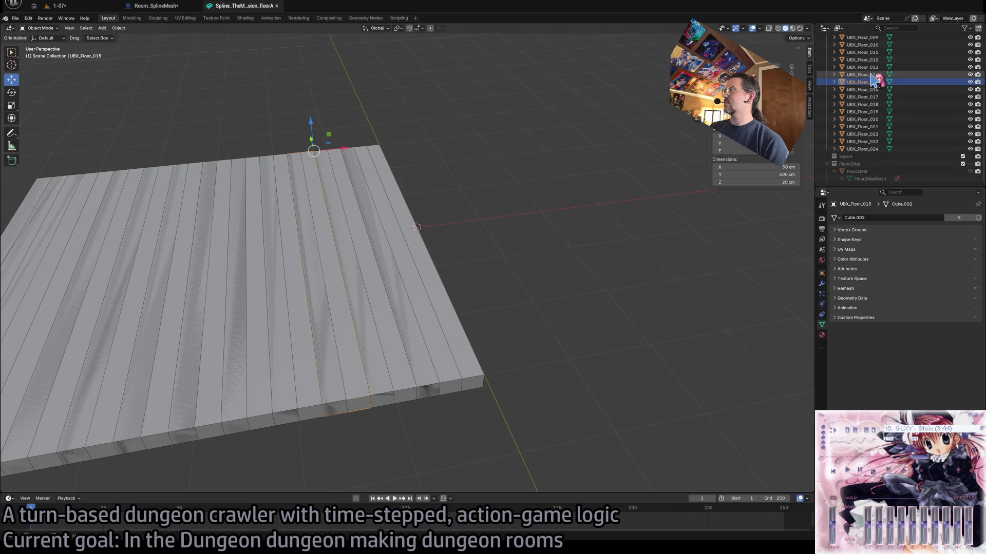
left_click(868, 89)
left_click(835, 218)
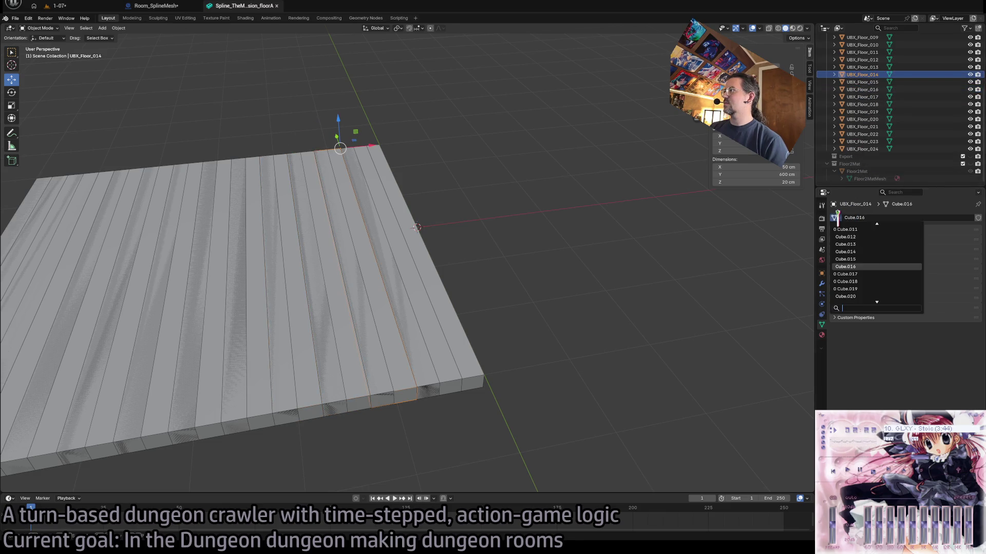
left_click(863, 240)
left_click(864, 74)
left_click(864, 67)
left_click(835, 218)
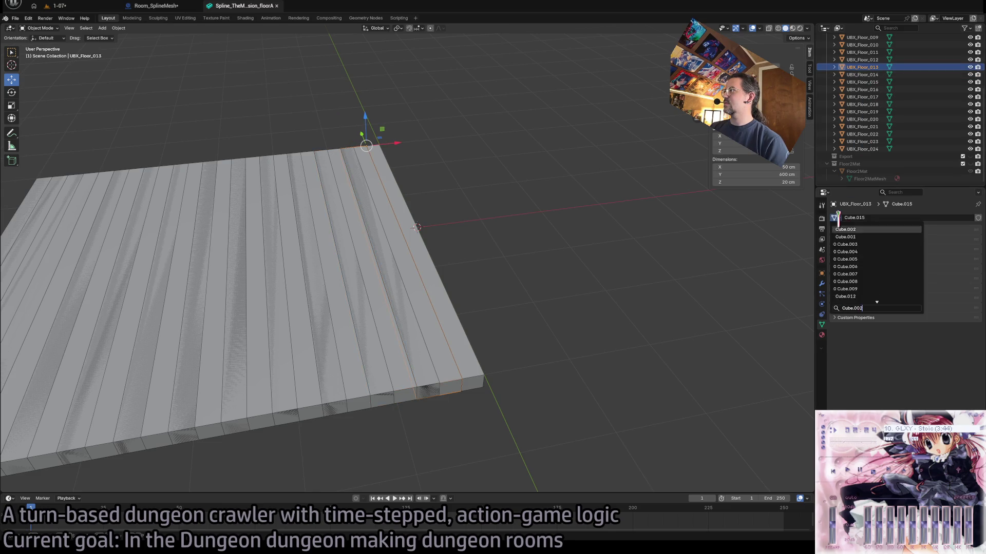
left_click(862, 240)
left_click(862, 59)
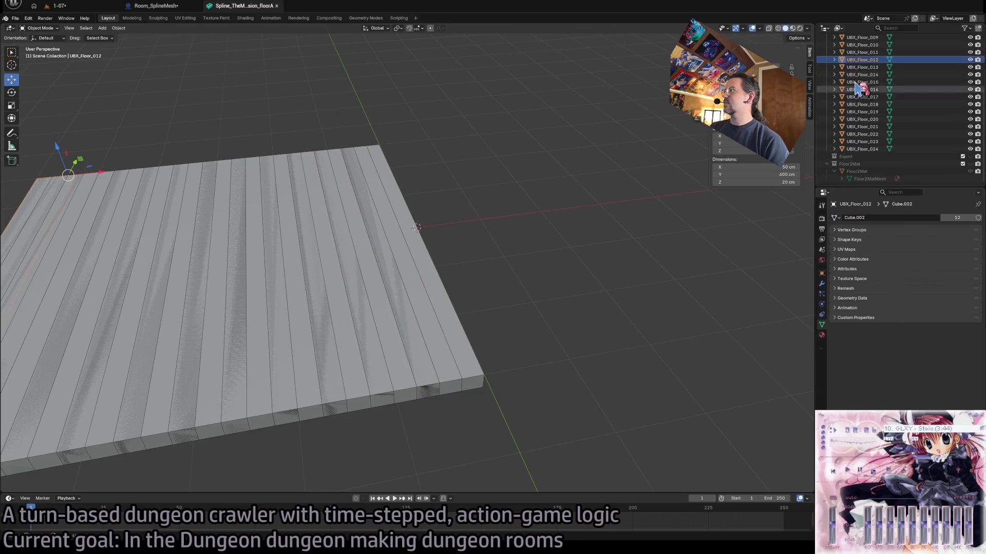
left_click(862, 52)
left_click(835, 218)
left_click(862, 240)
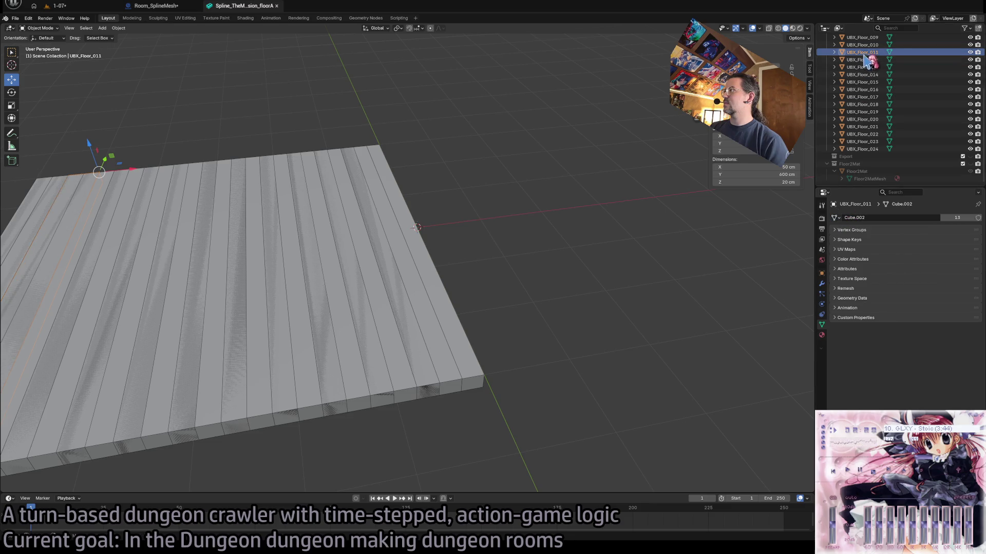
left_click(862, 45)
left_click(835, 218)
left_click(862, 240)
- Link planks UBX_Floor_009 through UBX_Floor_001 to Cube.002 and verify the assignments
scroll(868, 114, "up", 5)
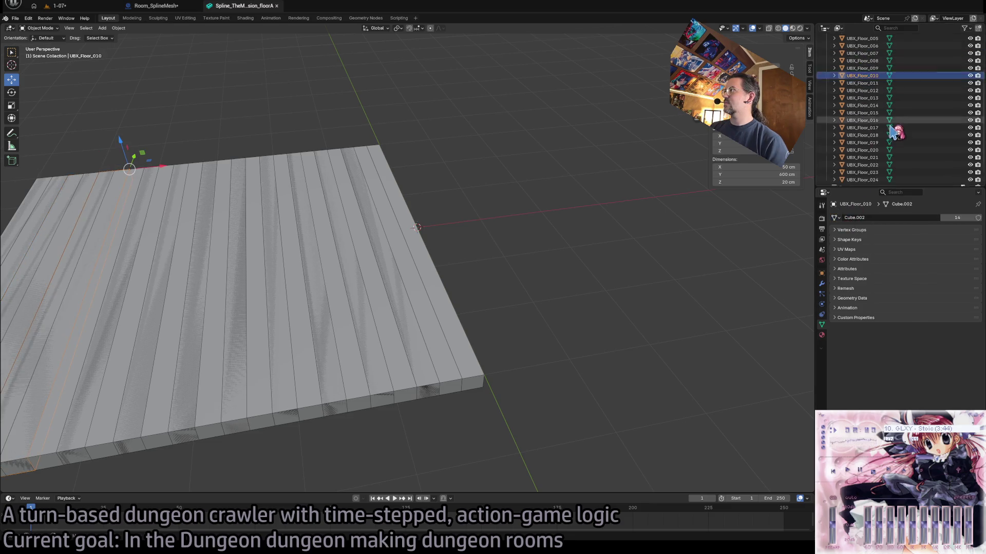
left_click(868, 112)
left_click(835, 217)
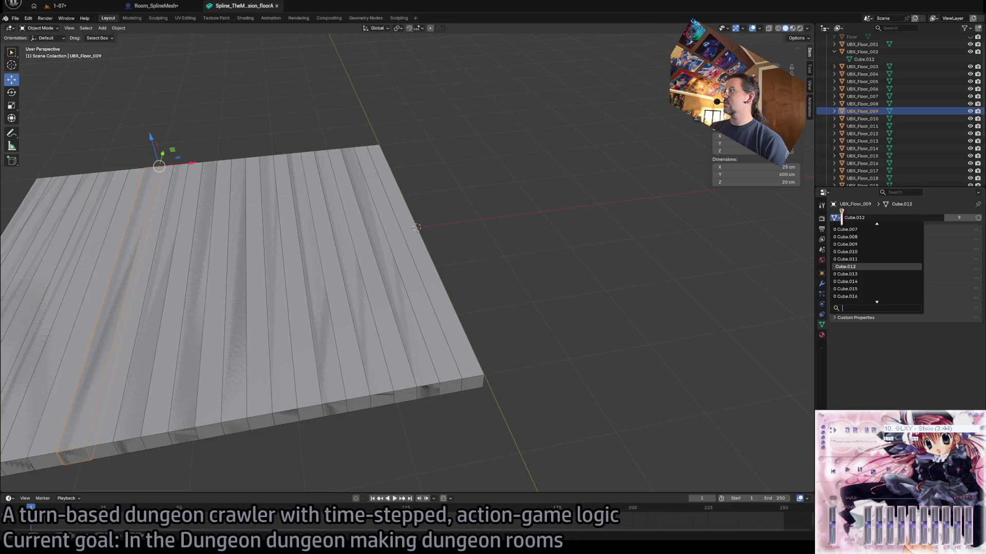
left_click(873, 228)
left_click(865, 104)
left_click(835, 218)
left_click(873, 228)
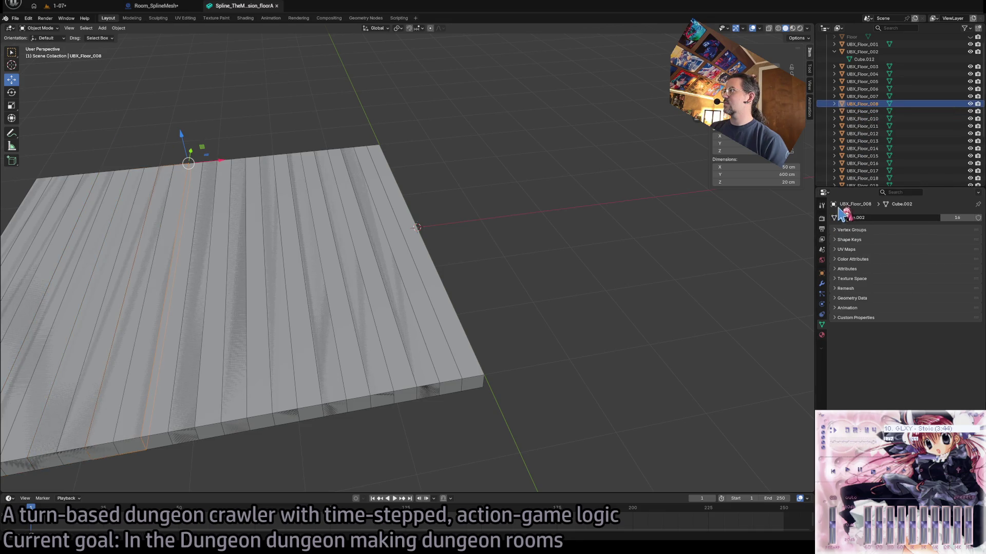
left_click(862, 96)
left_click(835, 218)
left_click(873, 228)
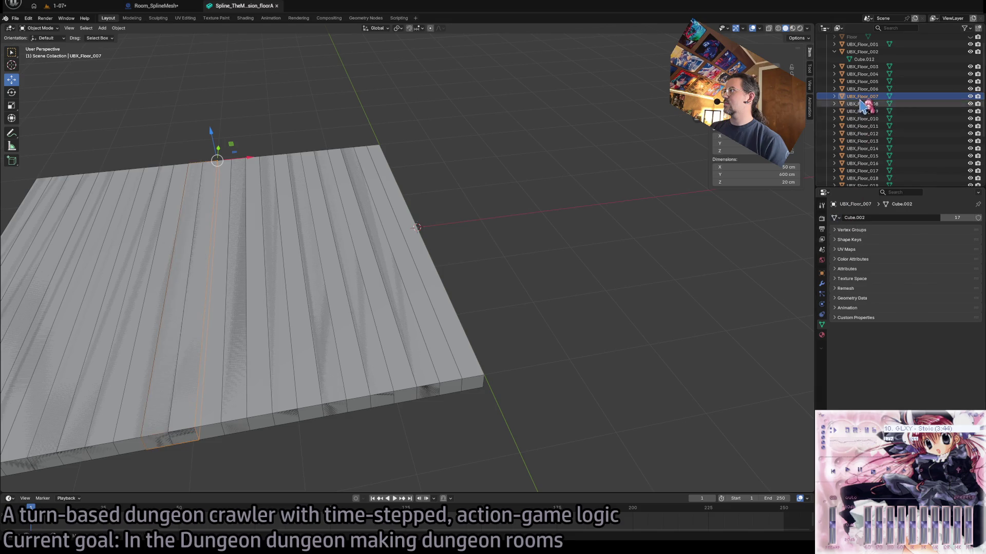
left_click(863, 89)
left_click(835, 218)
left_click(873, 230)
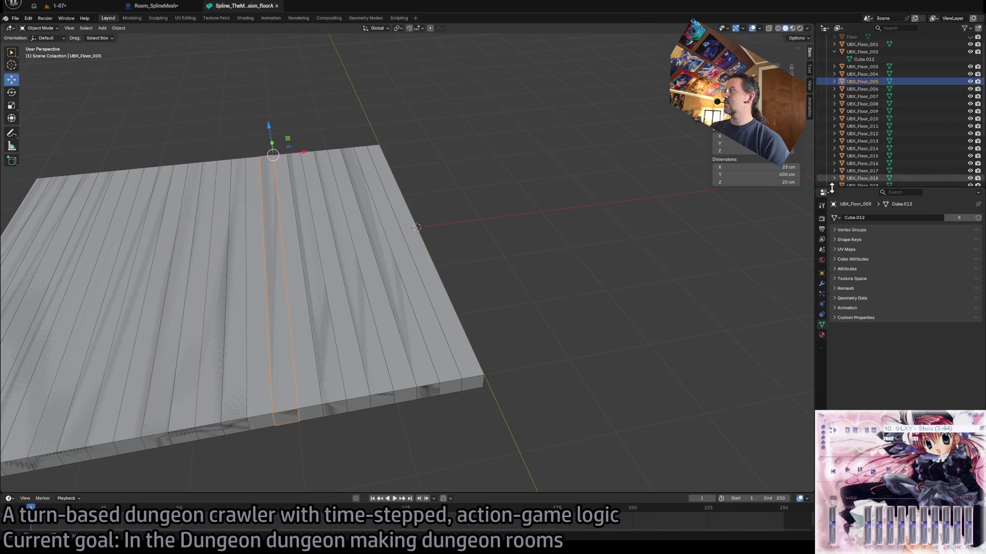
left_click(863, 81)
left_click(860, 74)
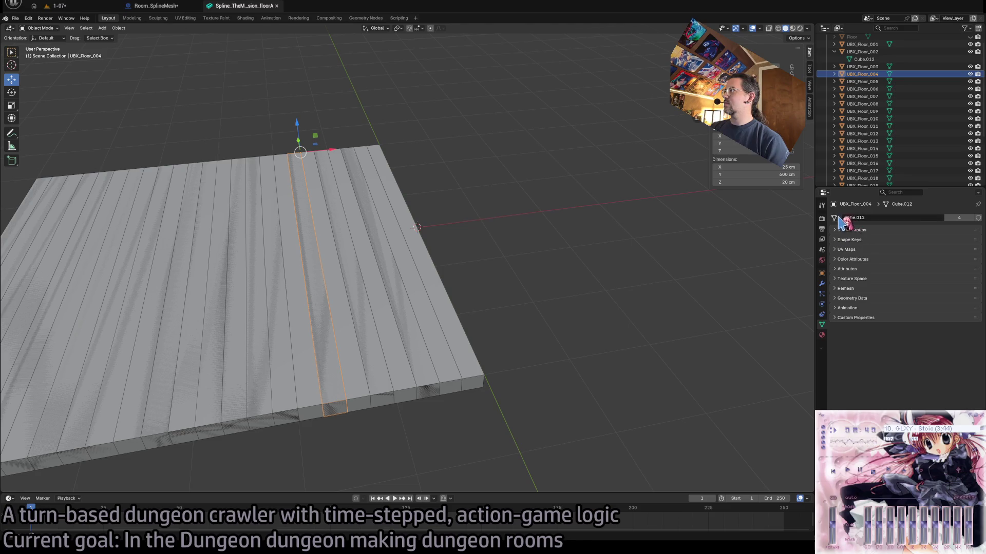
left_click(835, 218)
left_click(872, 230)
left_click(863, 66)
left_click(834, 217)
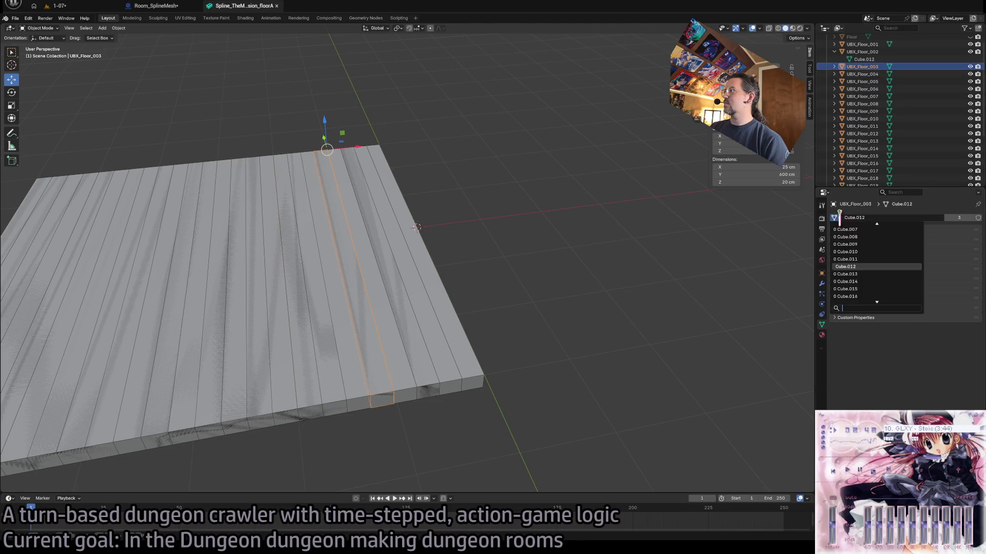
left_click(873, 229)
left_click(863, 51)
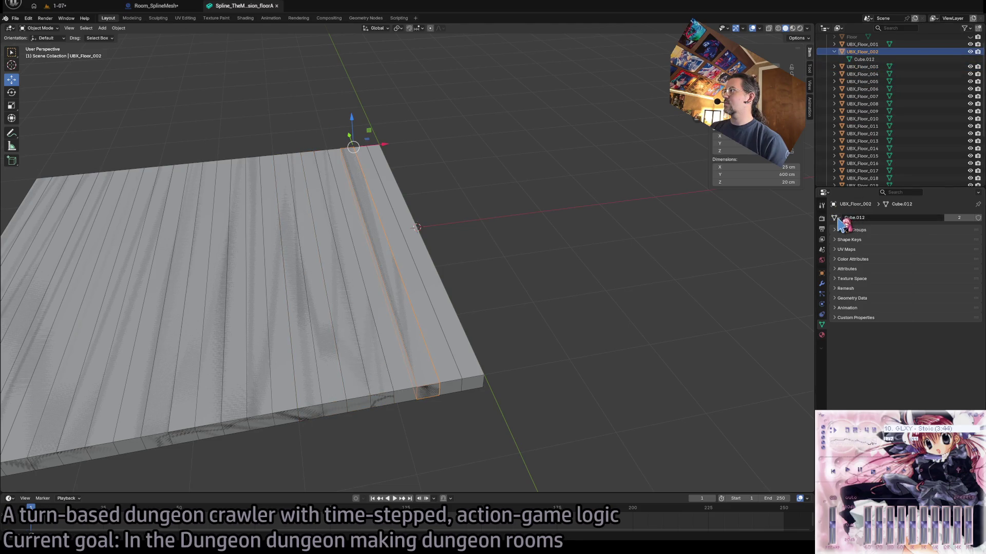
left_click(835, 218)
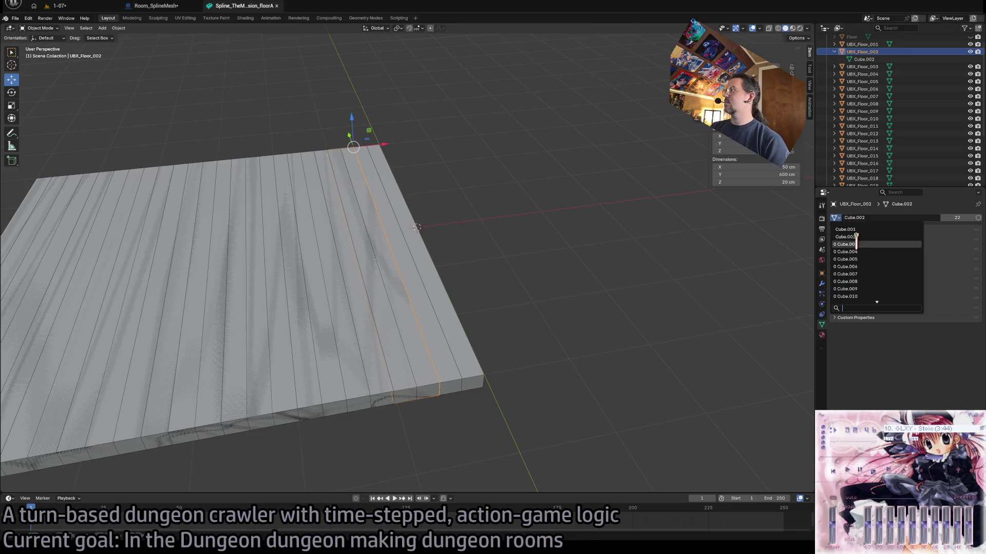
left_click(855, 231)
scroll(873, 103, "up", 1)
left_click(862, 59)
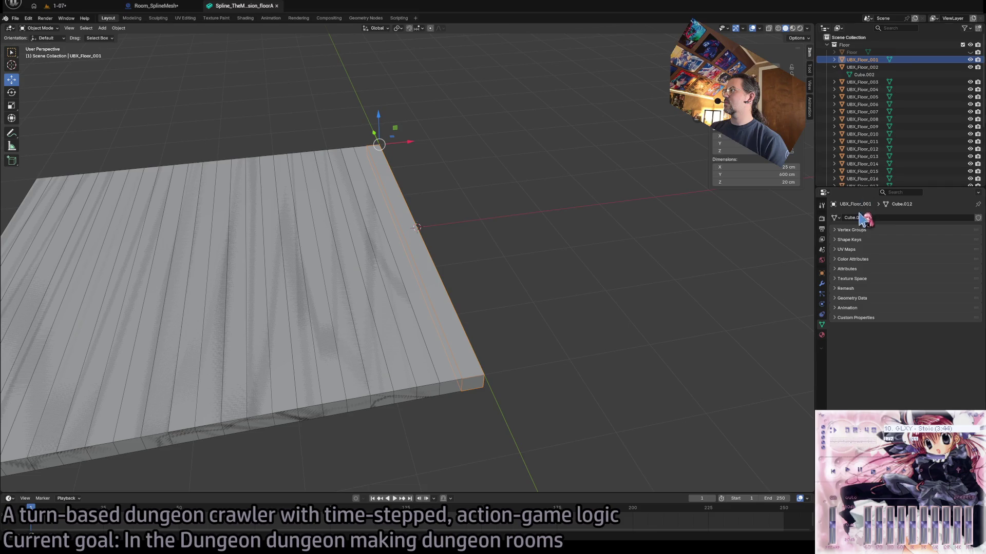
left_click(835, 218)
left_click(835, 218)
left_click(844, 226)
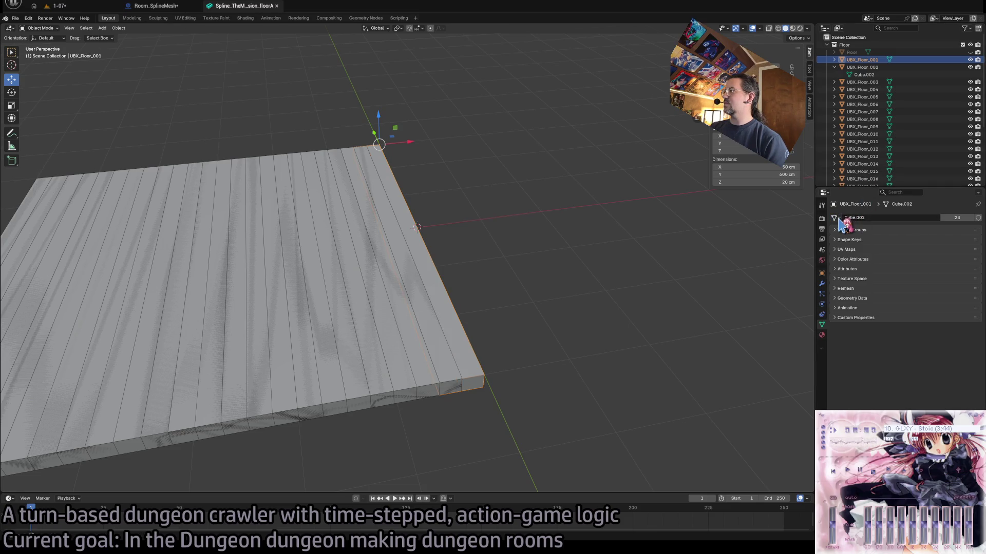
left_click(863, 83)
left_click(862, 126)
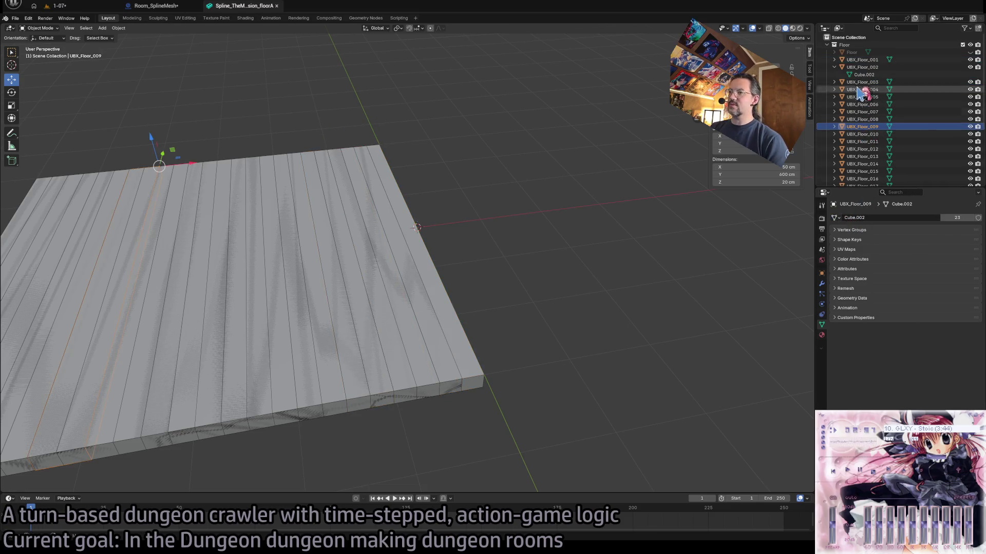
left_click(860, 61)
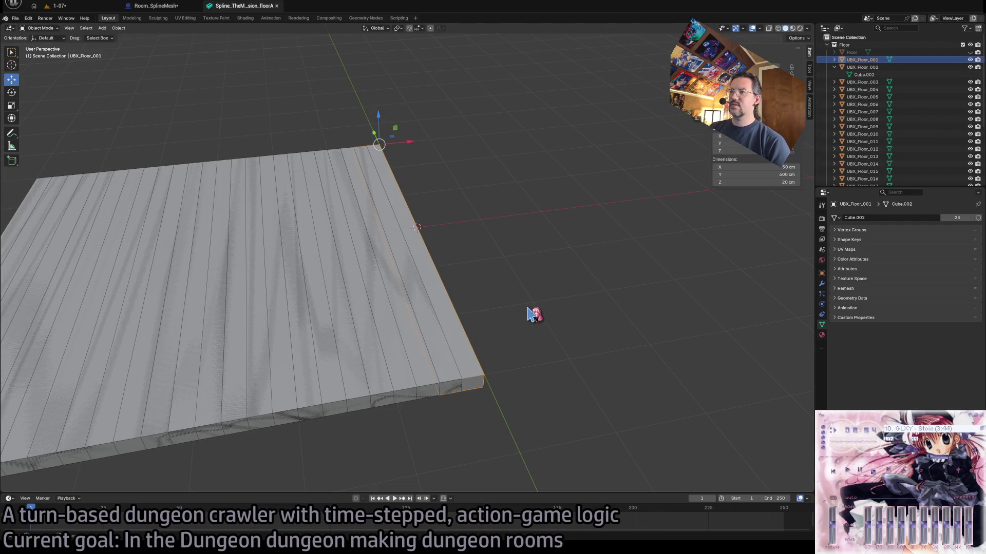
- In Edit Mode, slide an edge loop along X to narrow the shared plank mesh, opening gaps
key("Tab")
key("Tab")
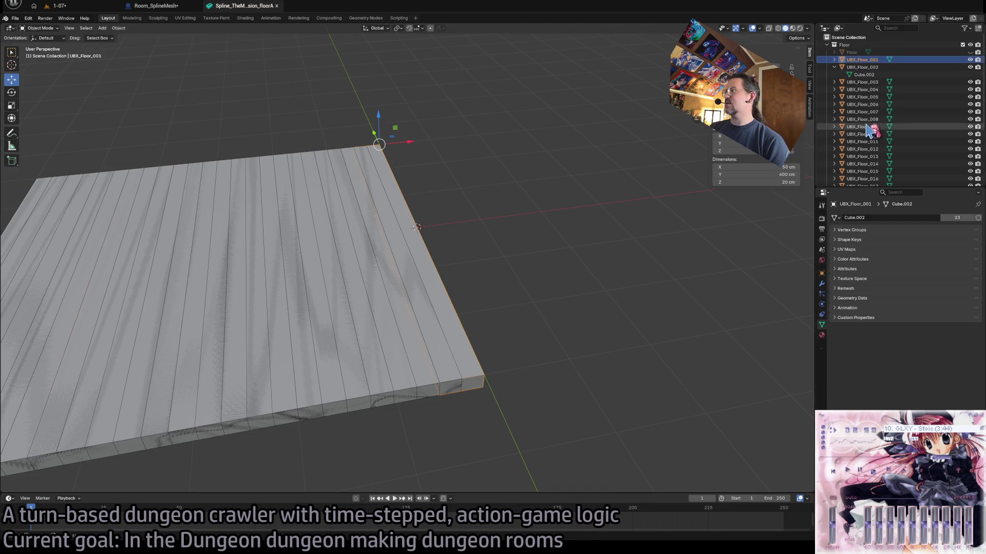
key("Tab")
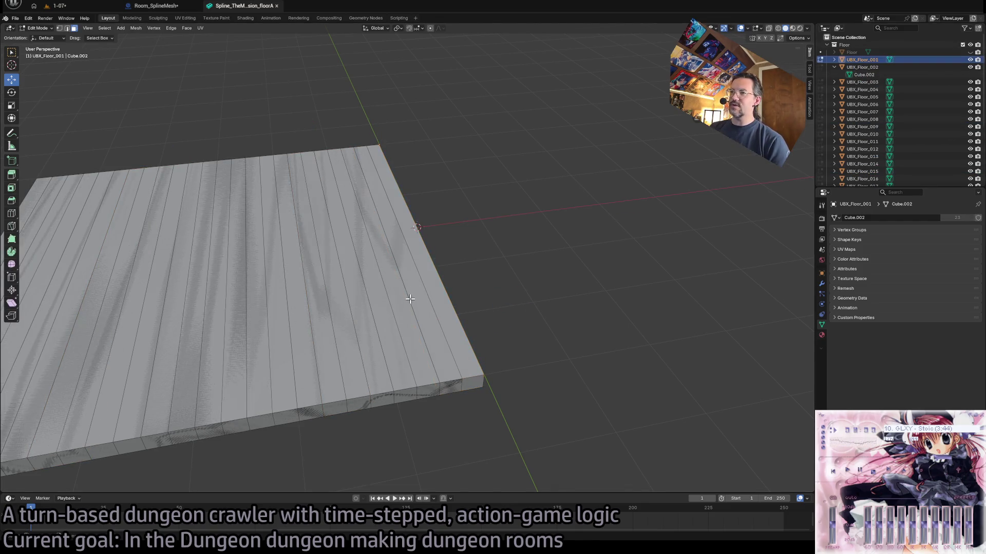
left_click(406, 300, "alt")
mouse_move(407, 234)
left_mouse_down()
mouse_move(445, 231)
mouse_move(428, 230)
left_mouse_up()
key("Tab")
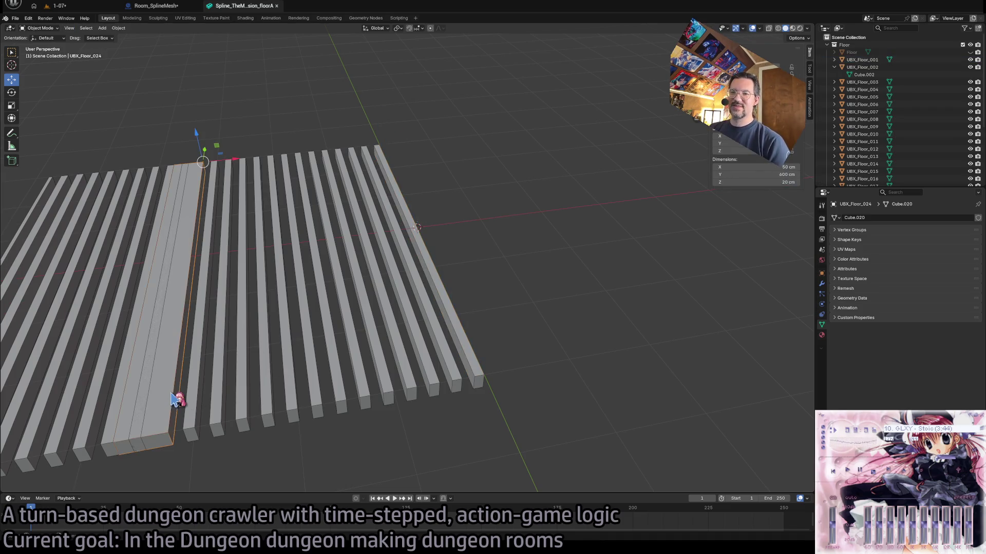
- Give the strip UBX_Floor_024 the shared Cube.002 mesh
left_click(176, 396)
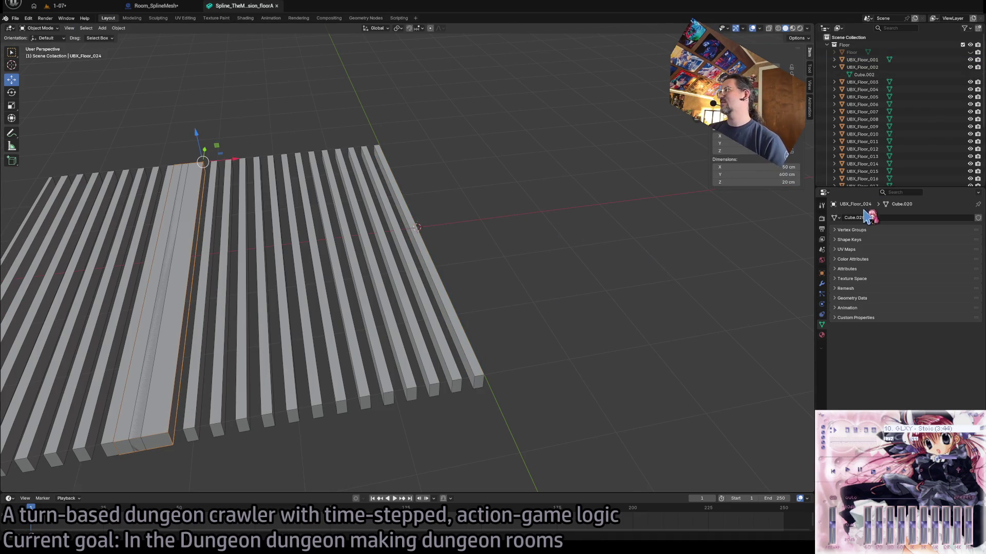
left_click(835, 217)
type("Cube.002")
left_click(859, 230)
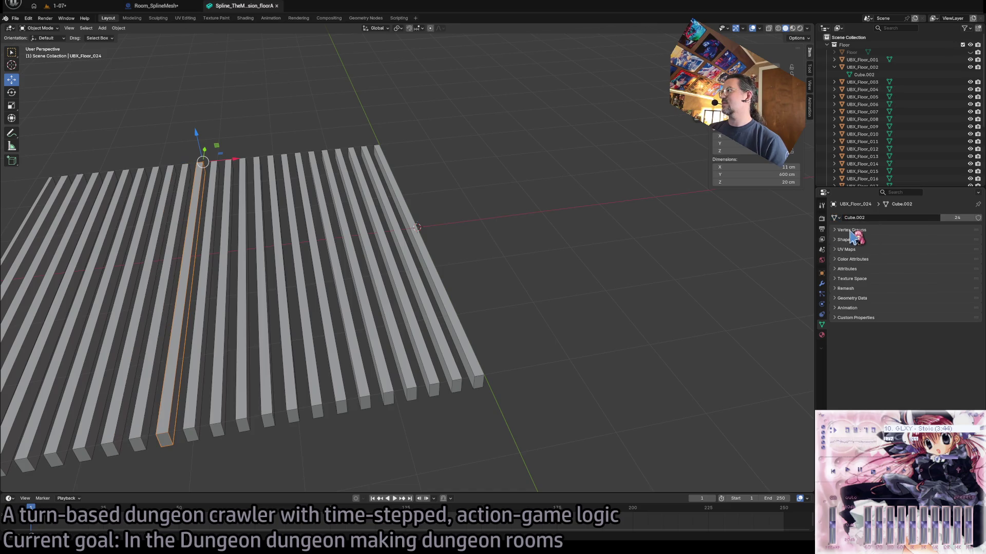
- Move the leftmost strip UBX_Floor_023 further left along X
left_click(439, 286)
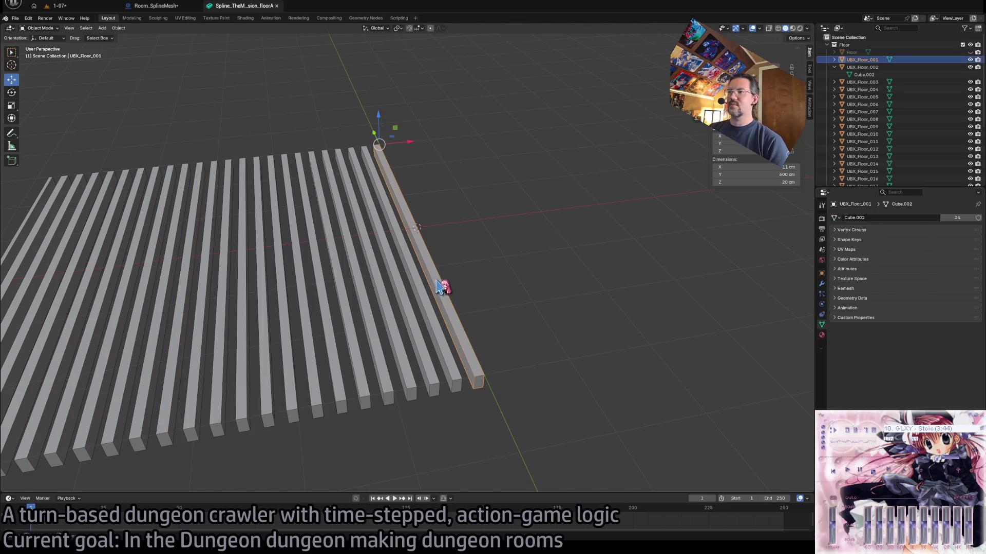
mouse_move(411, 143)
left_mouse_down()
mouse_move(450, 138)
mouse_move(475, 198)
left_mouse_up()
right_click(476, 198)
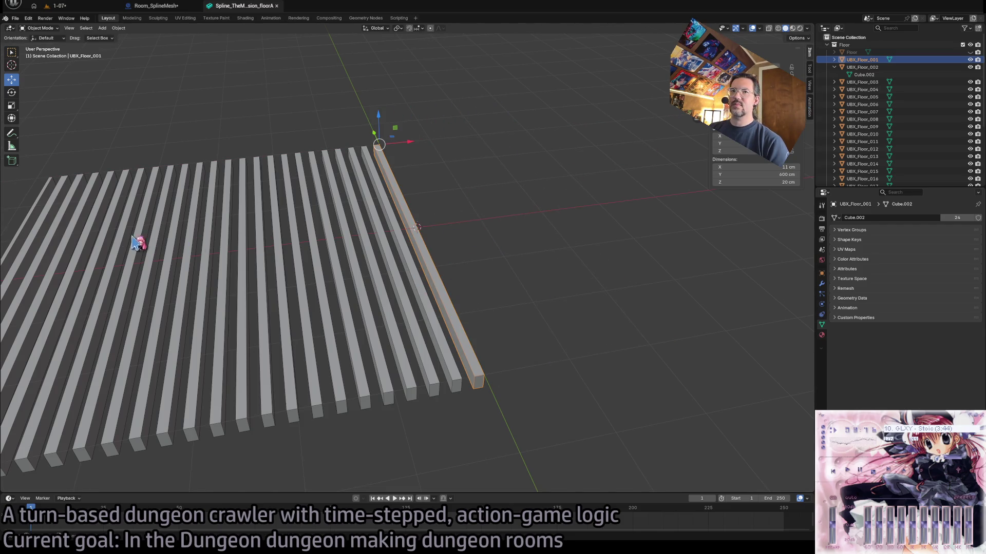
mouse_move(139, 237)
left_mouse_down()
mouse_move(185, 238)
mouse_move(242, 298)
left_mouse_up()
left_click(238, 297)
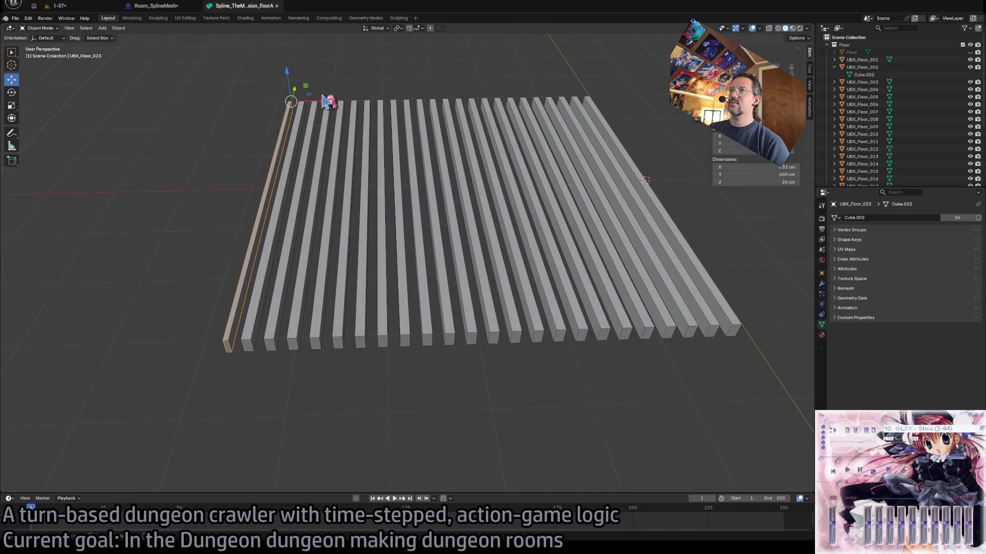
mouse_move(323, 101)
left_mouse_down()
mouse_move(249, 100)
mouse_move(291, 101)
left_mouse_up()
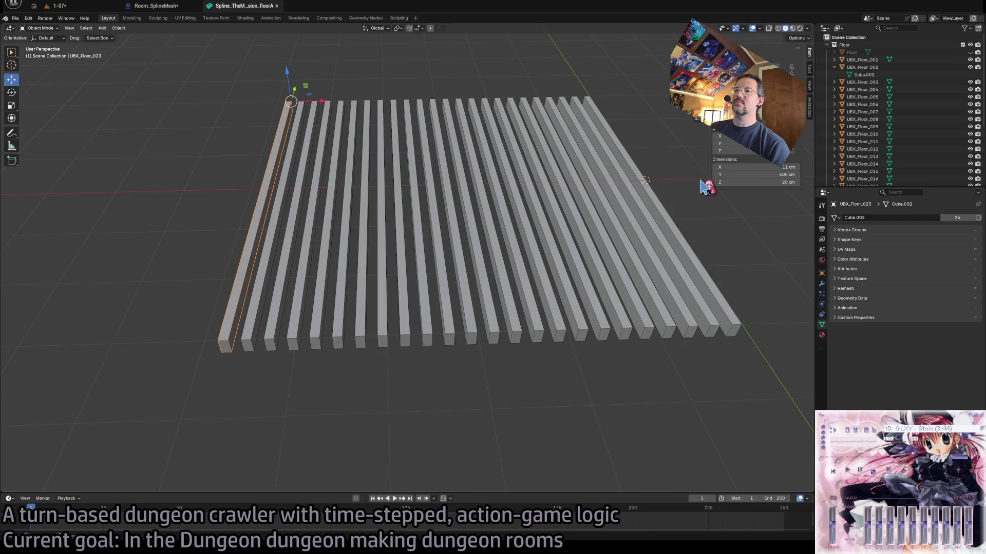
left_click(740, 209)
- Widen the shared plank mesh back to 25 cm to close the gaps, and unhide Floor
left_click(687, 249)
key("Tab")
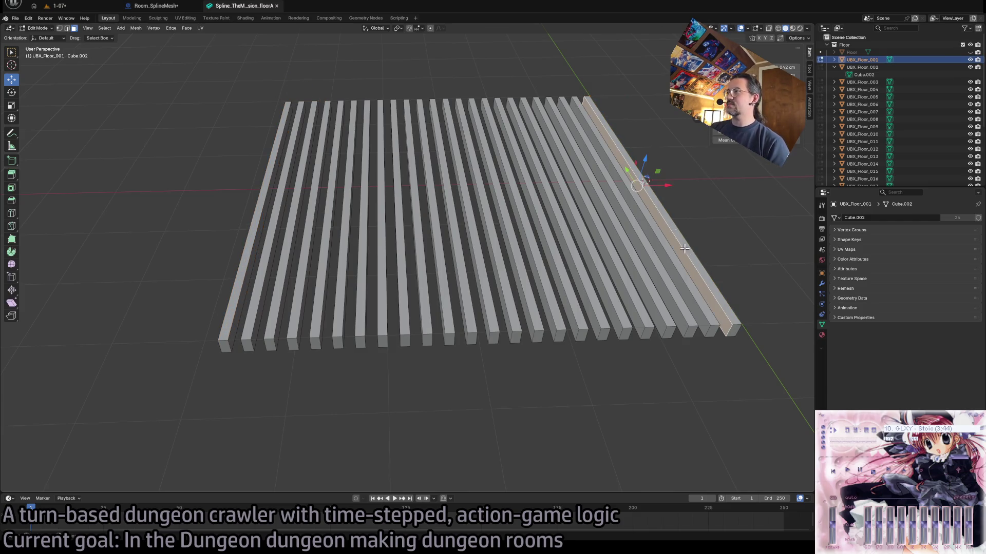
left_click_drag(666, 186, 659, 186)
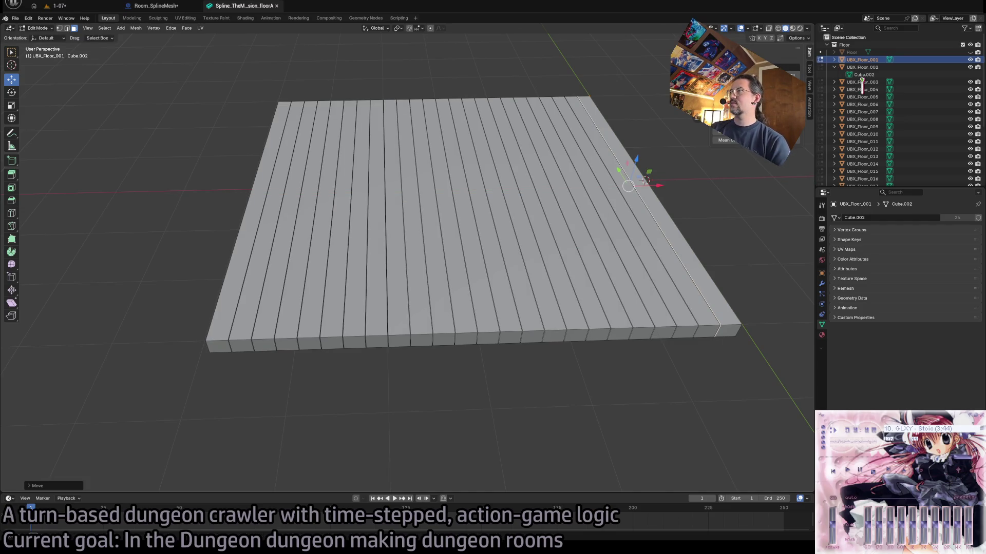
key("Tab")
left_click(759, 268)
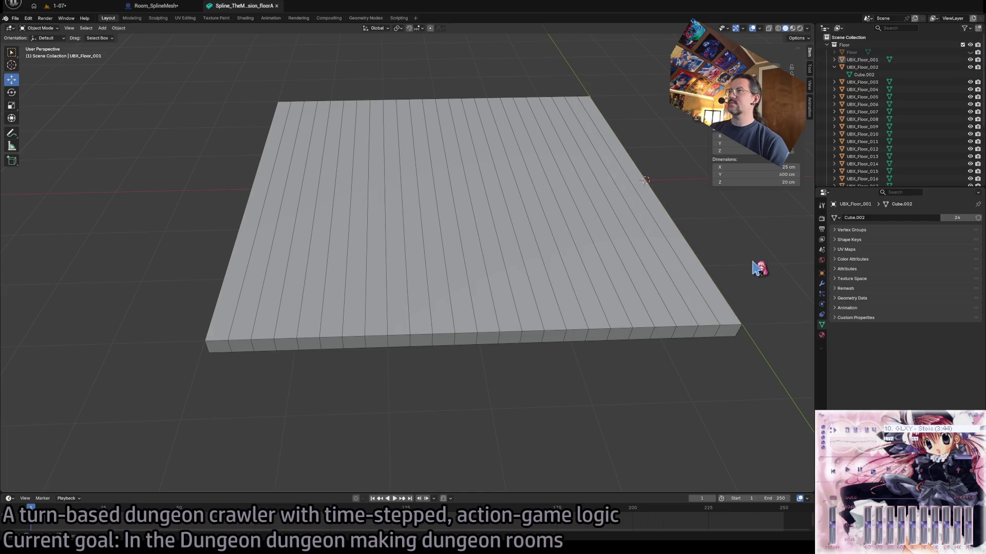
left_click(970, 52)
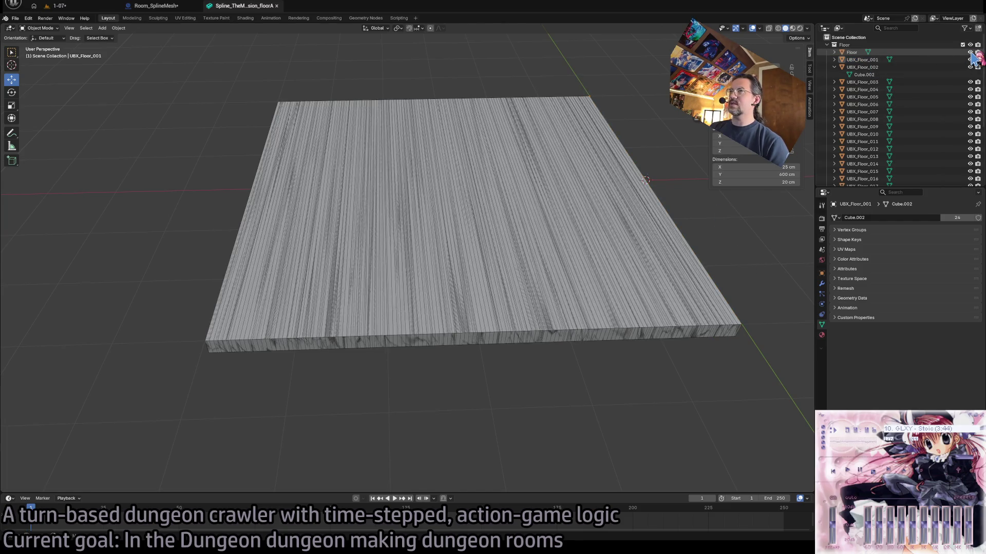
- Select the Floor object together with all the UBX_Floor plank strips
left_click(852, 53)
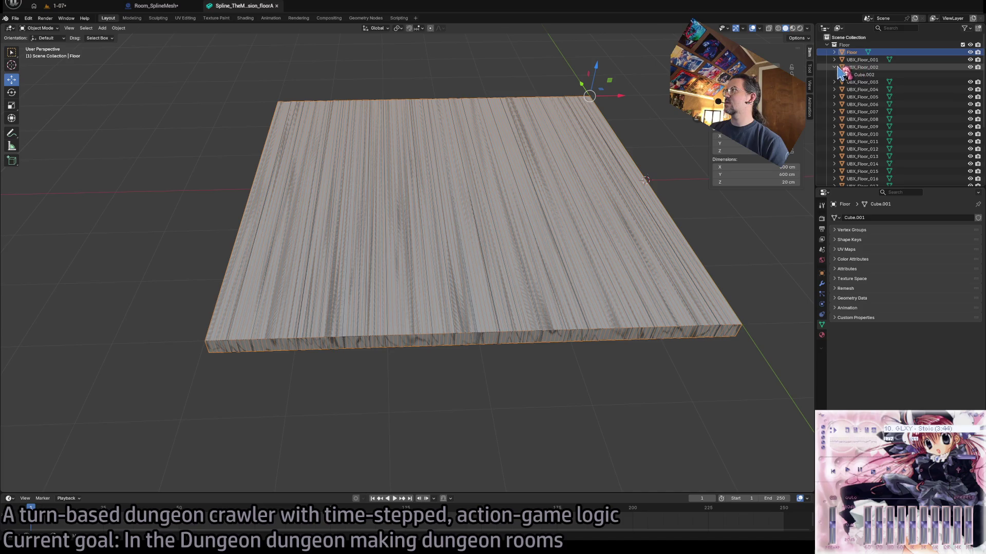
scroll(838, 71, "down", 5)
key("a")
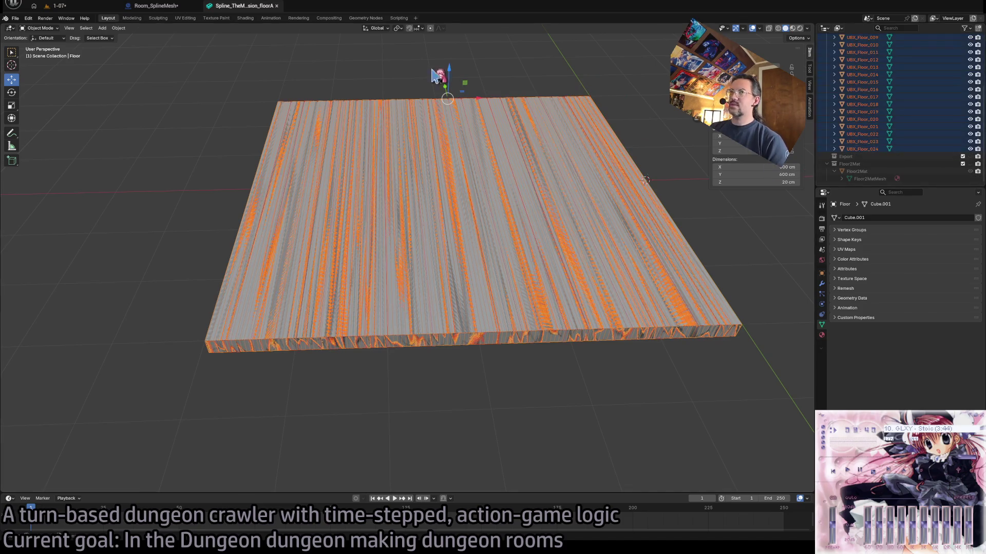
- Start an export from the File menu, then switch over to Unreal Engine
left_click(12, 20)
mouse_move(31, 132)
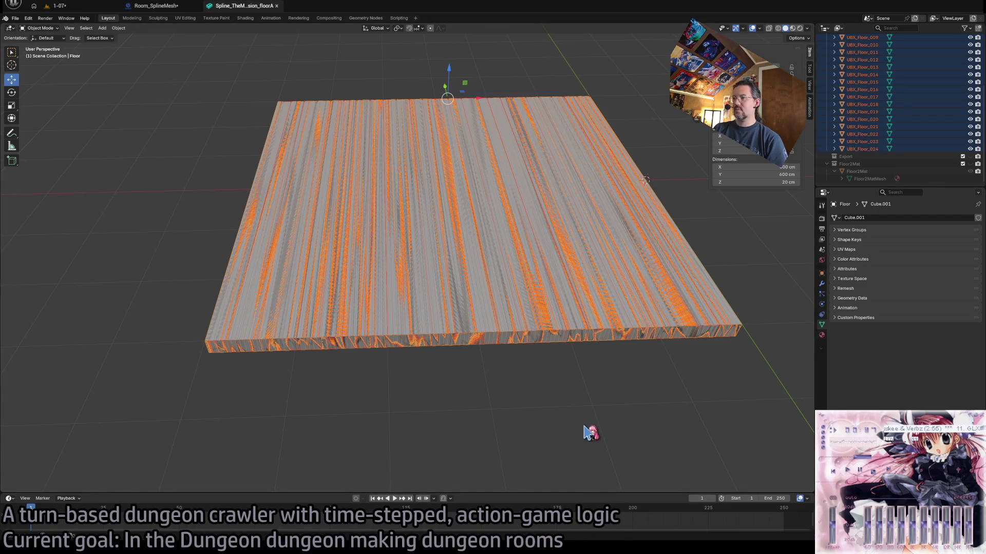
key("alt+Tab")
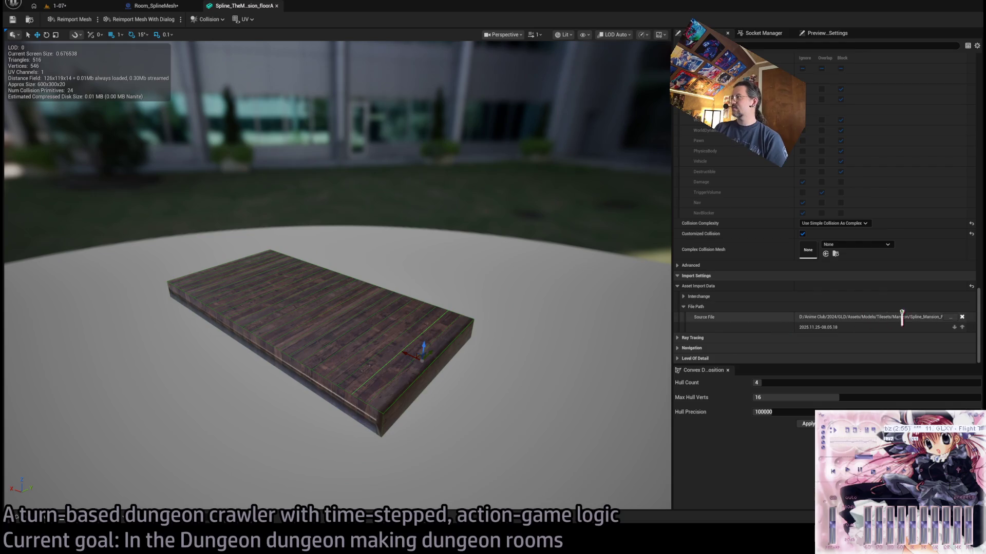
- In the 1-07 level, open Spline_TheMansion_floorA from the TheMansion/Spline content folder
left_click(81, 6)
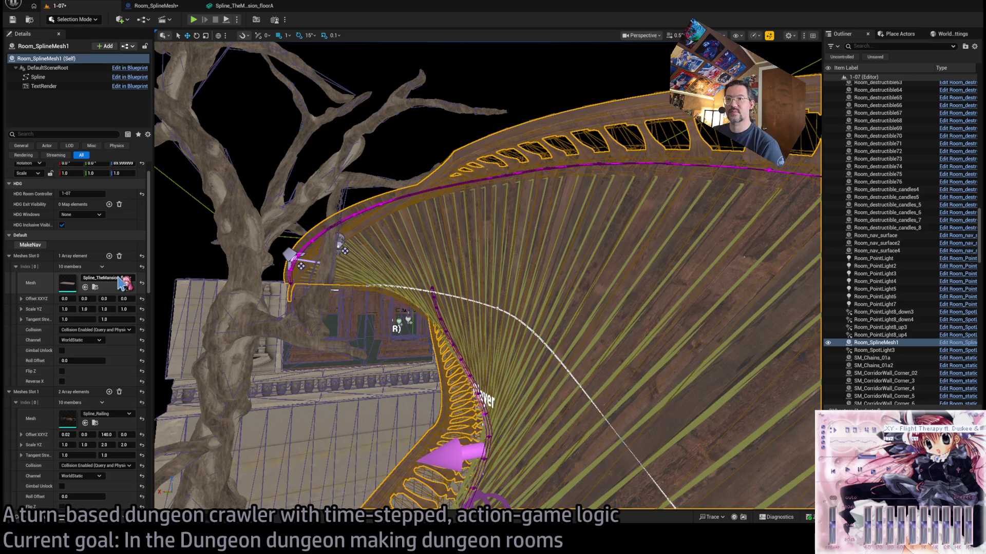
left_click(95, 287)
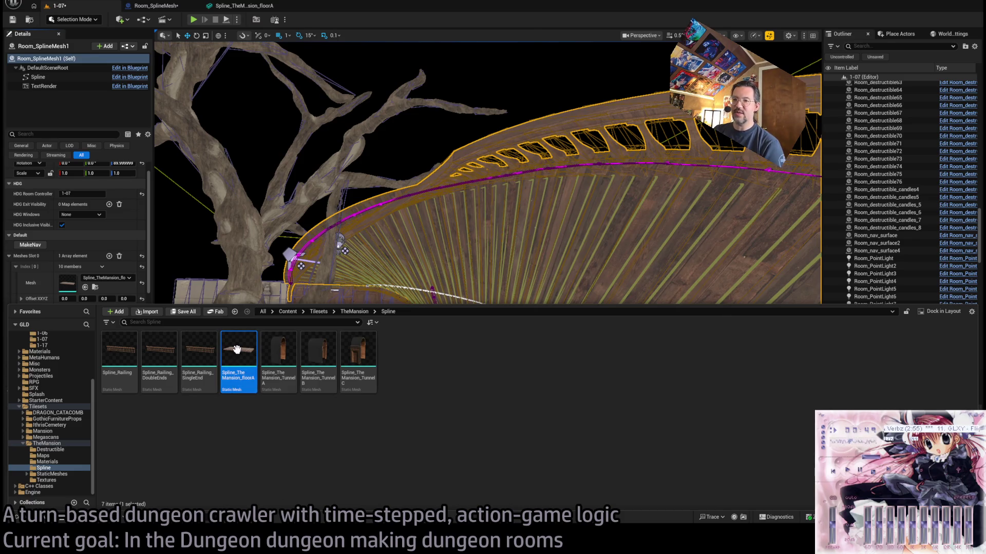
double_click(236, 350)
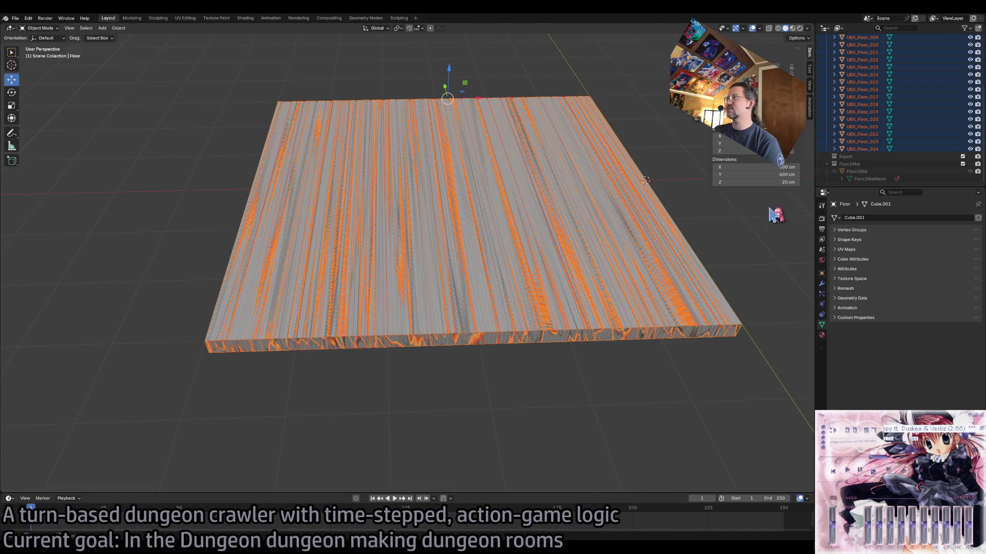
- Export the selected Floor and plank strips via File > Export in the chosen format
scroll(899, 103, "up", 5)
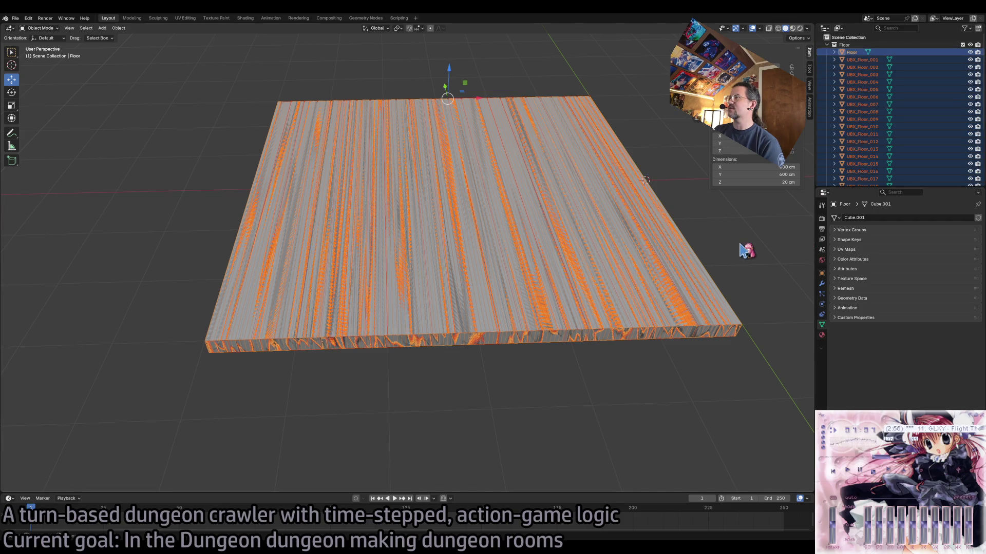
left_click(17, 18)
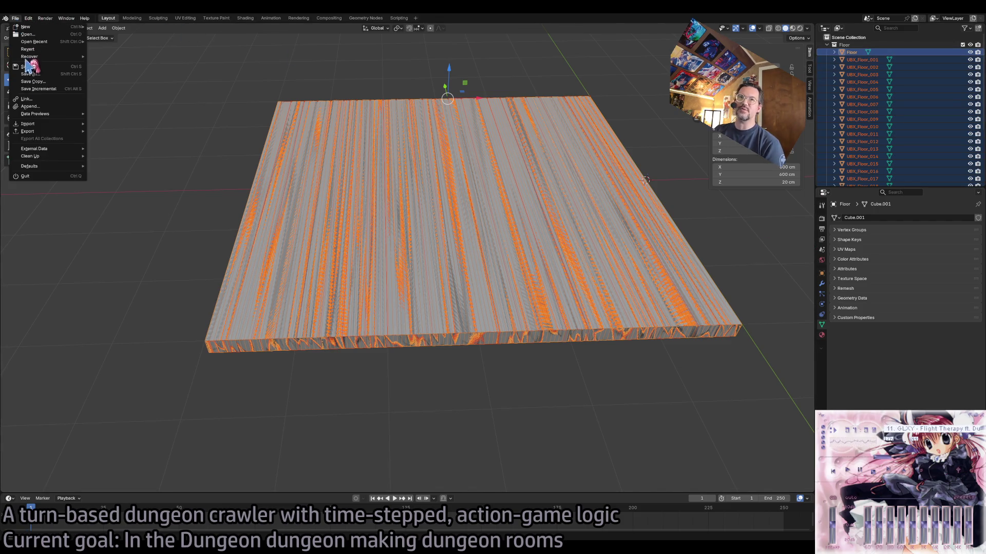
mouse_move(51, 134)
left_click(130, 195)
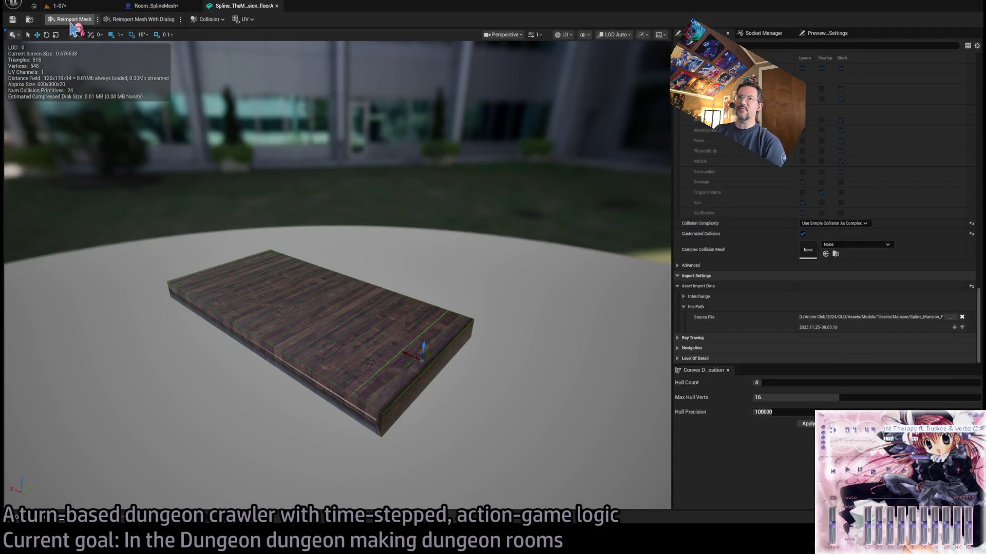
- Reimport Spline_TheMansion_floorA, inspect the new slab up close, then return to the 1-07 level
left_click(72, 21)
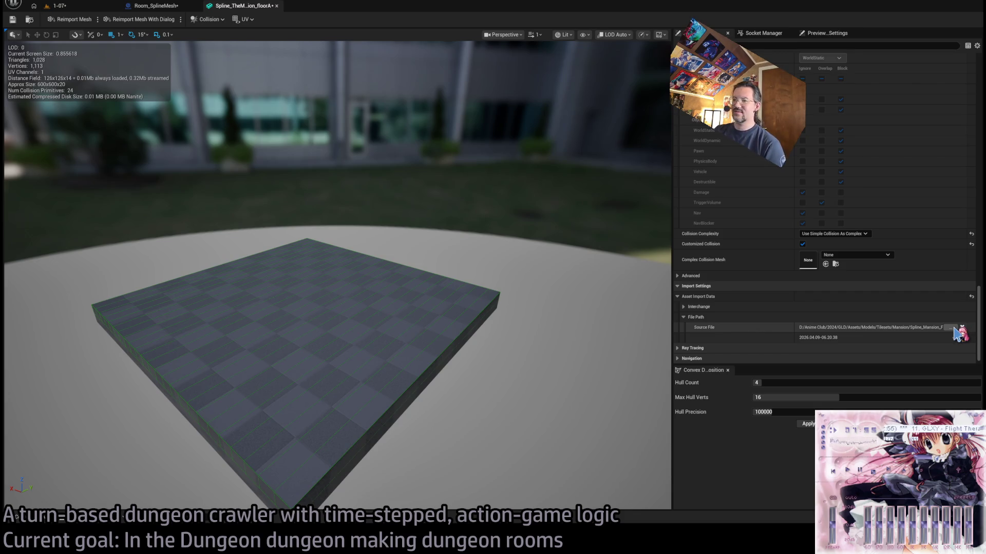
mouse_move(334, 256)
left_mouse_down()
mouse_move(314, 188)
mouse_move(318, 231)
left_mouse_up()
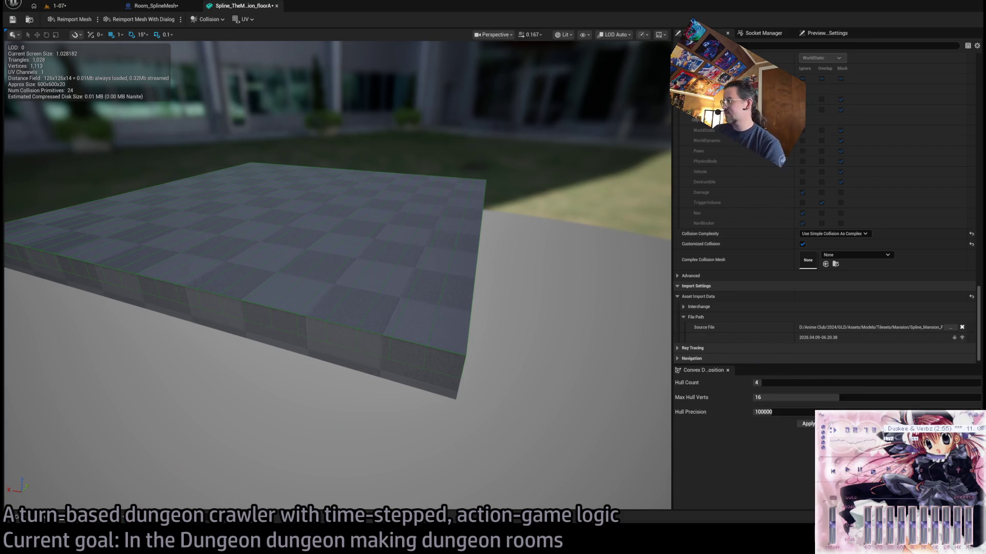
left_click(56, 6)
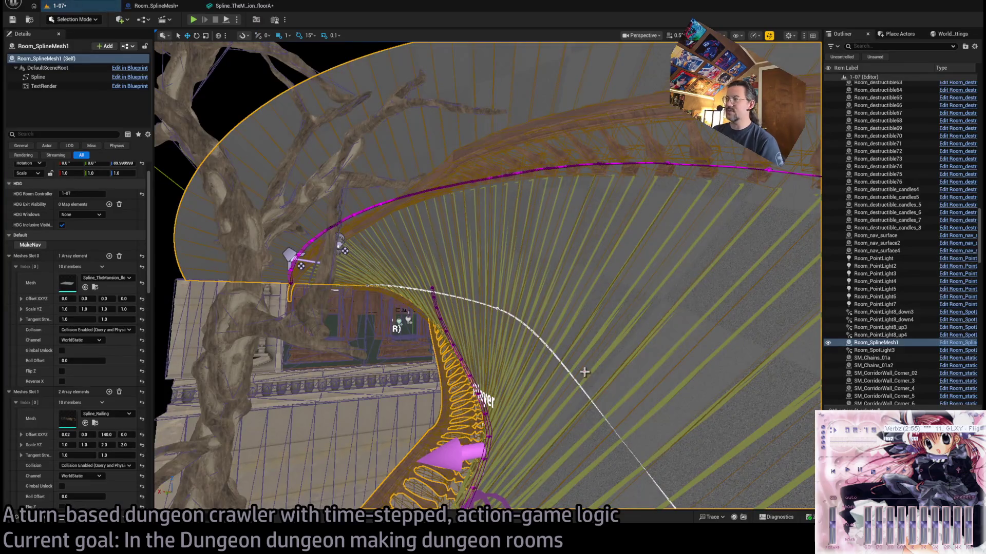
- Rearrange the editor panels, orbit the spline floor, and open the Spline_TheMansion_floorA mesh editor
left_click_drag(820, 349, 462, 345)
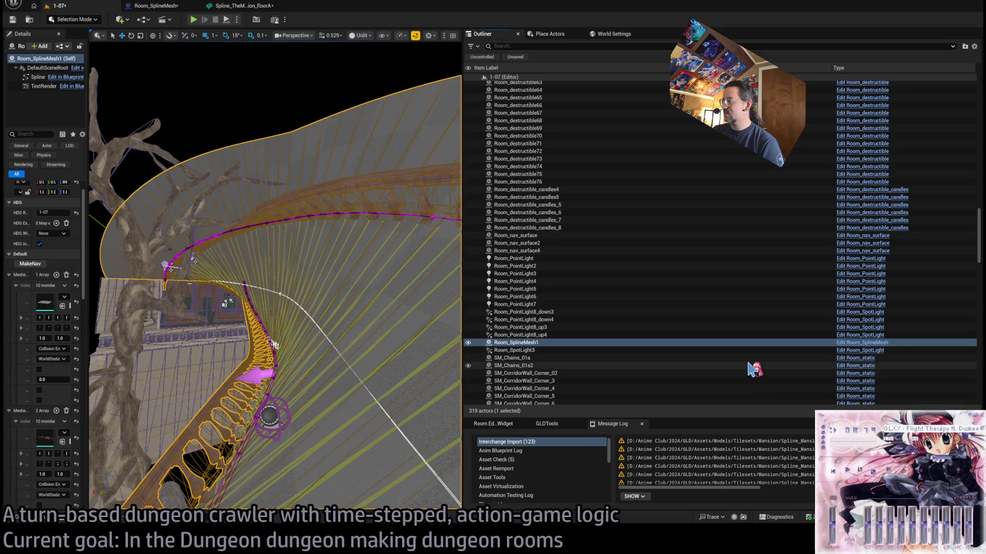
left_click_drag(690, 489, 821, 488)
scroll(716, 462, "left", 10)
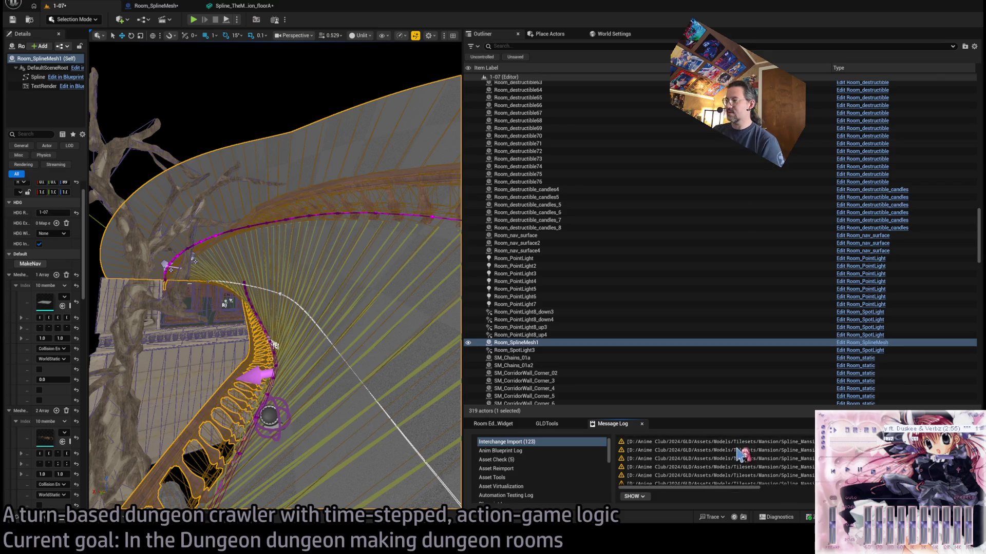
scroll(716, 462, "down", 1)
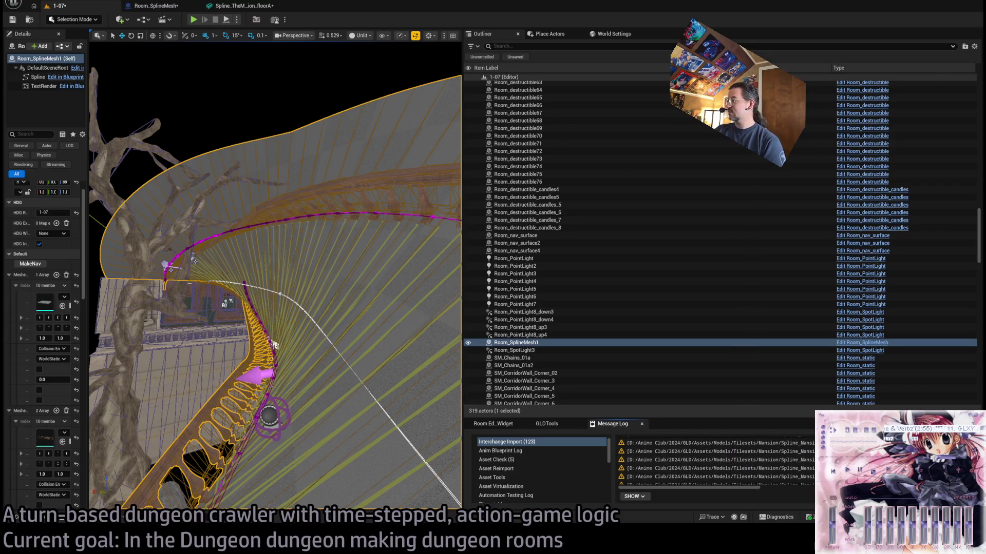
scroll(716, 463, "up", 1)
mouse_move(721, 492)
left_mouse_down()
mouse_move(919, 492)
mouse_move(768, 487)
mouse_move(810, 480)
mouse_move(647, 486)
left_mouse_up()
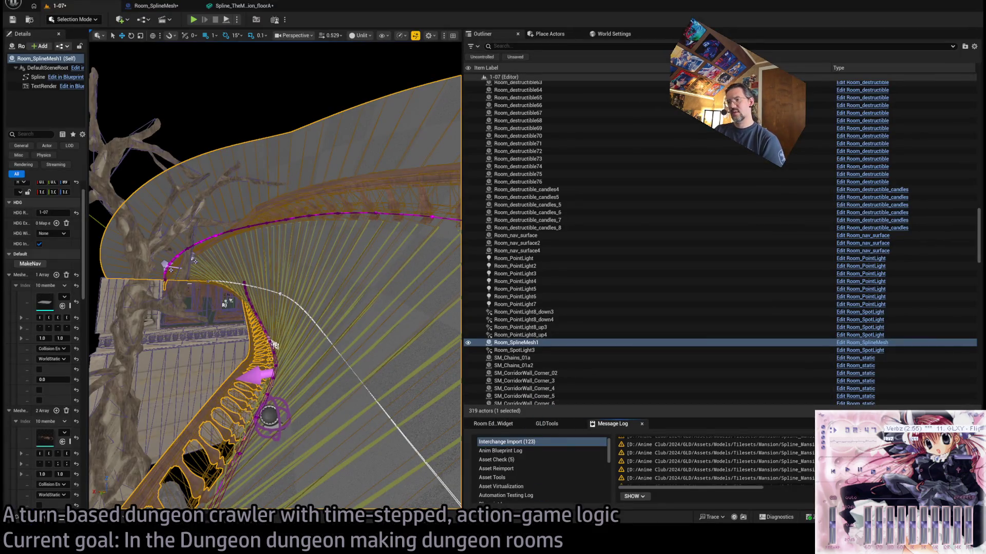
left_click_drag(369, 287, 294, 131)
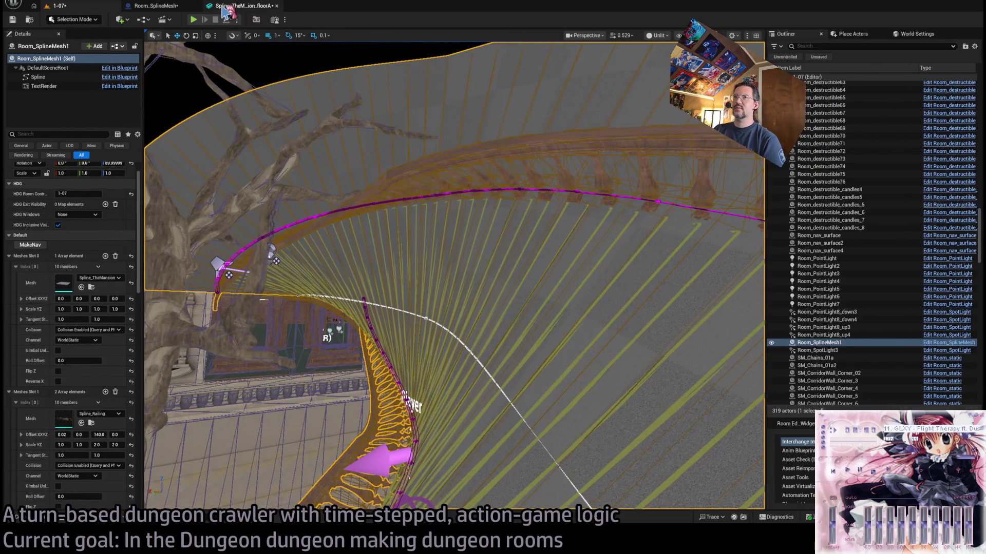
left_click(225, 7)
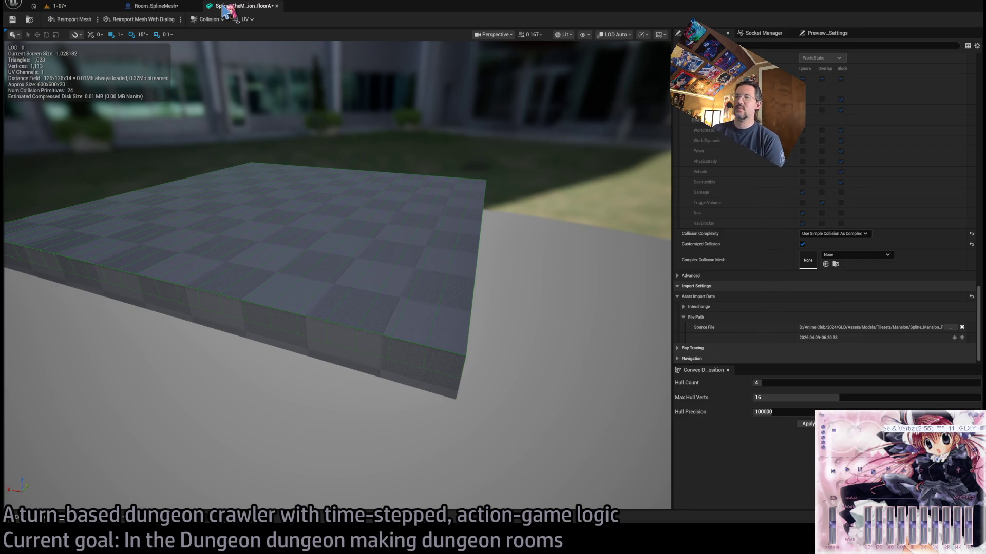
- Back in the 1-07 level, resize the outliner and viewport, then open the Output Log
left_click(170, 6)
left_click(249, 6)
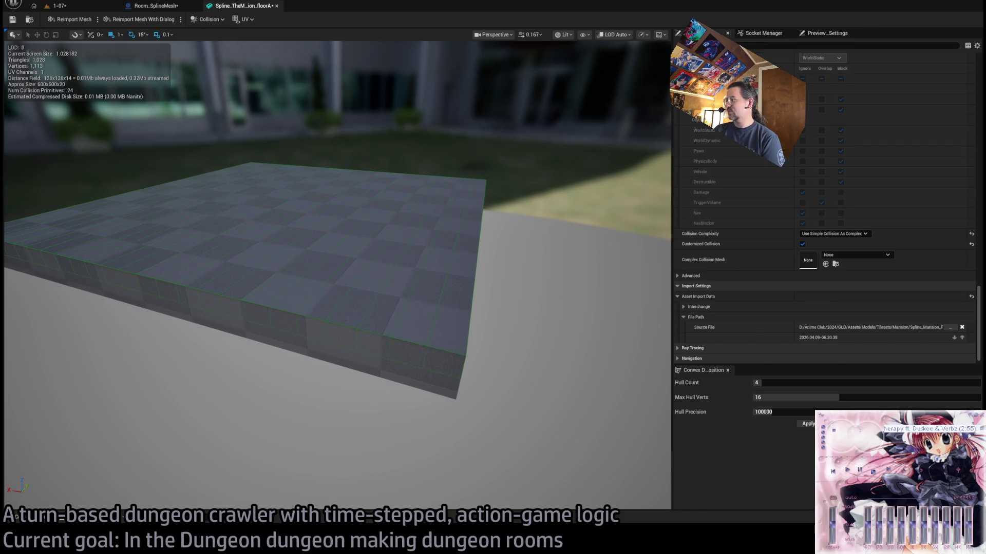
left_click(59, 6)
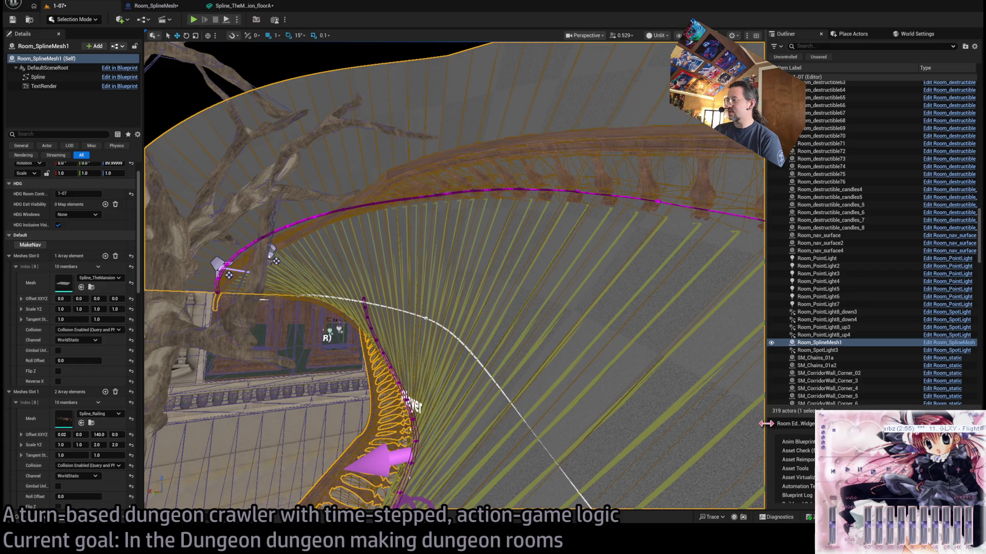
left_click_drag(766, 423, 405, 423)
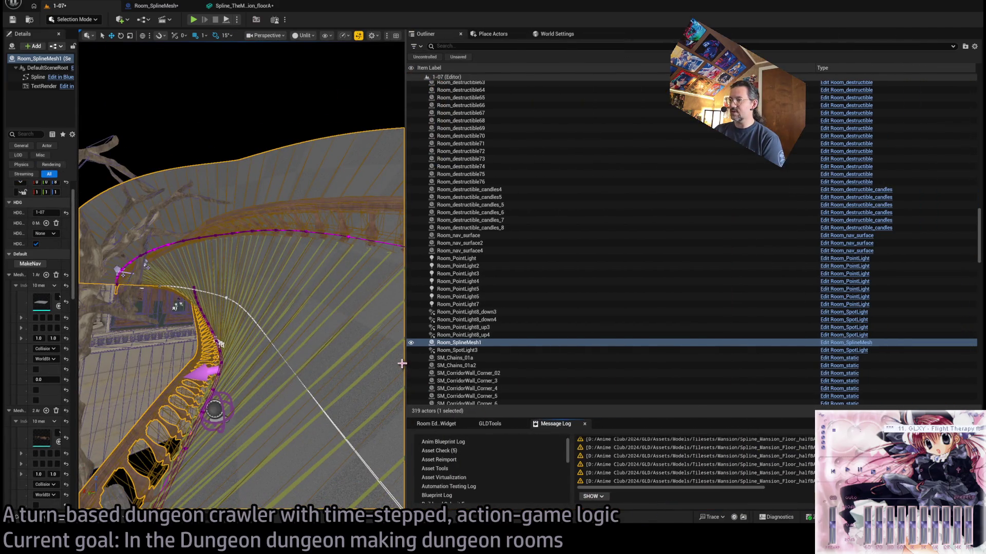
left_click_drag(402, 363, 837, 363)
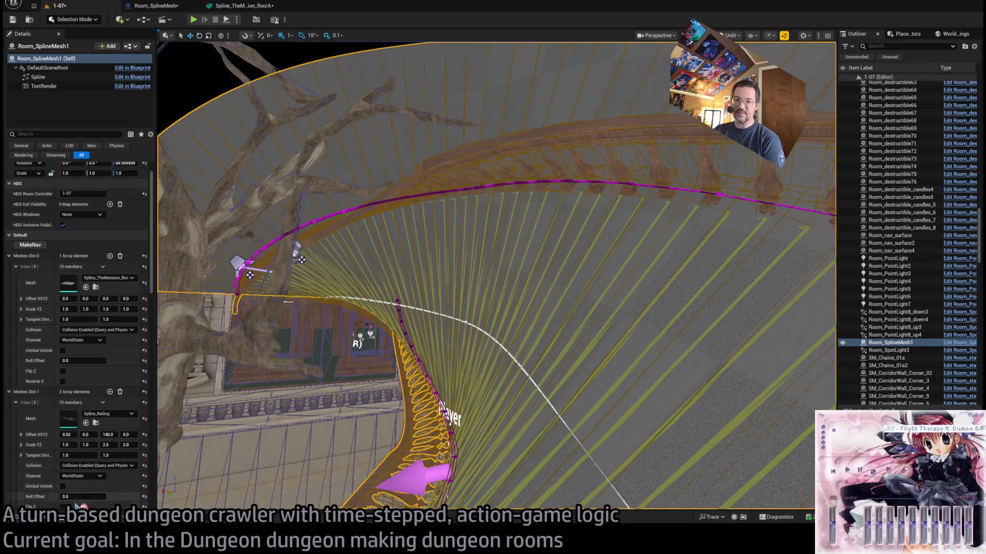
key("grave")
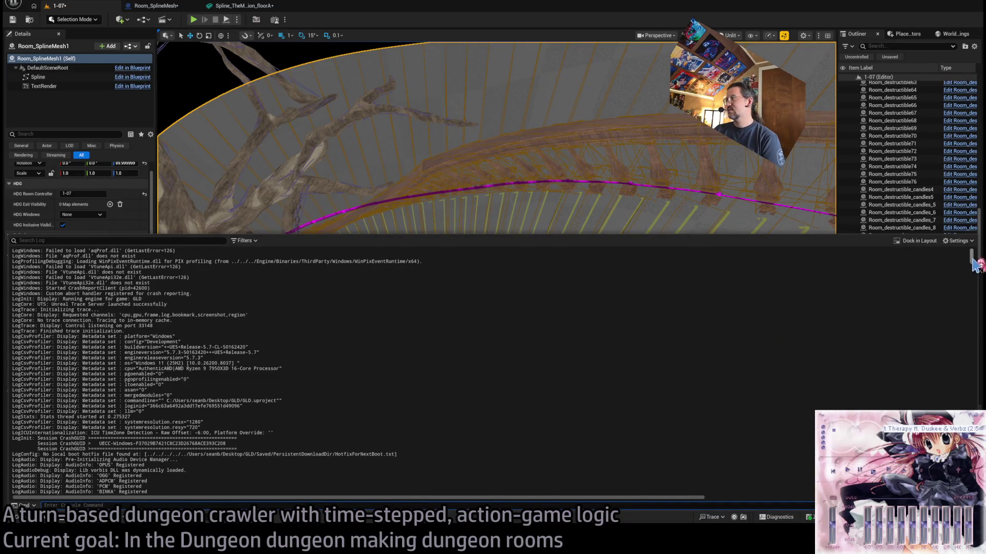
- Read the log's UBX_Floor warnings about collision meshes lacking a render mesh
left_click_drag(972, 256, 972, 493)
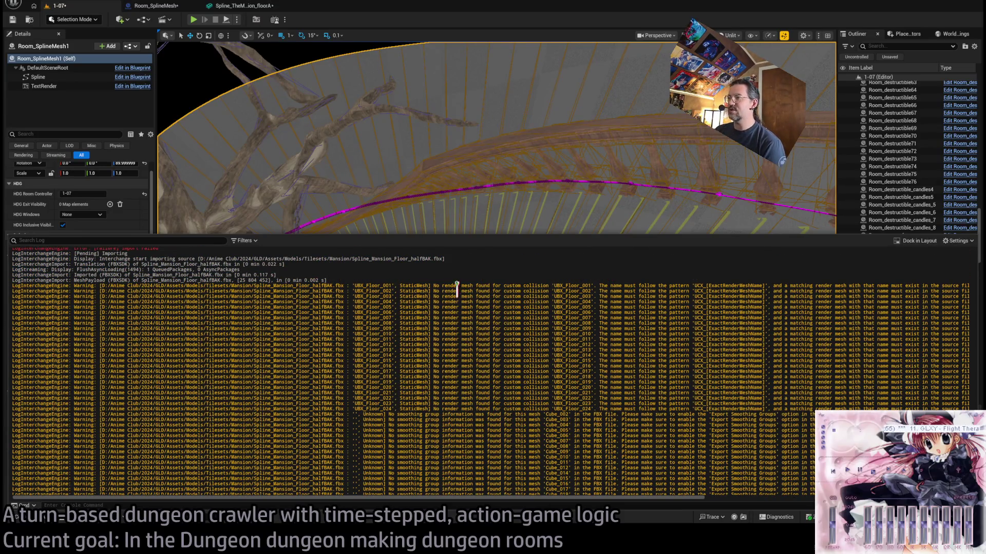
mouse_move(457, 286)
left_mouse_down()
mouse_move(510, 378)
mouse_move(478, 281)
mouse_move(463, 408)
left_mouse_up()
left_click(522, 389)
left_click(531, 321)
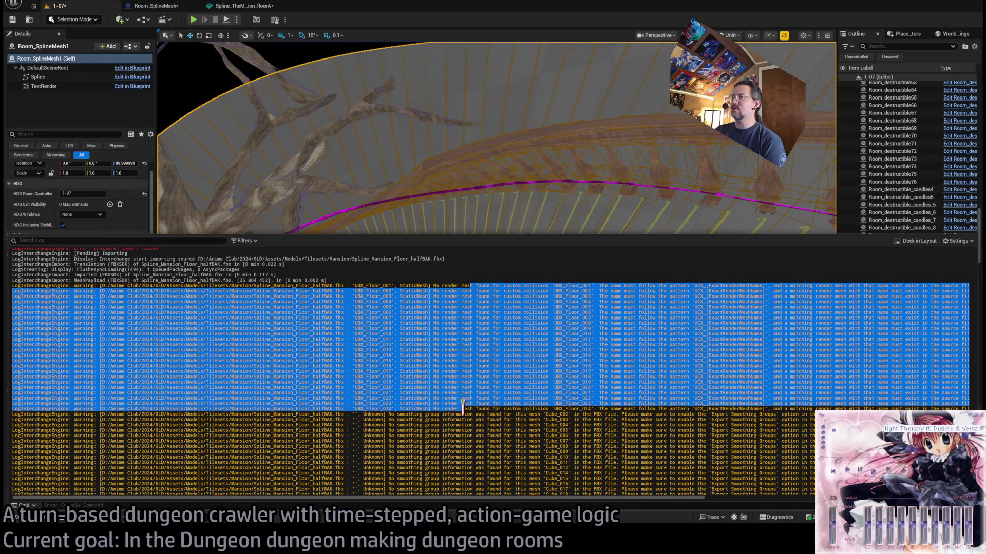
left_click(482, 380)
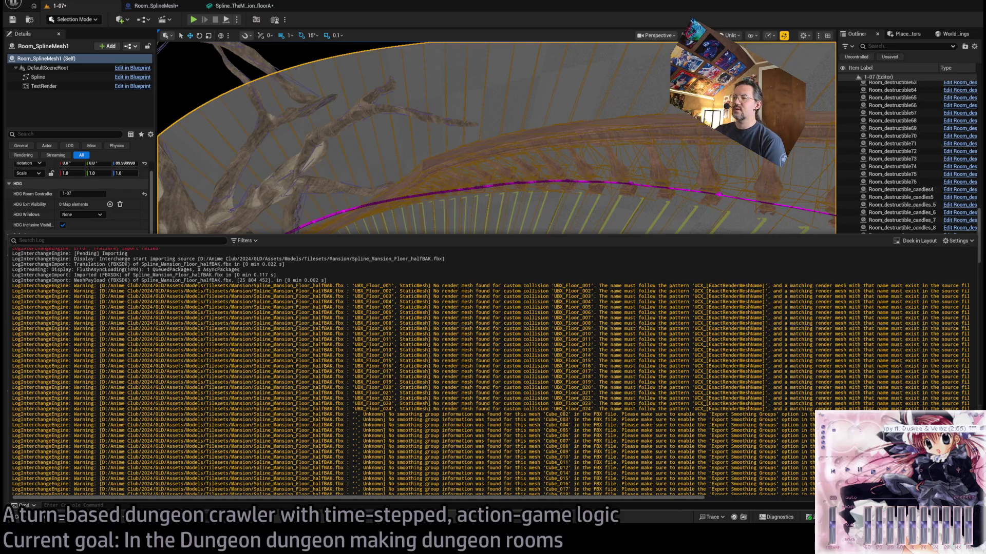
key("alt+Tab")
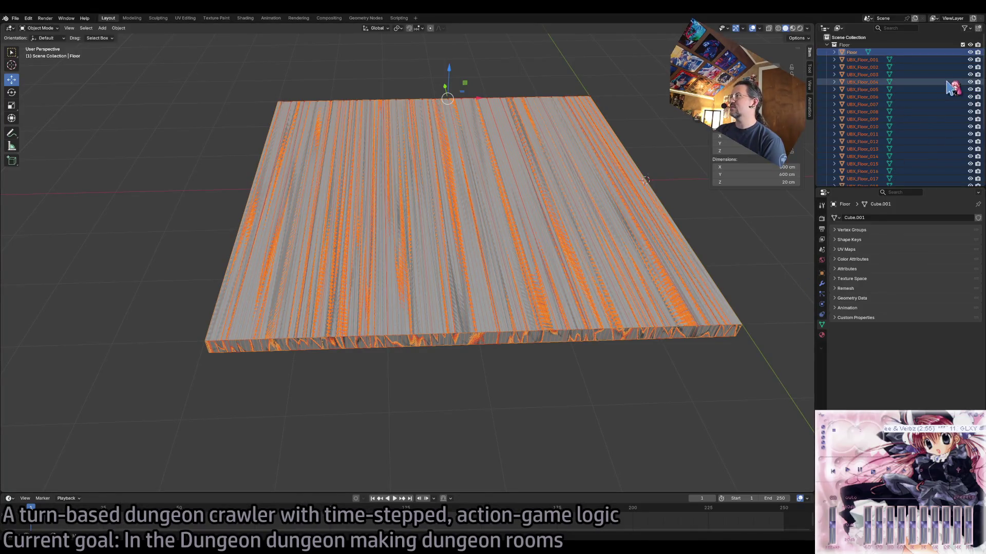
- Select all the UBX_Floor objects and head to File > Import > FBX
left_click(952, 87)
scroll(924, 128, "down", 5)
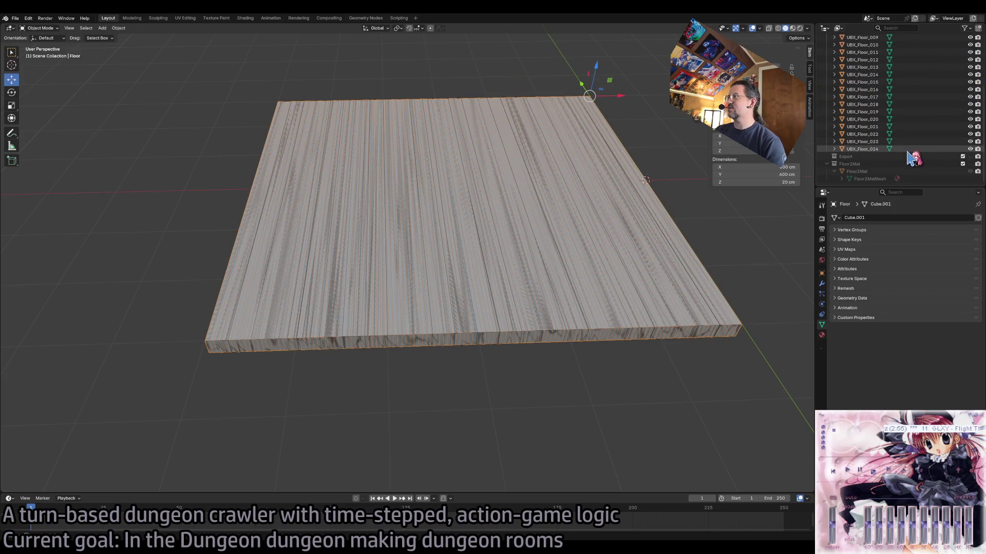
key("a")
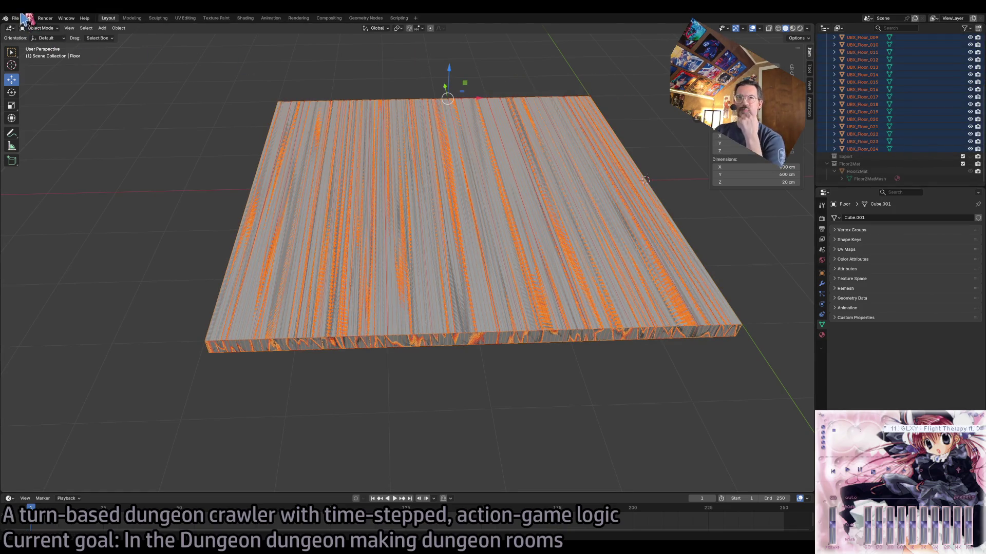
left_click(17, 18)
mouse_move(55, 124)
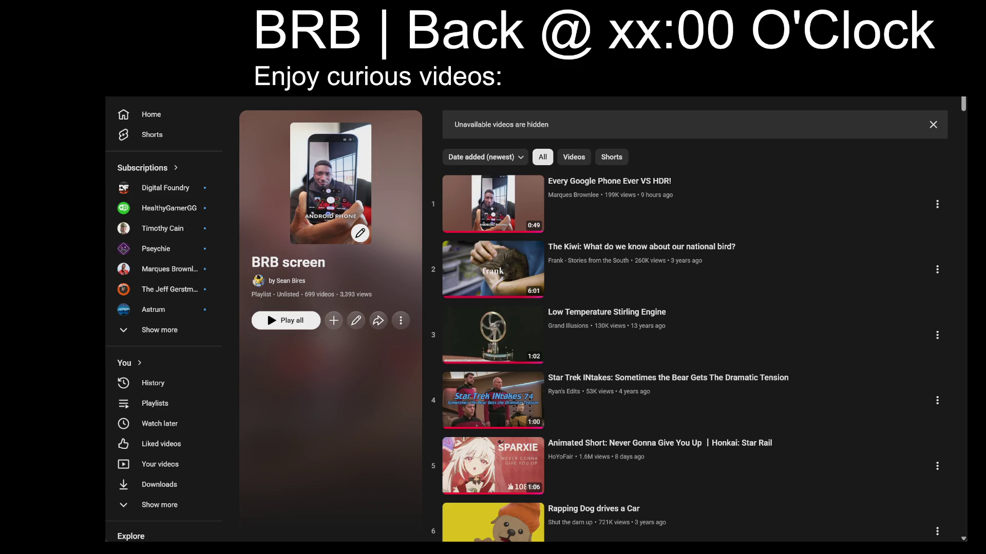
- Change the break screen's return time from xx:00 to xx:36
key("BackSpace")
key("BackSpace")
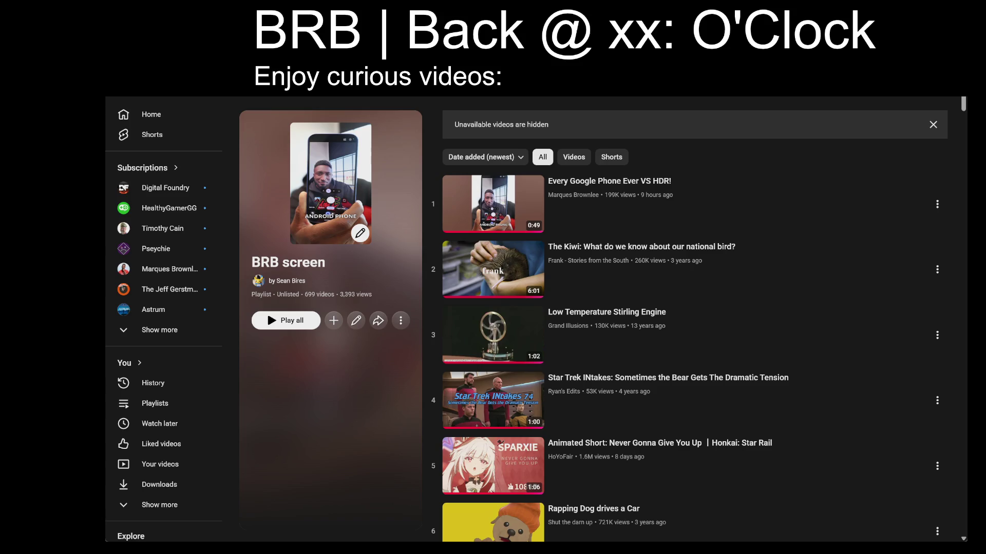
type("25")
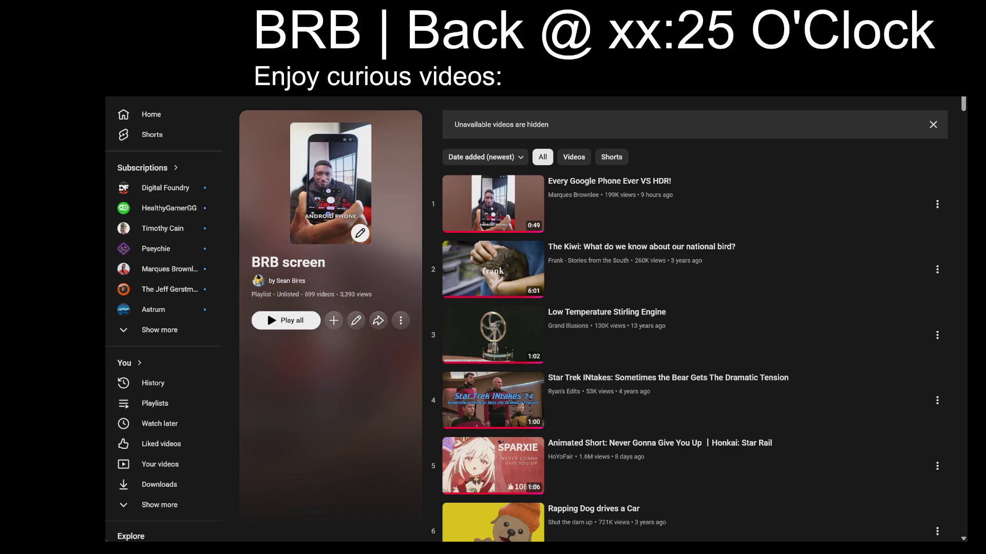
key("BackSpace")
type("3")
key("BackSpace")
type("6")
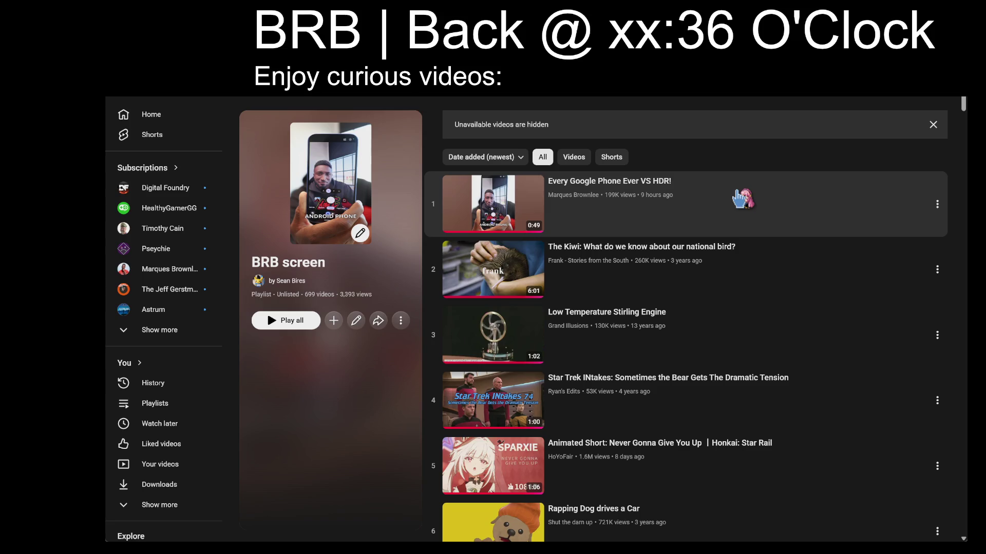
- Scroll the 699-video BRB screen playlist down to around row 66
scroll(924, 333, "down", 6)
scroll(943, 342, "down", 1)
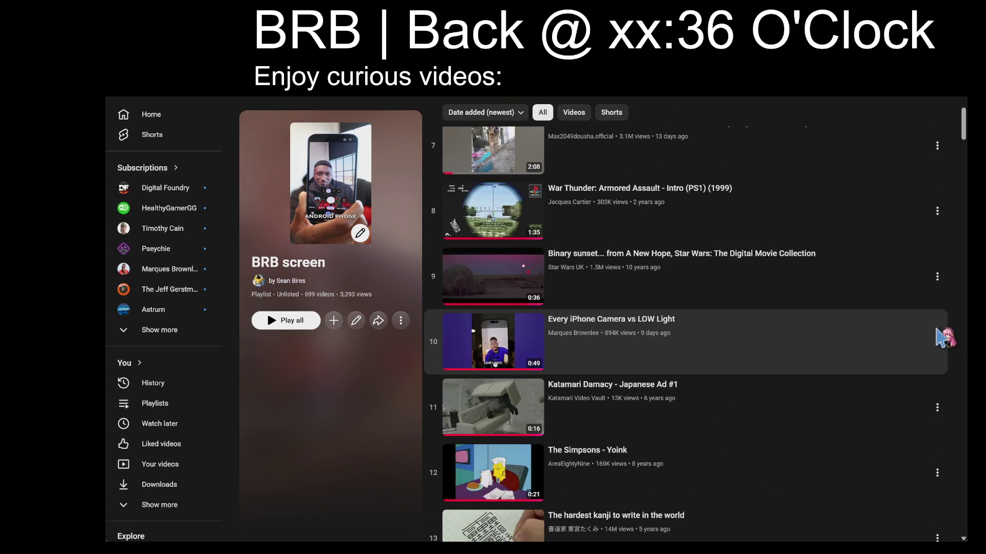
scroll(955, 338, "down", 3)
scroll(958, 338, "down", 7)
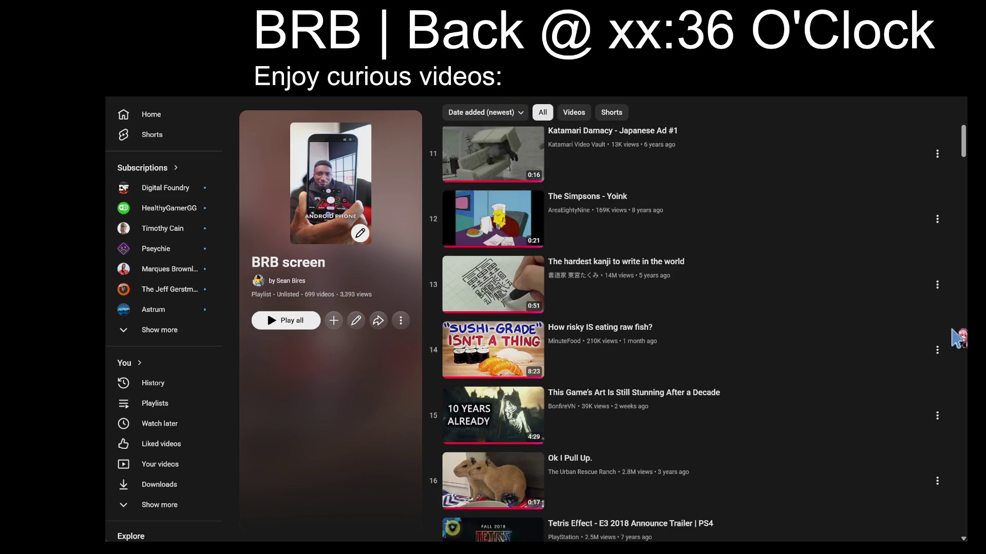
scroll(958, 338, "down", 10)
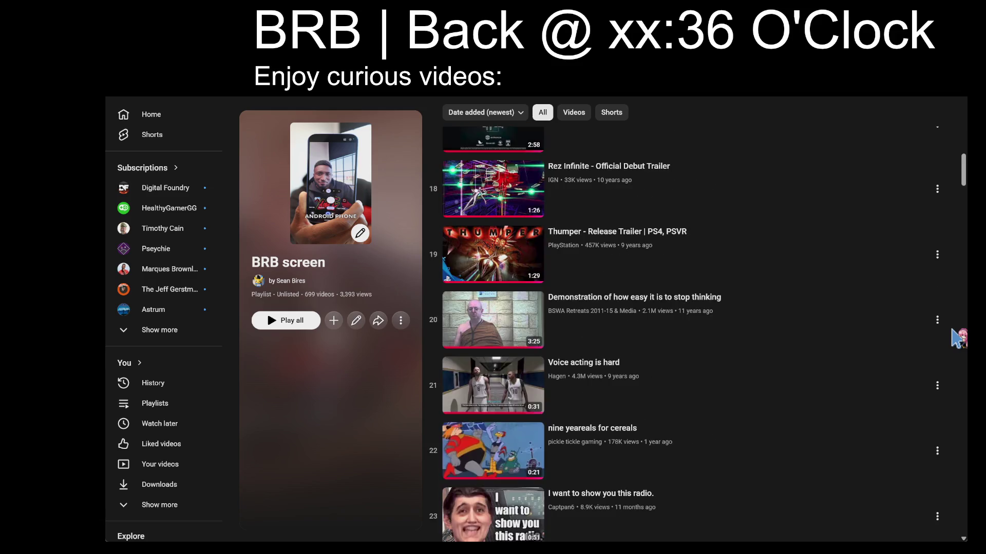
scroll(961, 337, "down", 7)
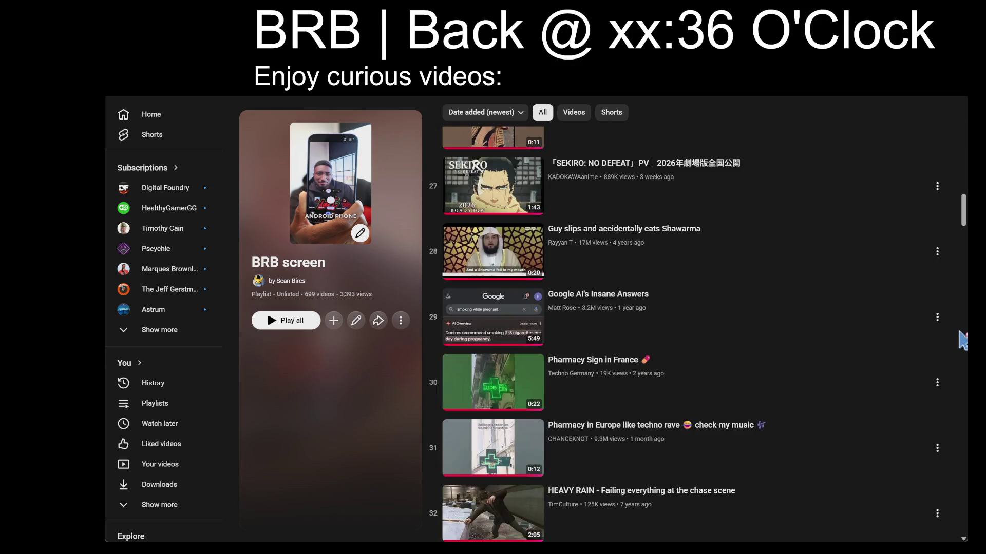
scroll(962, 312, "down", 3)
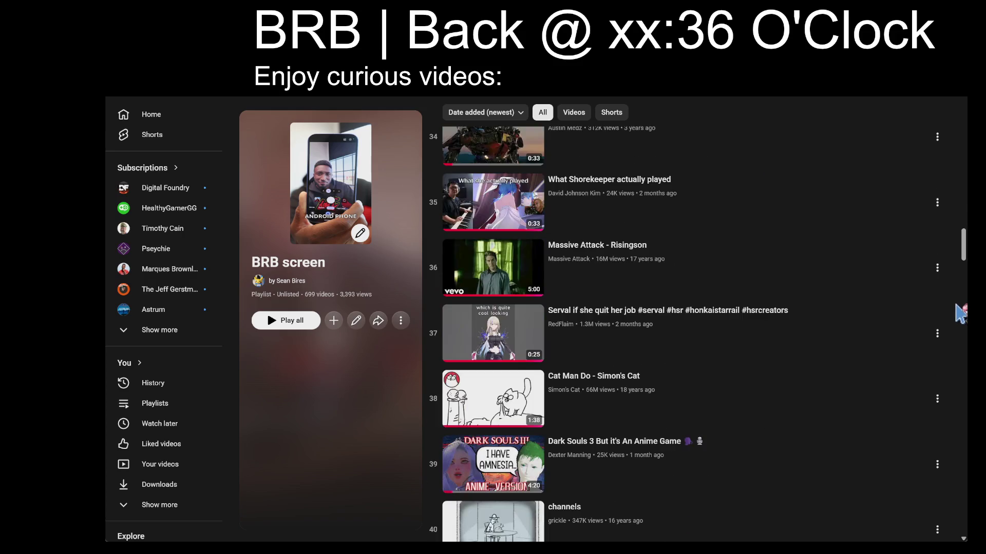
scroll(960, 313, "down", 7)
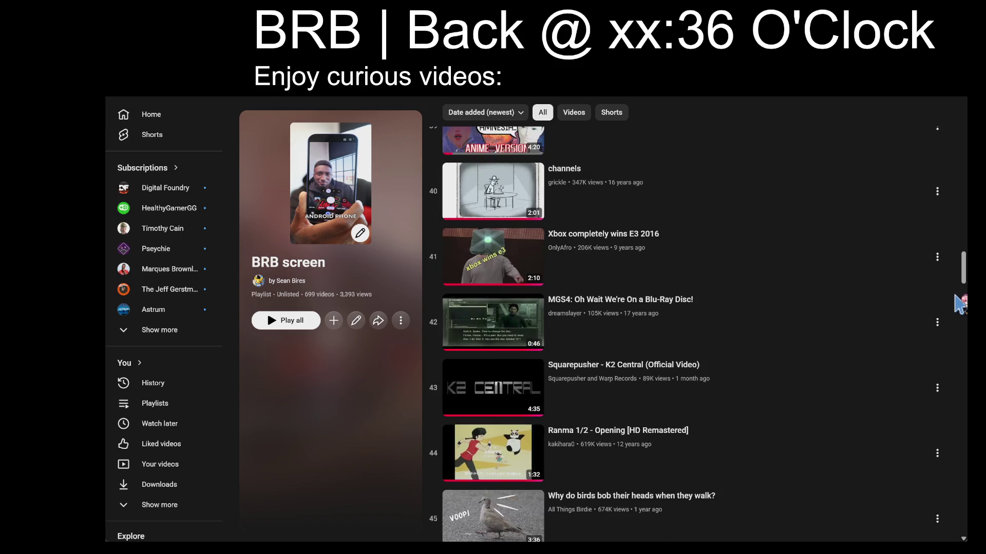
scroll(960, 303, "down", 7)
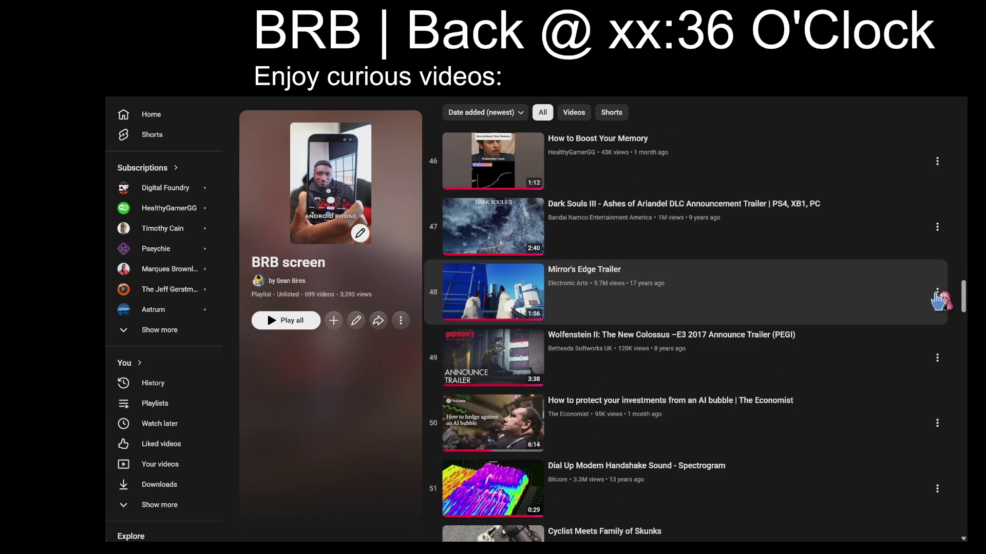
scroll(934, 297, "down", 5)
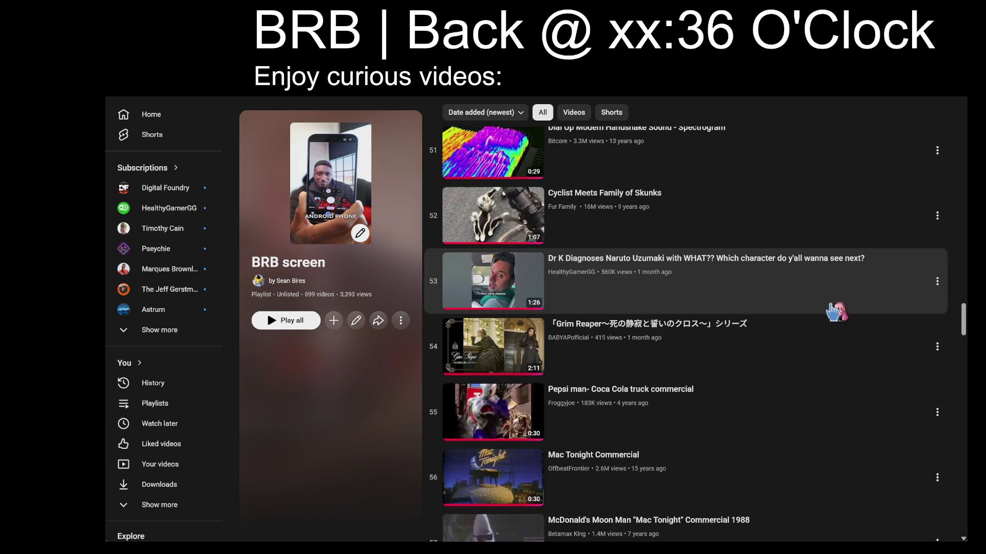
scroll(833, 318, "down", 8)
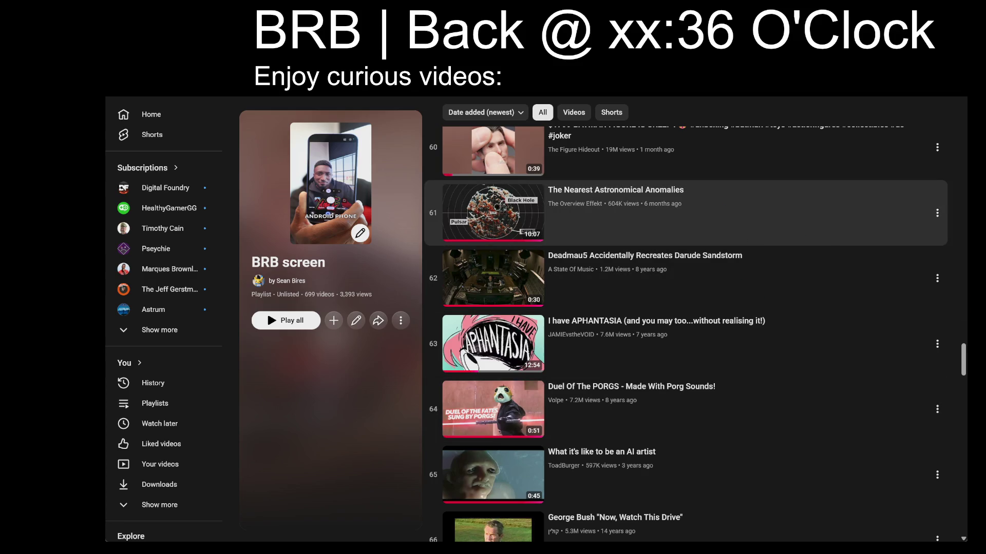
- Play the playlist in a widened player with shuffle on, then pause the GDC talk at 2:02
left_click(698, 205)
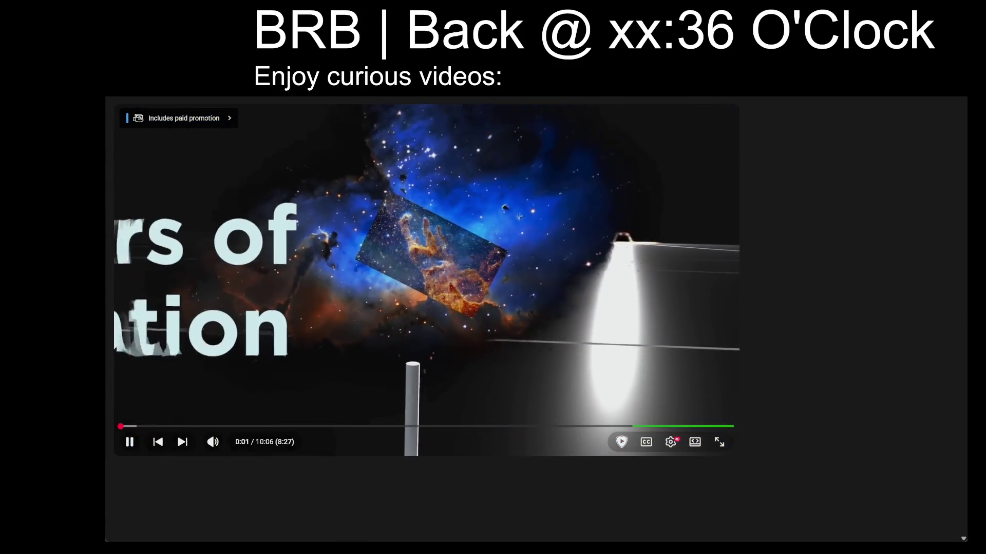
left_click(698, 444)
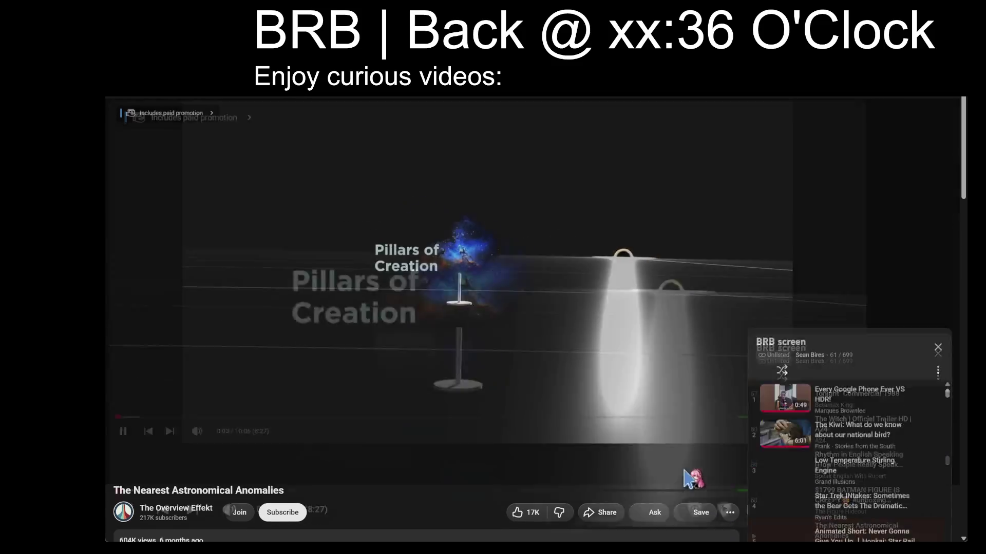
left_click(781, 538)
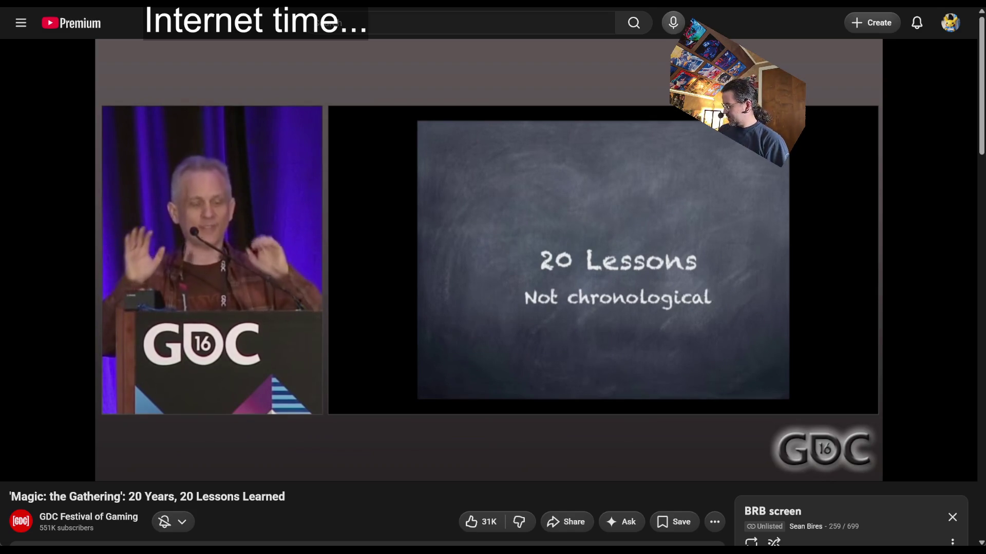
key("space")
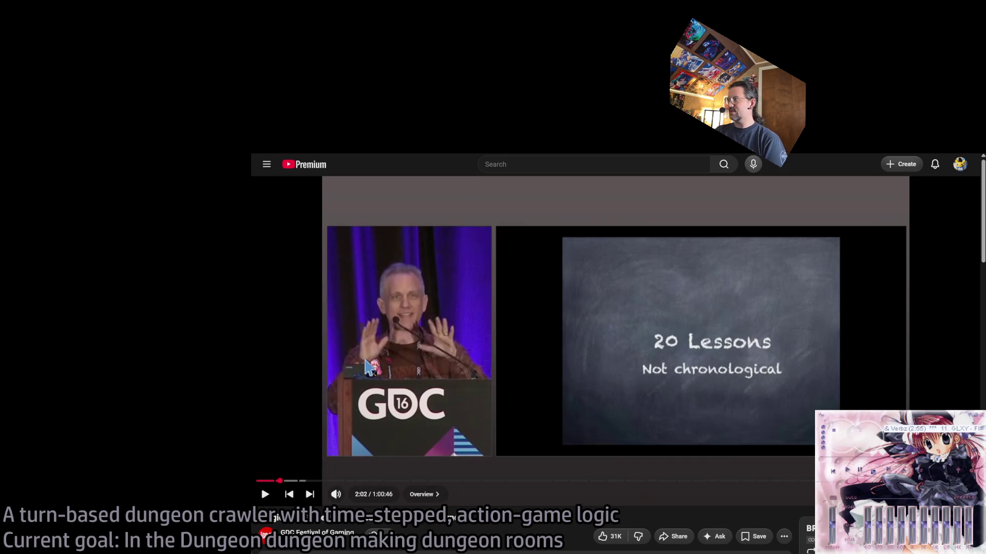
- Pause and resume the Magic: the Gathering talk so it keeps playing from 2:04
key("space")
key("space")
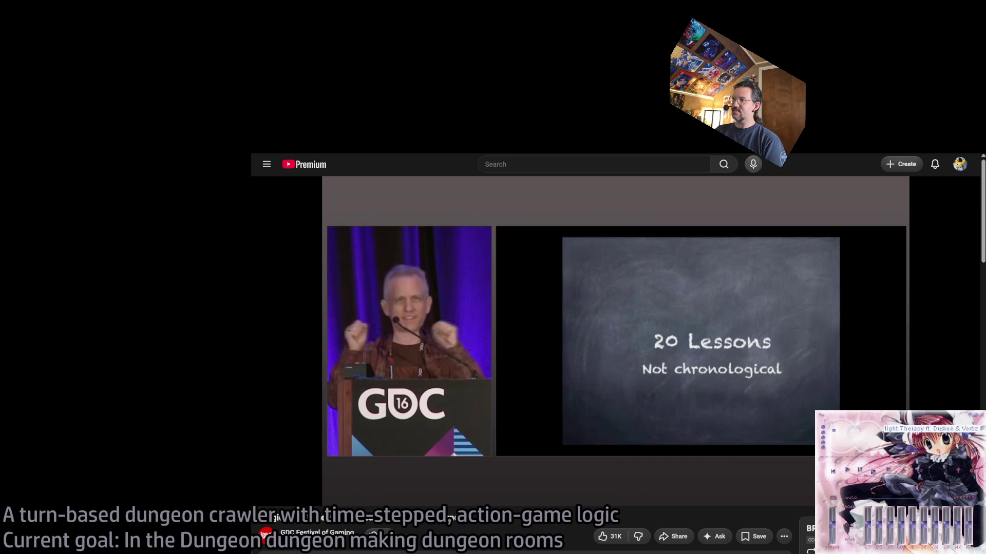
left_click(621, 221)
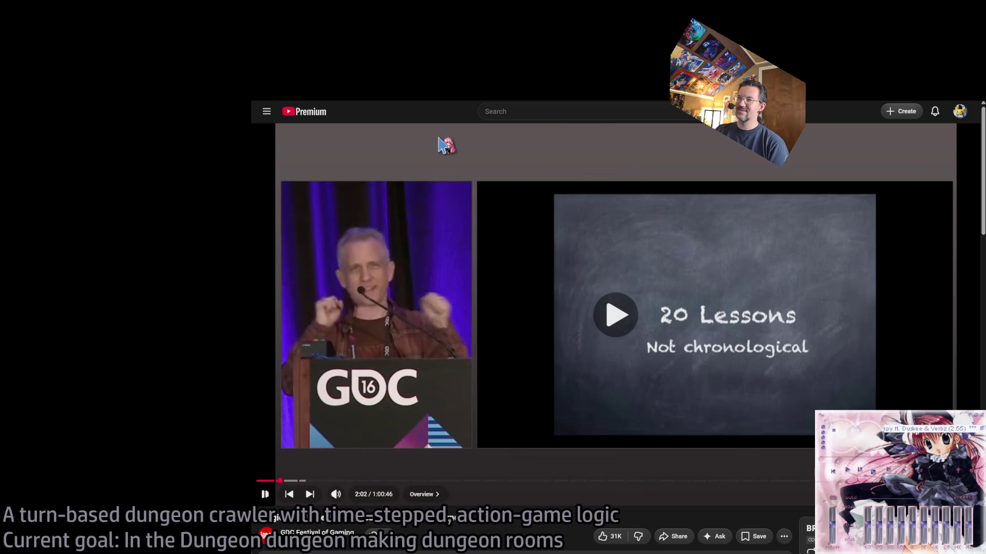
left_click(386, 284)
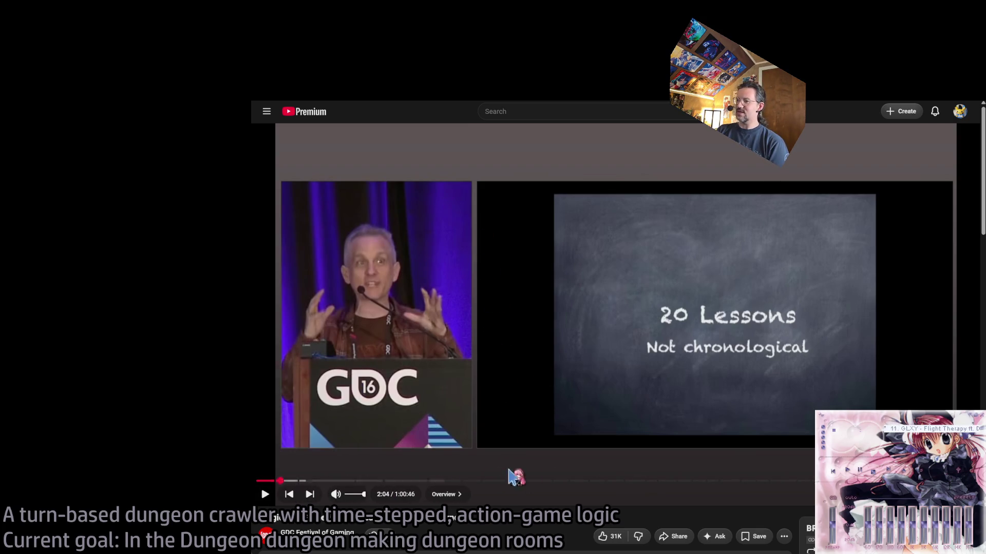
left_click(516, 321)
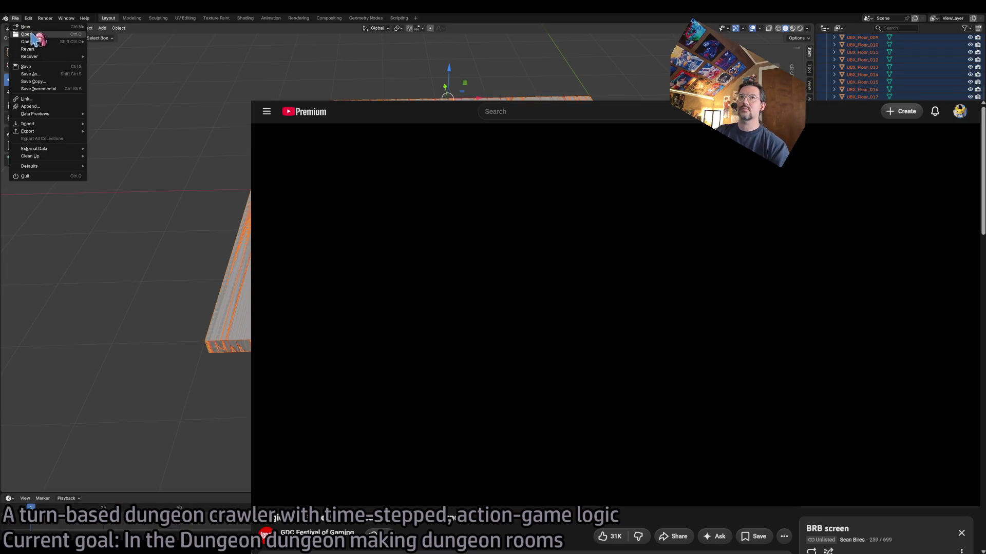
- After checking the File menu, deselect all and delete the unwanted floor object
mouse_move(25, 26)
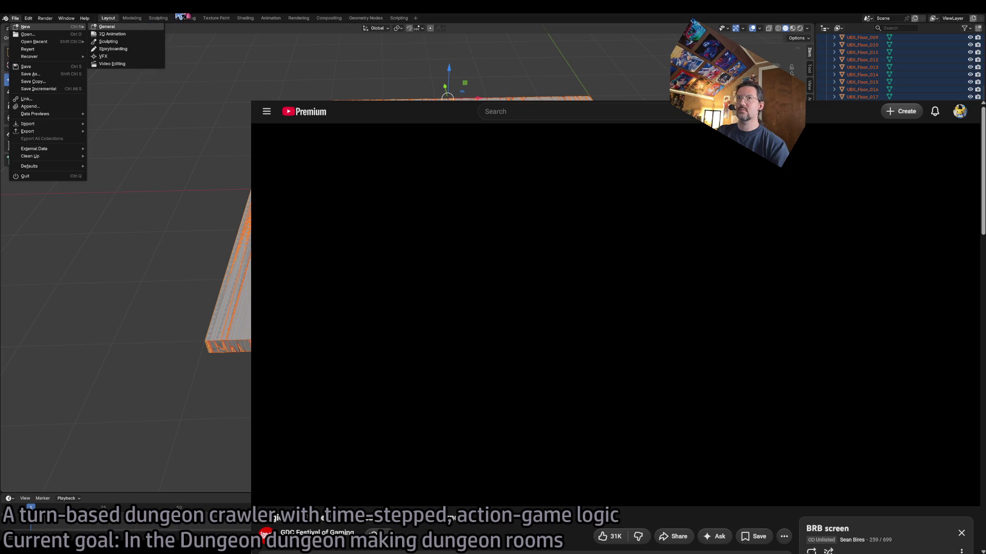
left_click(16, 18)
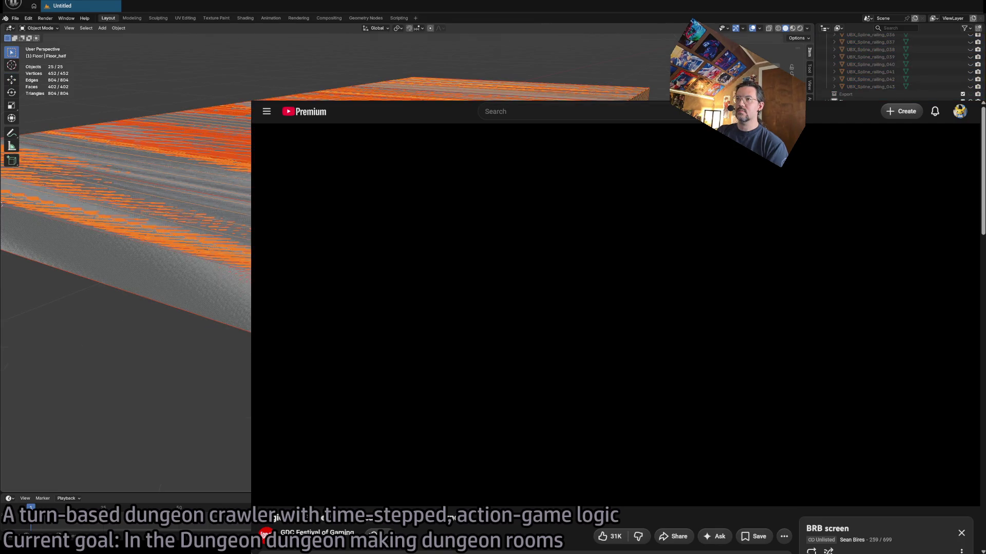
scroll(125, 302, "down", 5)
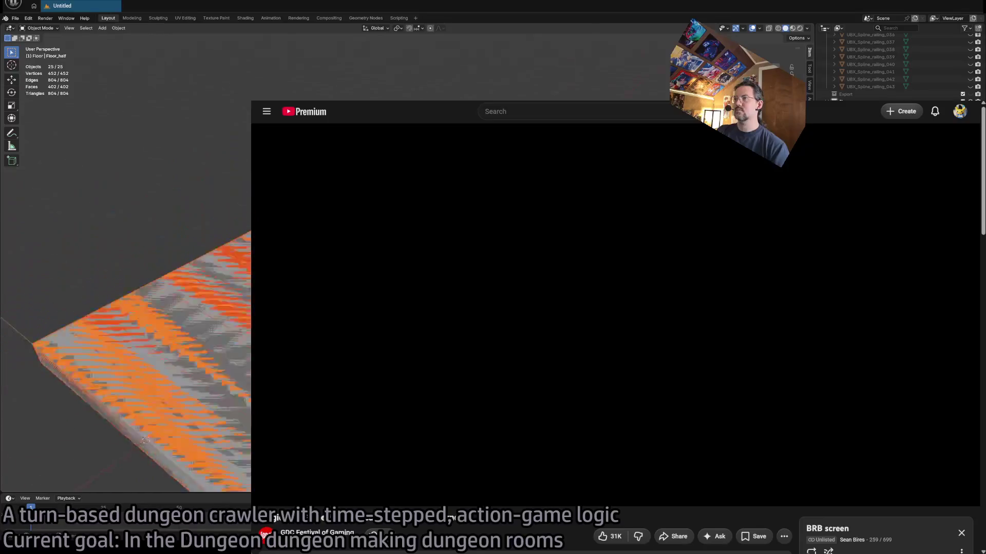
key("alt+a")
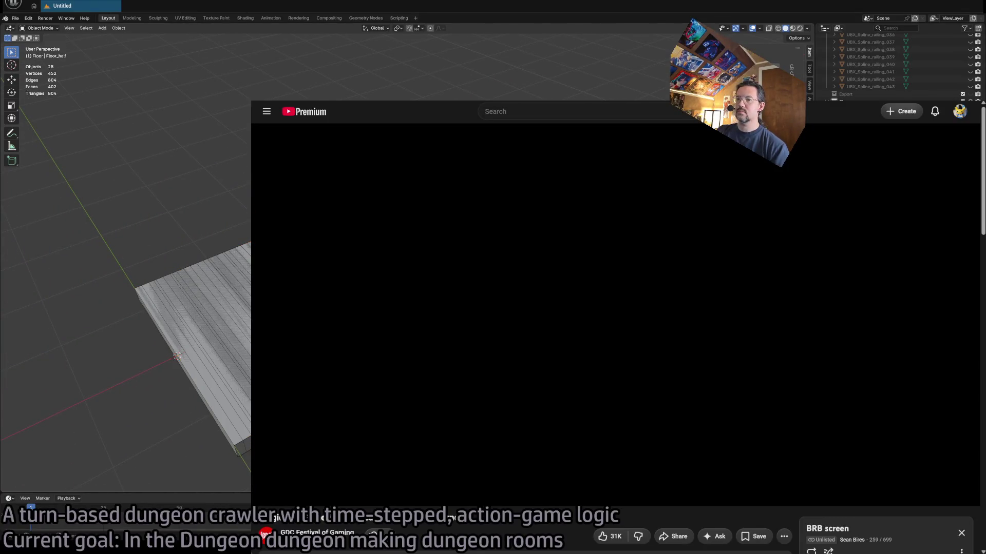
left_click(246, 448)
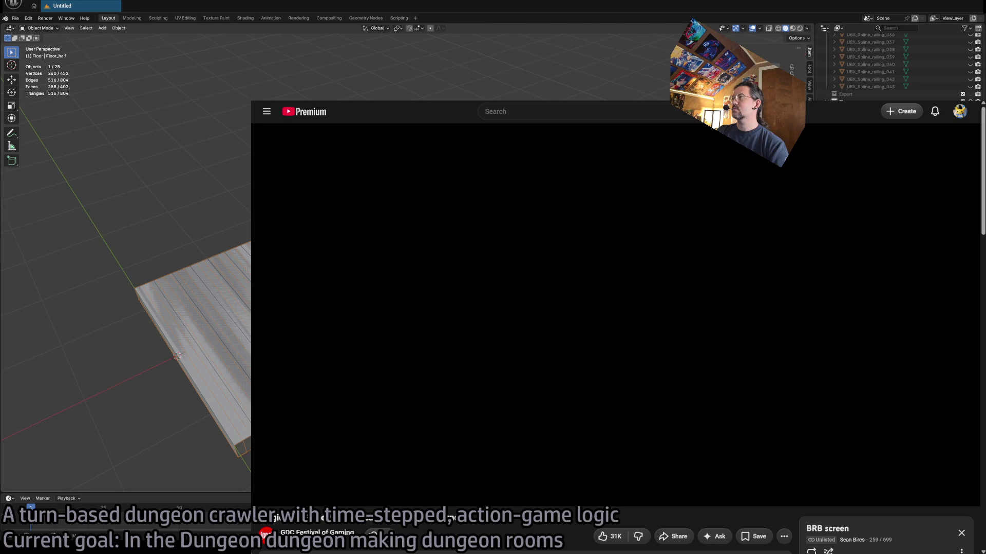
key("Delete")
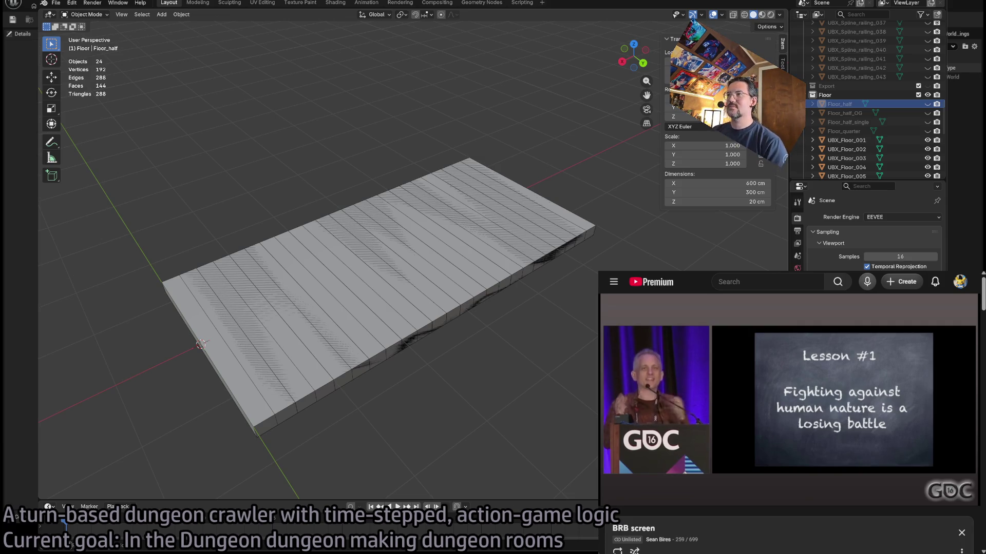
left_click(662, 354)
left_click(662, 354)
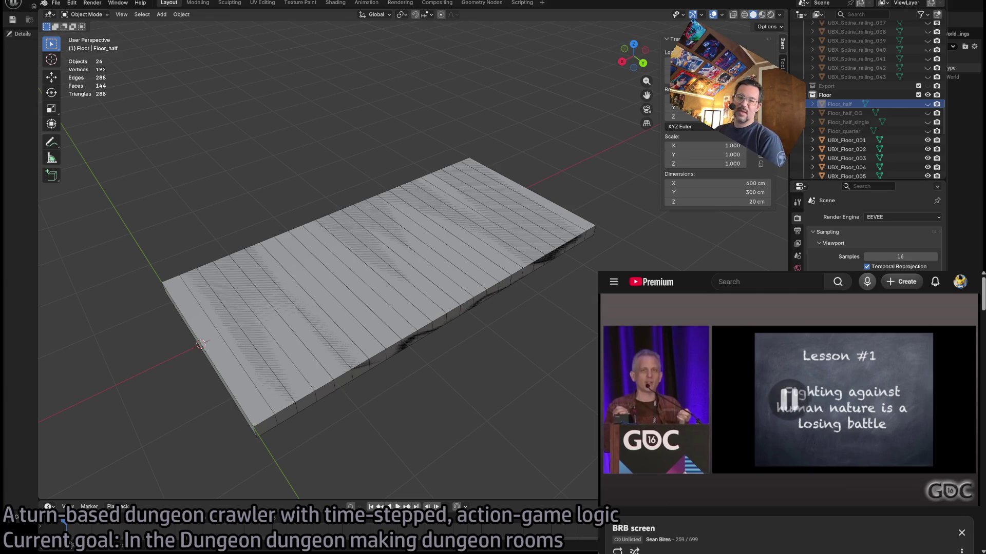
mouse_move(808, 377)
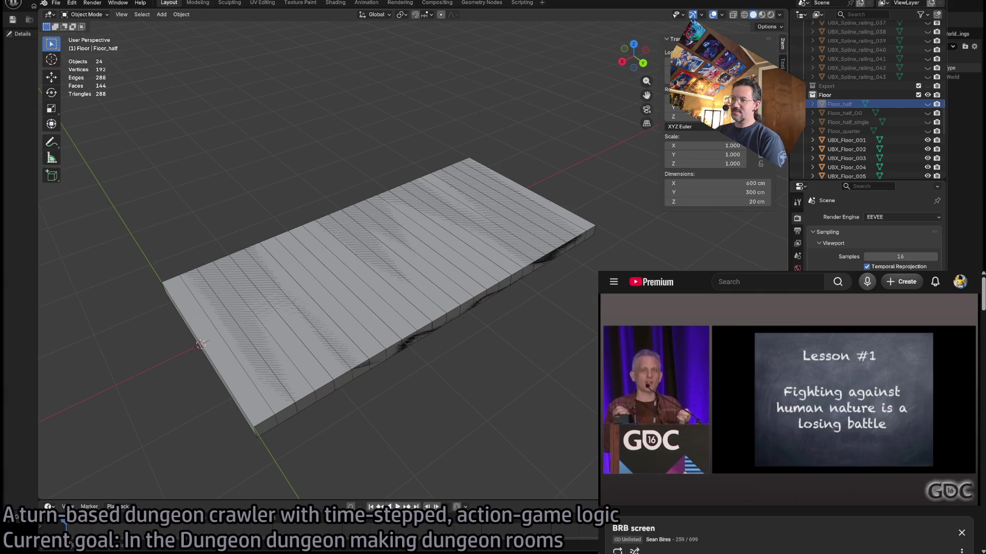
left_click(743, 403)
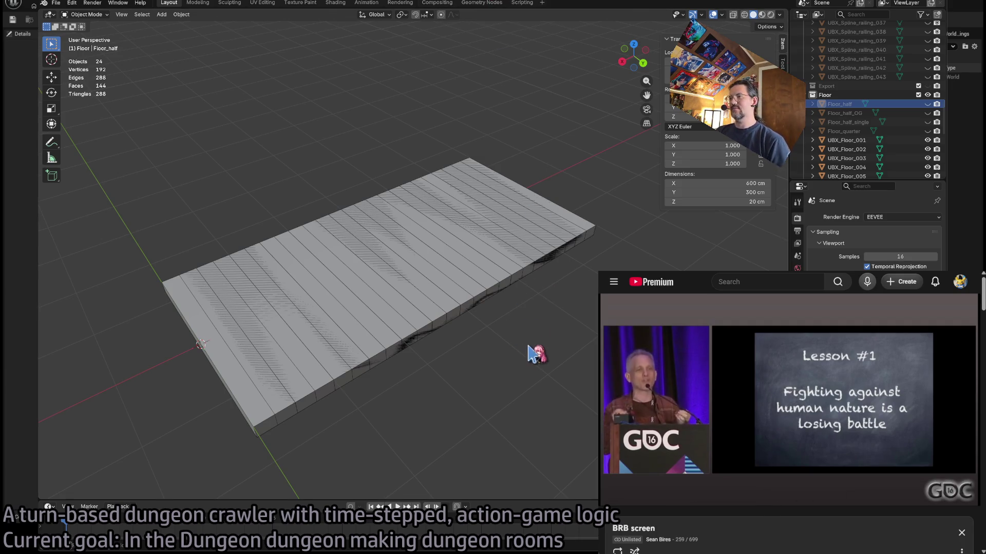
left_click(537, 222)
left_click(557, 213)
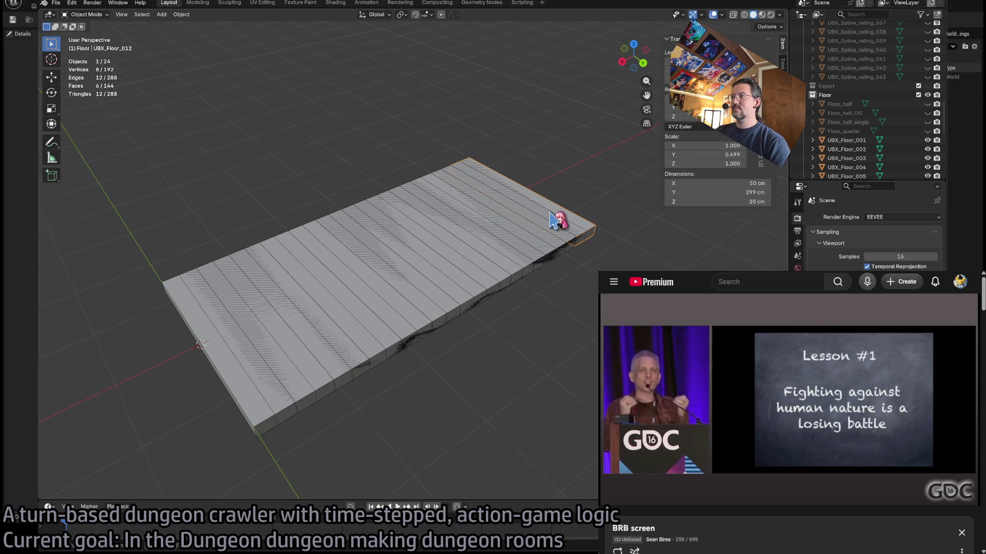
mouse_move(557, 213)
left_mouse_down()
mouse_move(566, 249)
mouse_move(580, 241)
left_mouse_up()
scroll(873, 157, "down", 2)
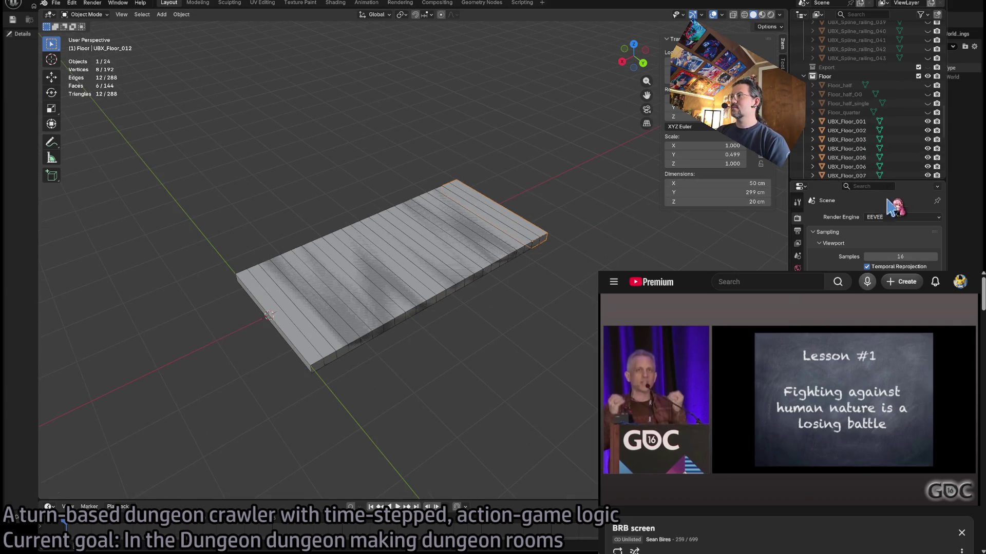
left_click_drag(905, 181, 905, 231)
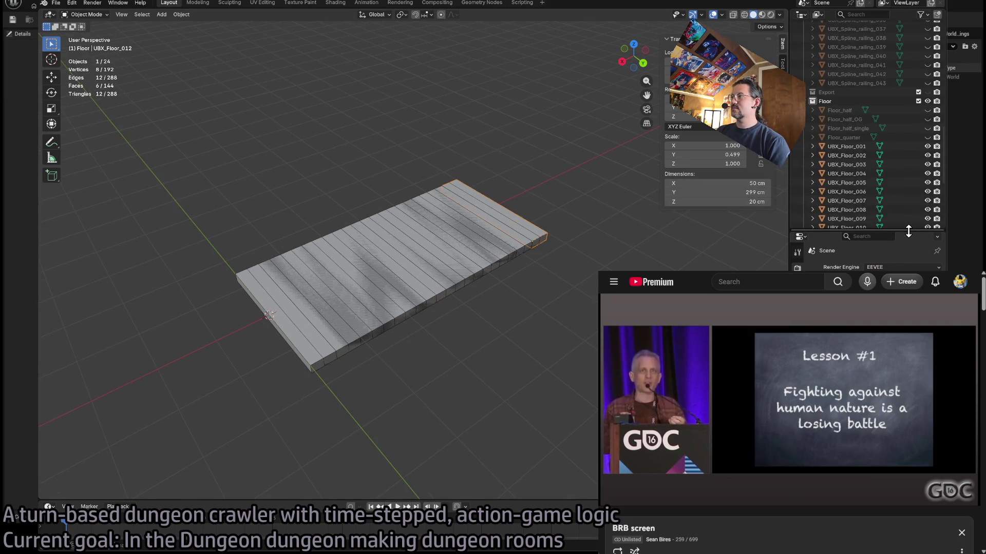
left_click(847, 146)
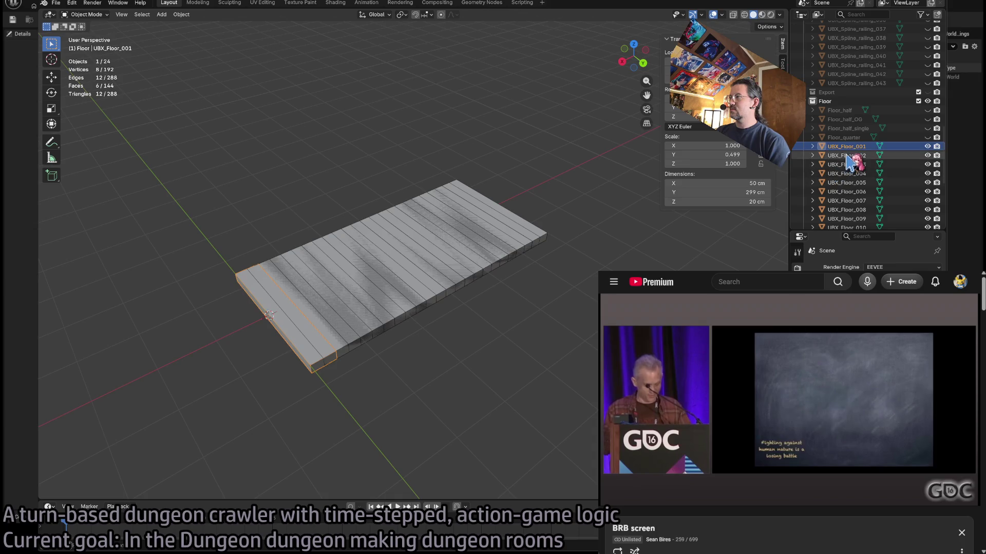
left_click(837, 267)
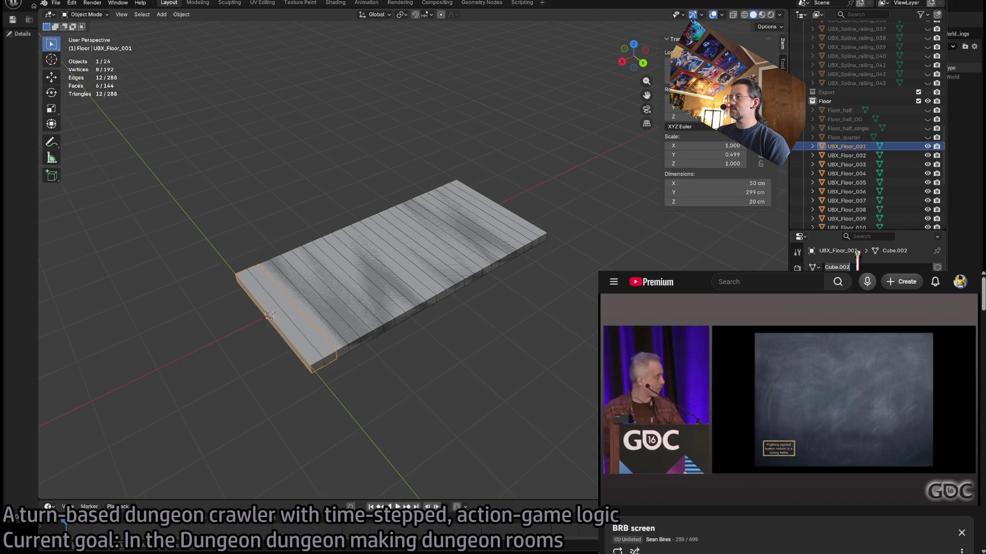
left_click(856, 156)
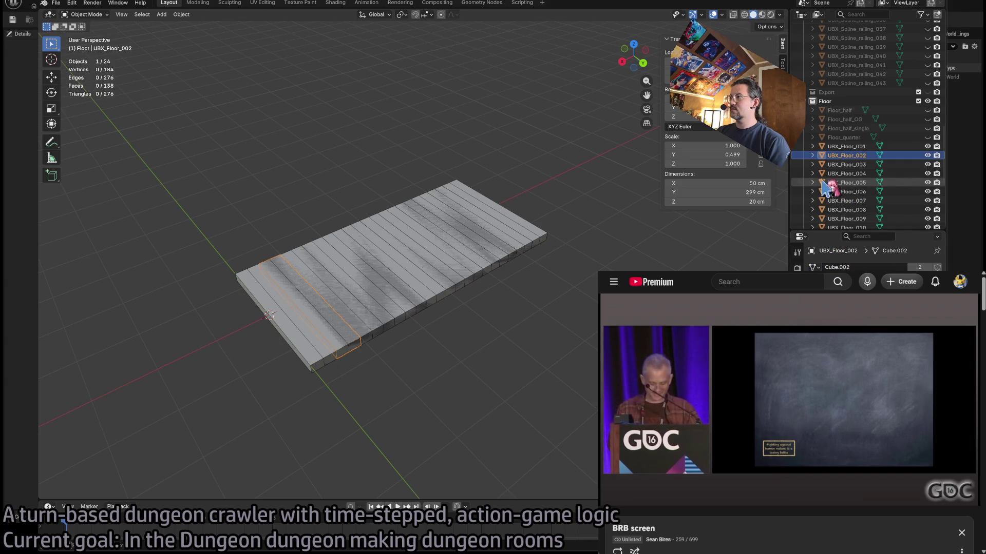
left_click(845, 165)
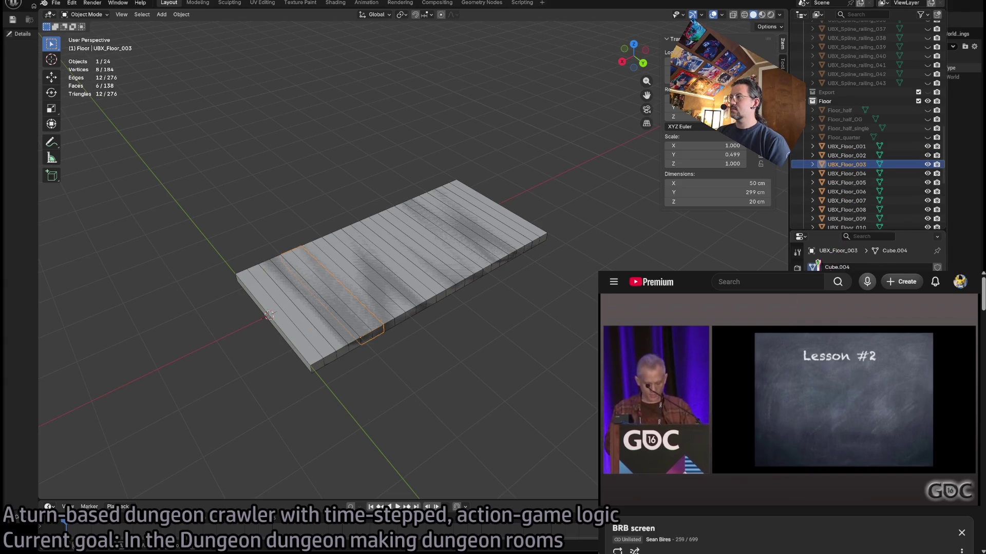
left_click(813, 267)
left_click(831, 295)
left_click(845, 174)
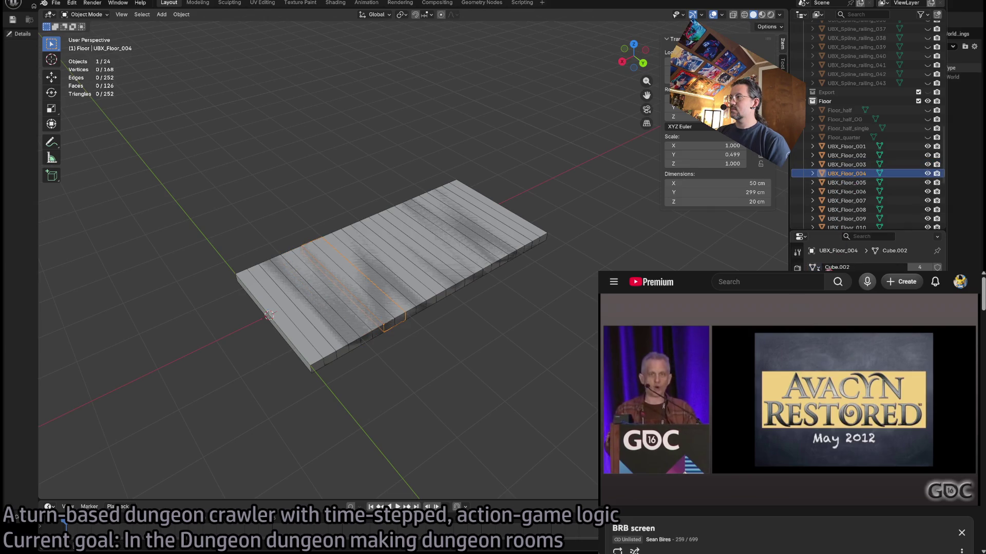
left_click(846, 183)
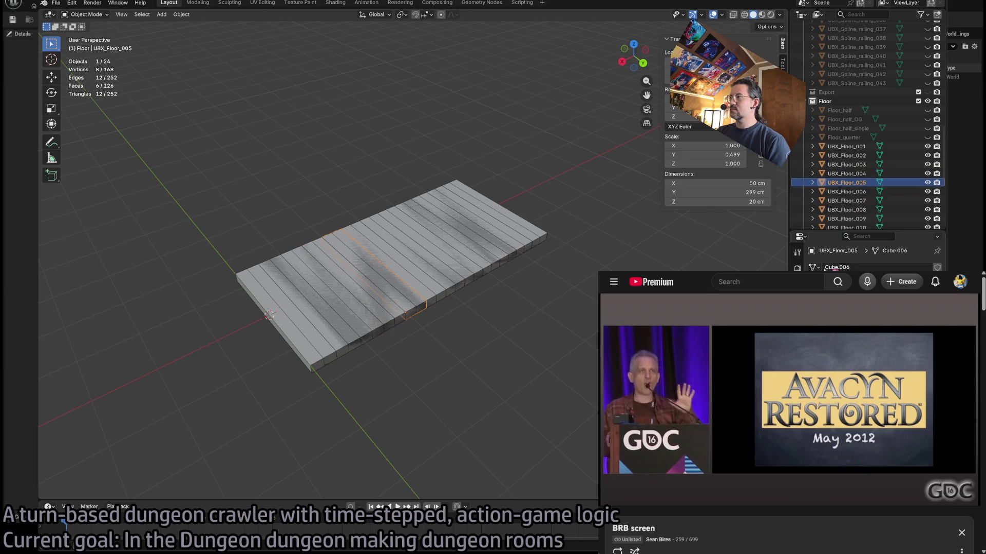
left_click(846, 201)
left_click(846, 191)
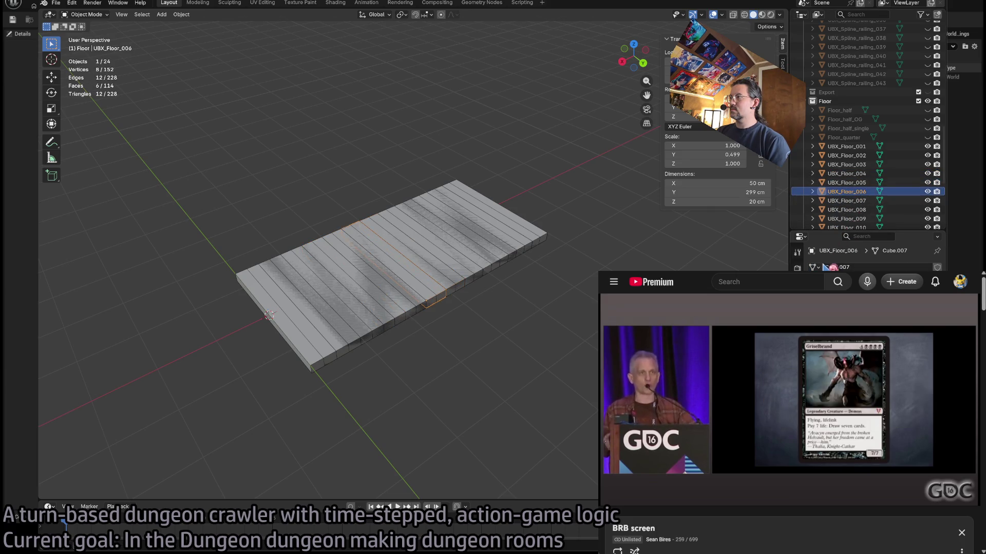
left_click(846, 219)
left_click(847, 227)
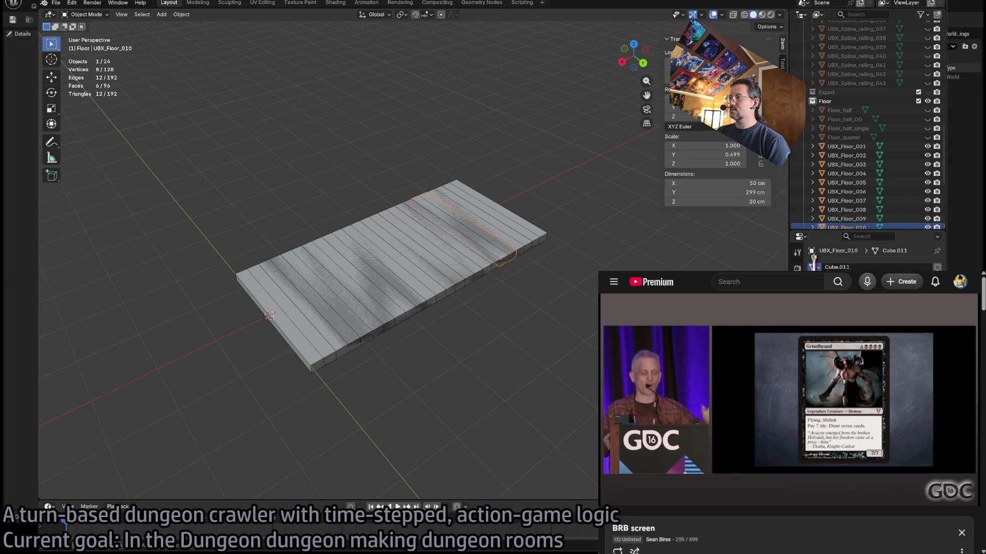
scroll(862, 195, "down", 3)
left_click(849, 181)
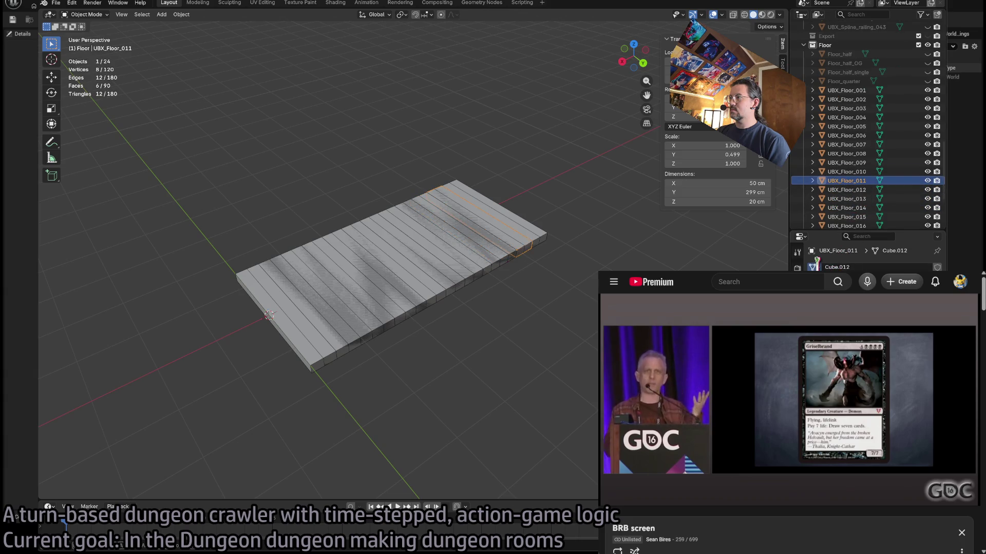
left_click(846, 190)
left_click(845, 199)
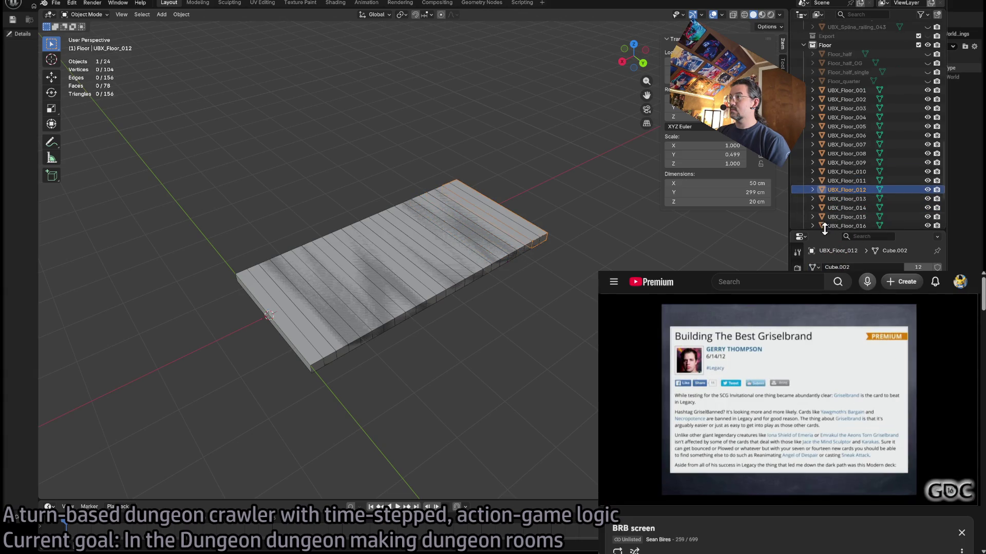
left_click(844, 208)
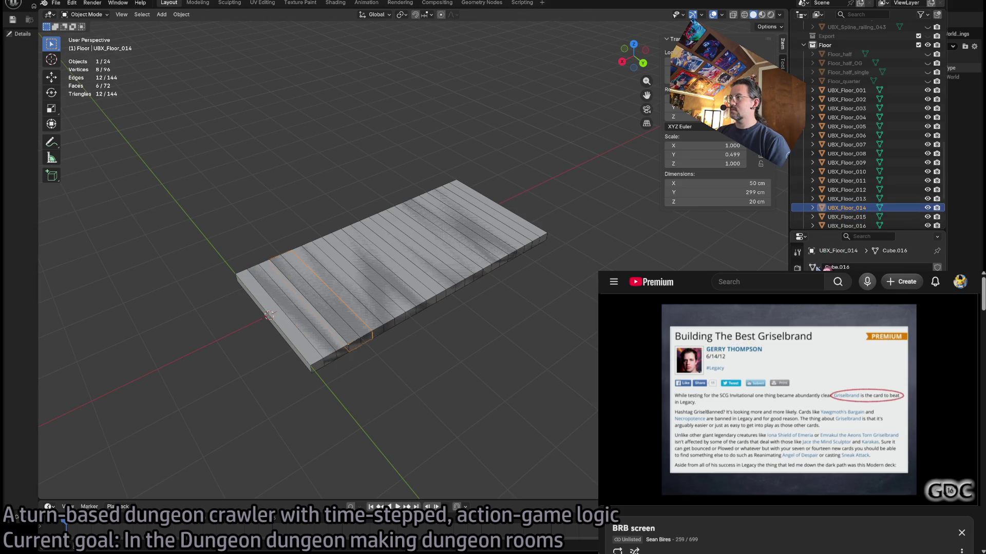
left_click_drag(849, 214, 856, 223)
left_click(854, 217)
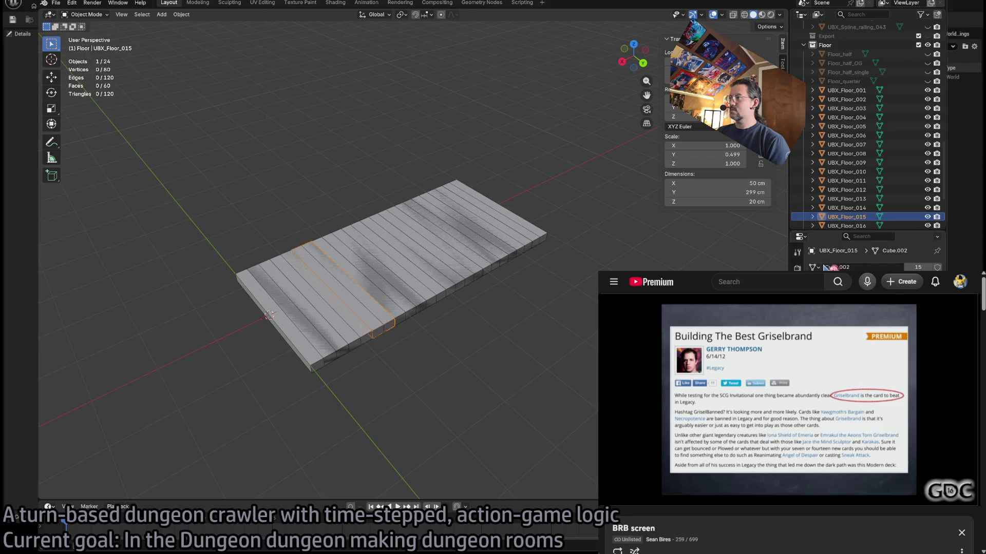
left_click(847, 226)
scroll(847, 221, "down", 2)
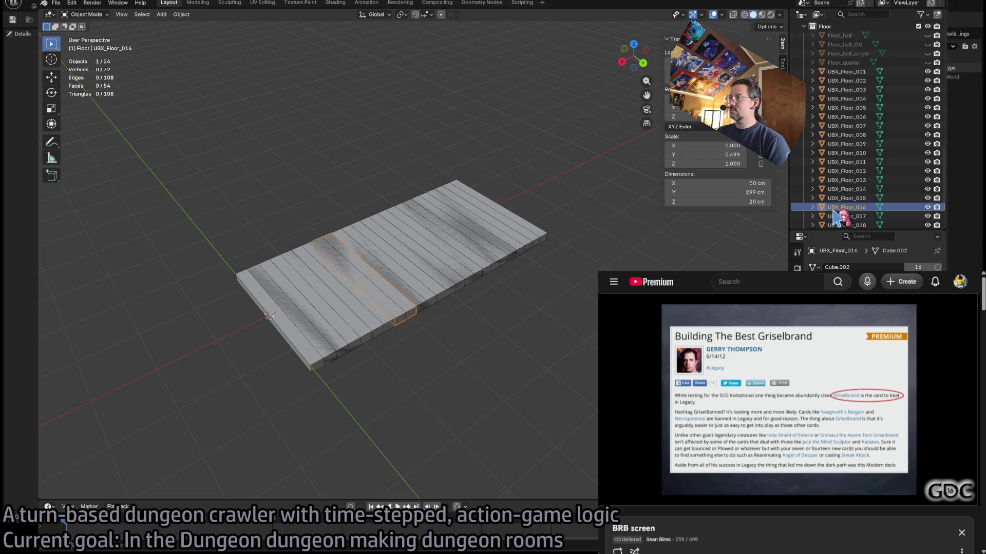
left_click(844, 217)
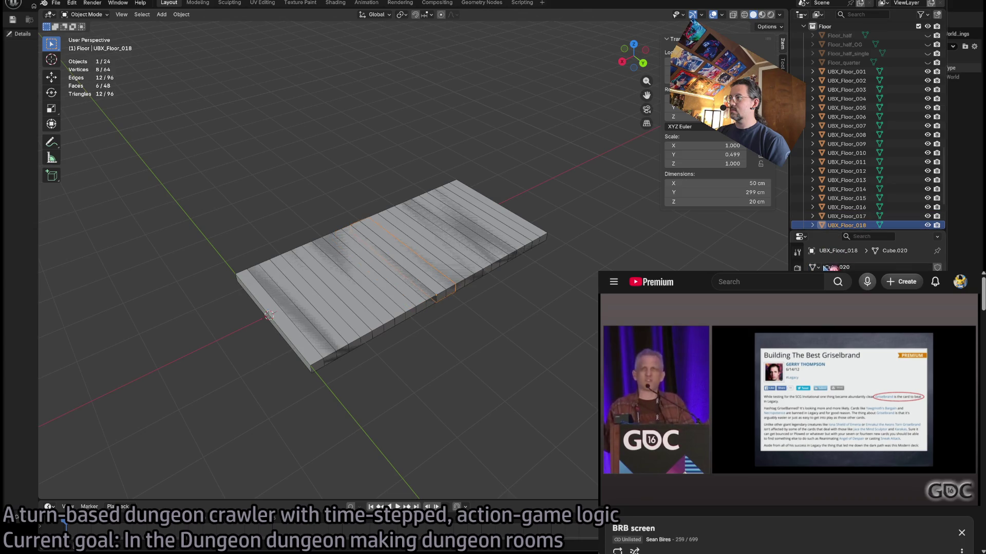
left_click(846, 226)
scroll(850, 216, "down", 2)
left_click(851, 197)
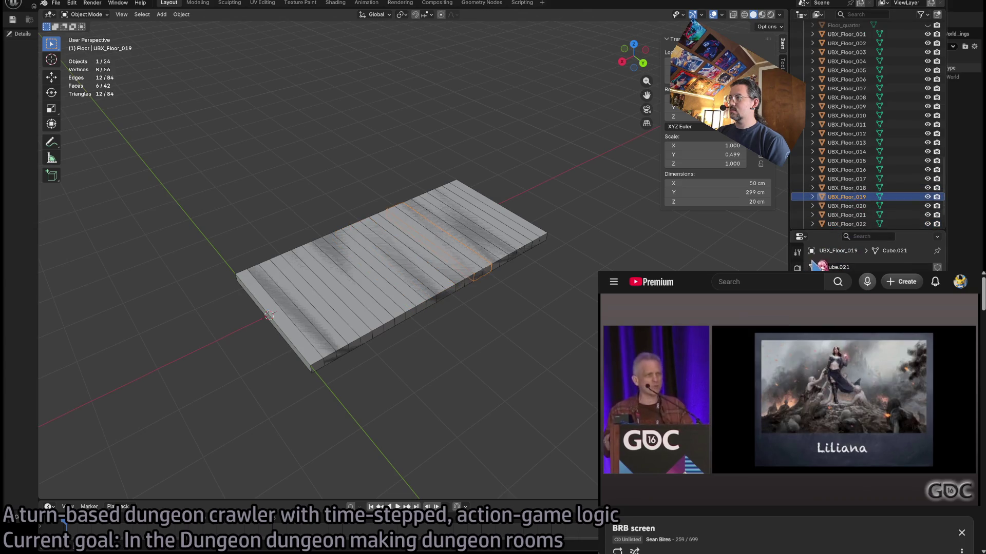
left_click(847, 205)
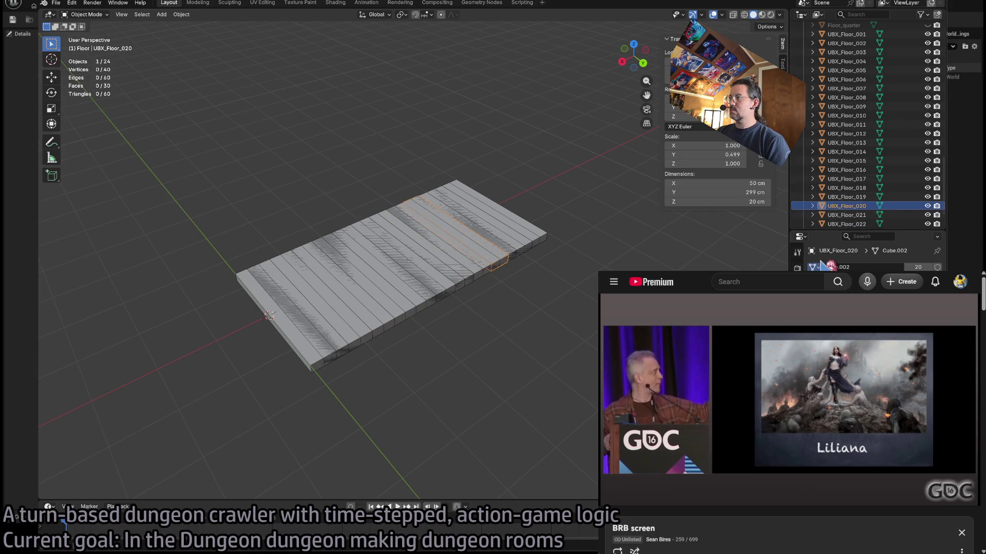
left_click(847, 215)
left_click(846, 224)
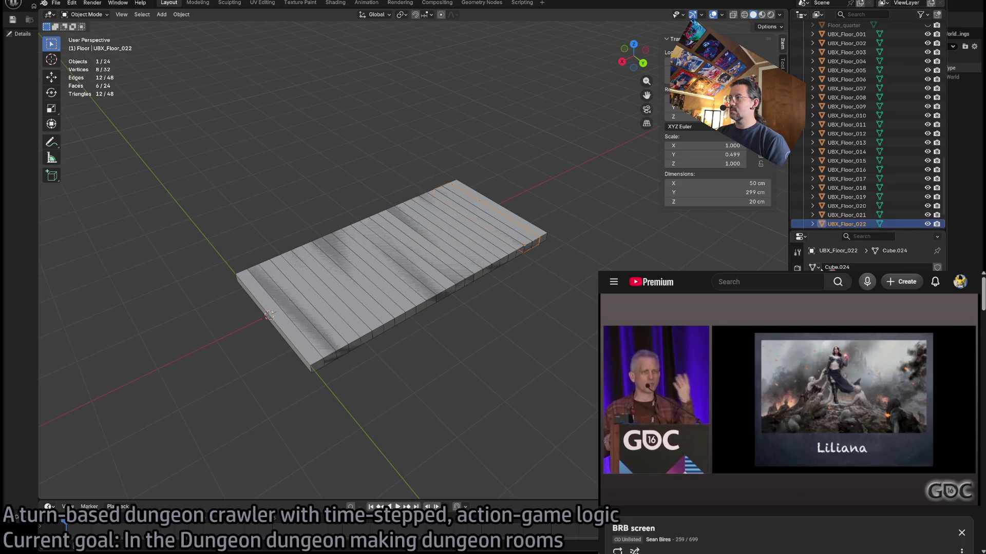
scroll(847, 216, "down", 2)
left_click(847, 202)
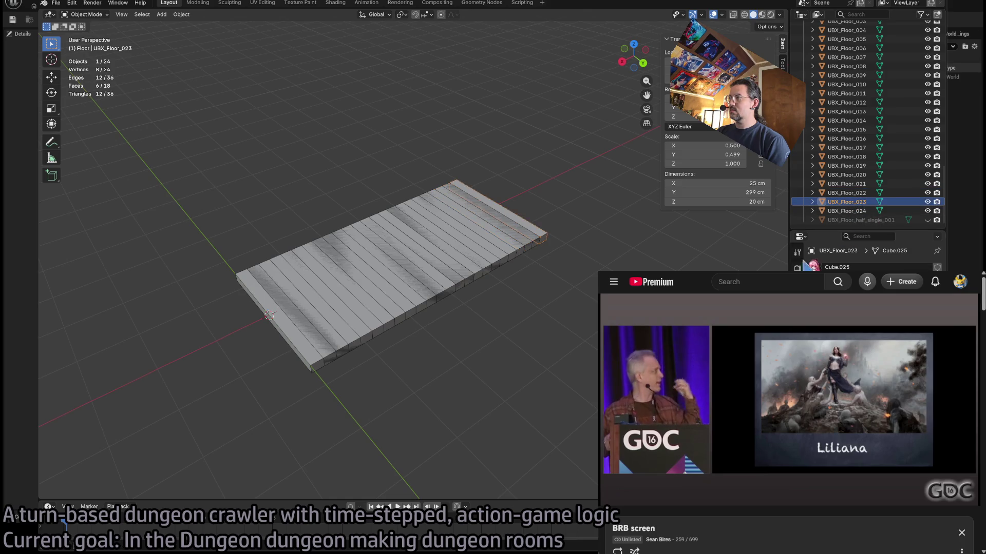
left_click(847, 211)
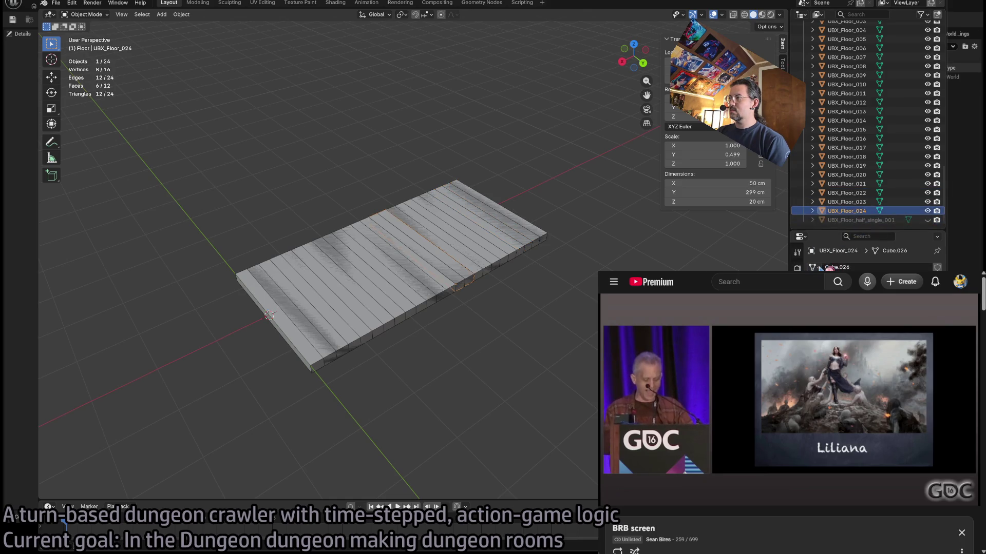
left_click(847, 202)
left_click(847, 192)
left_click(848, 184)
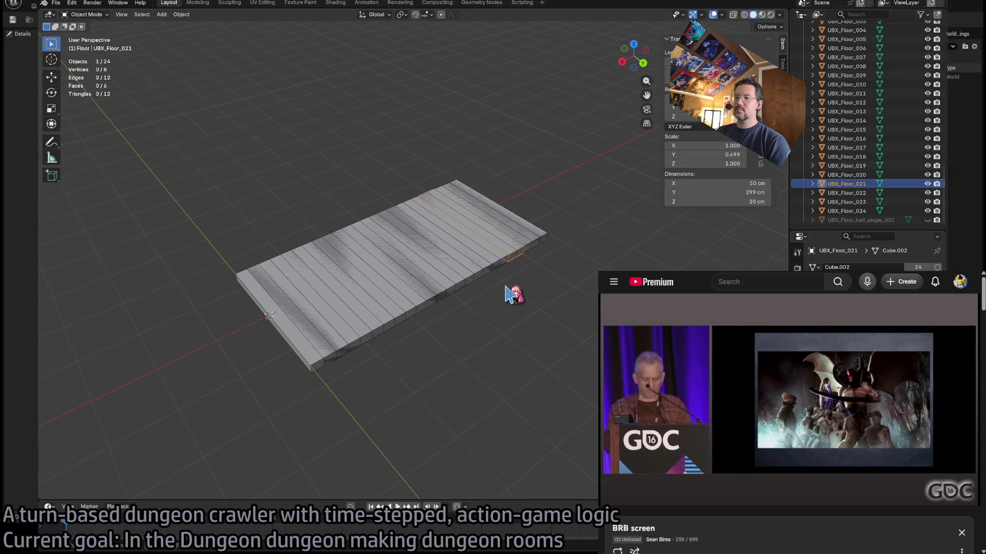
scroll(544, 288, "up", 6)
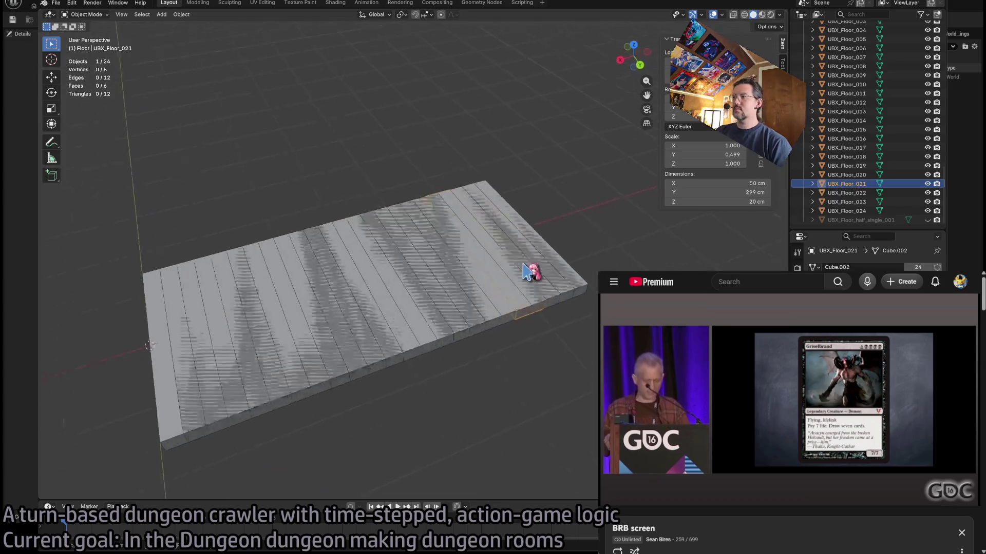
scroll(527, 271, "up", 2)
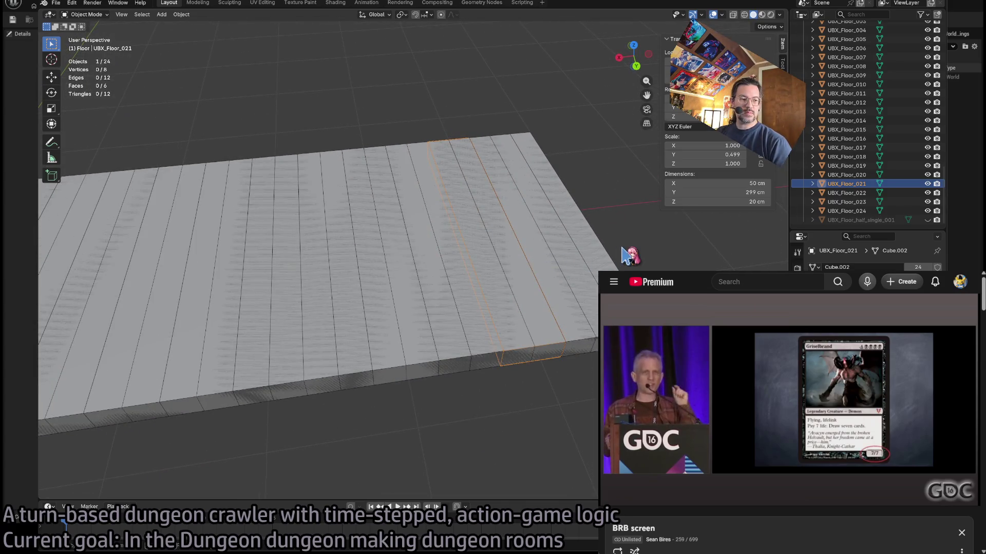
key("Tab")
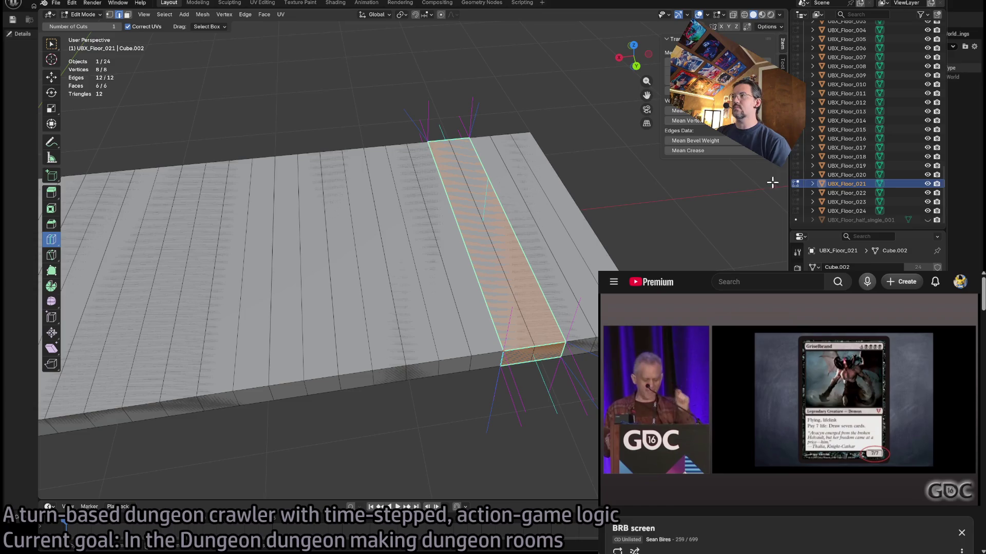
scroll(856, 146, "up", 5)
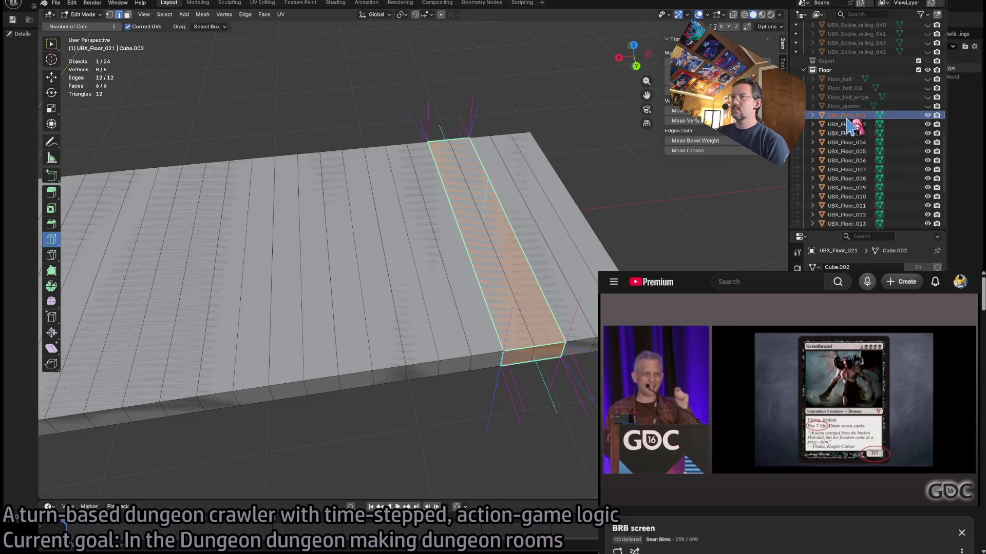
left_click(847, 142)
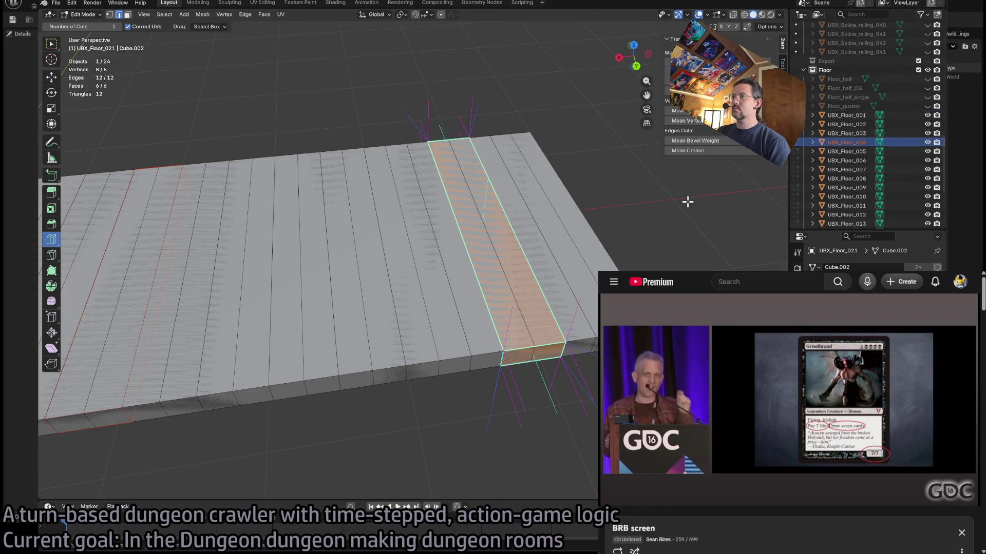
key("Tab")
left_click(855, 116)
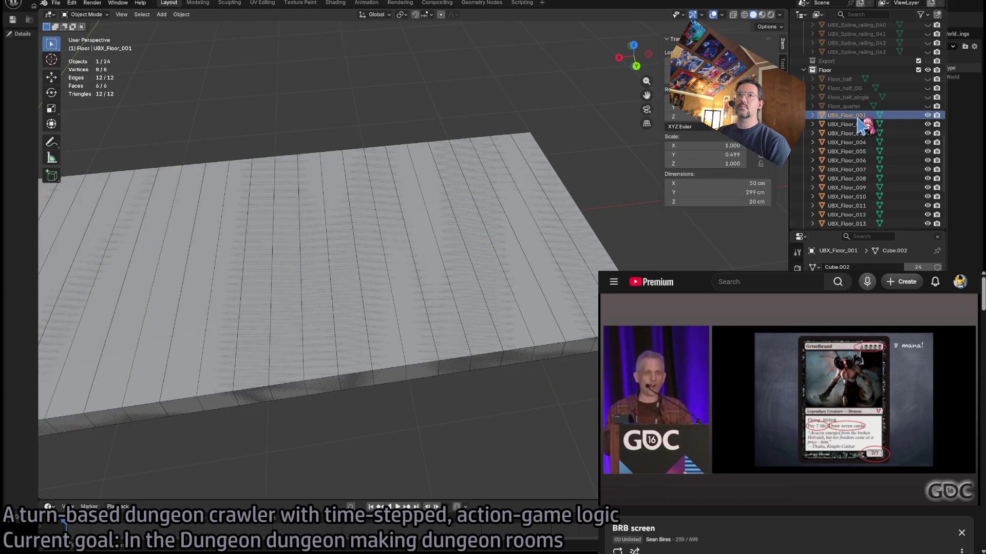
key("Tab")
scroll(423, 281, "up", 3)
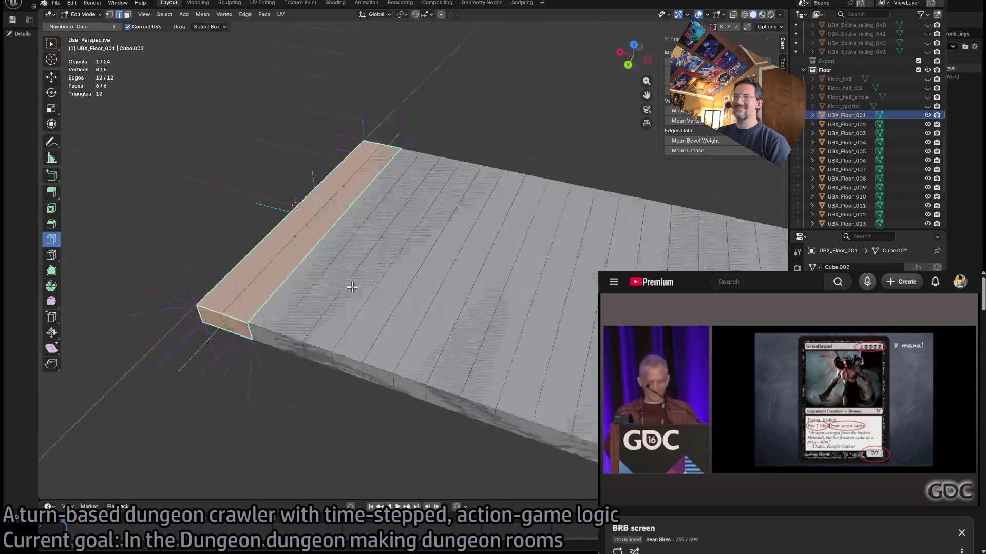
left_click(372, 322)
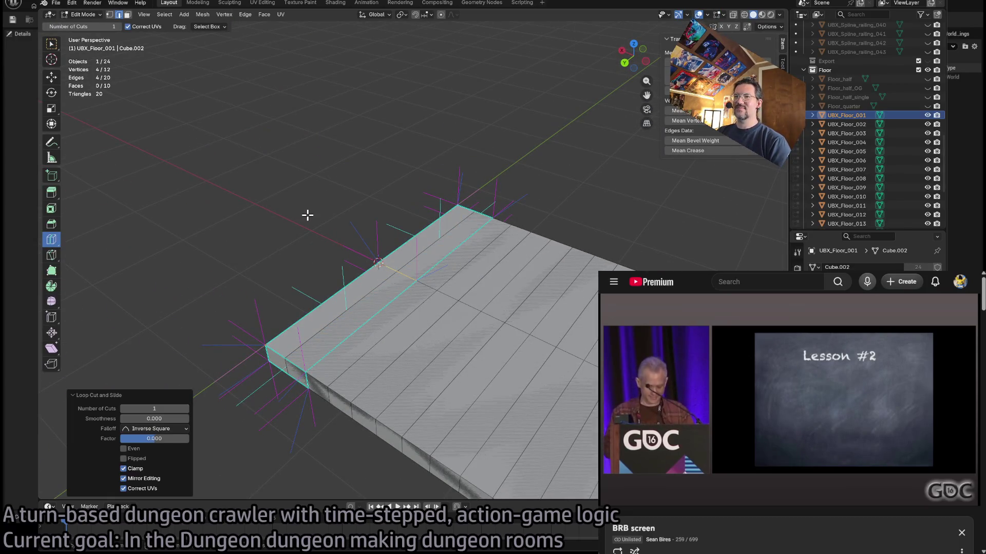
key("ctrl+z")
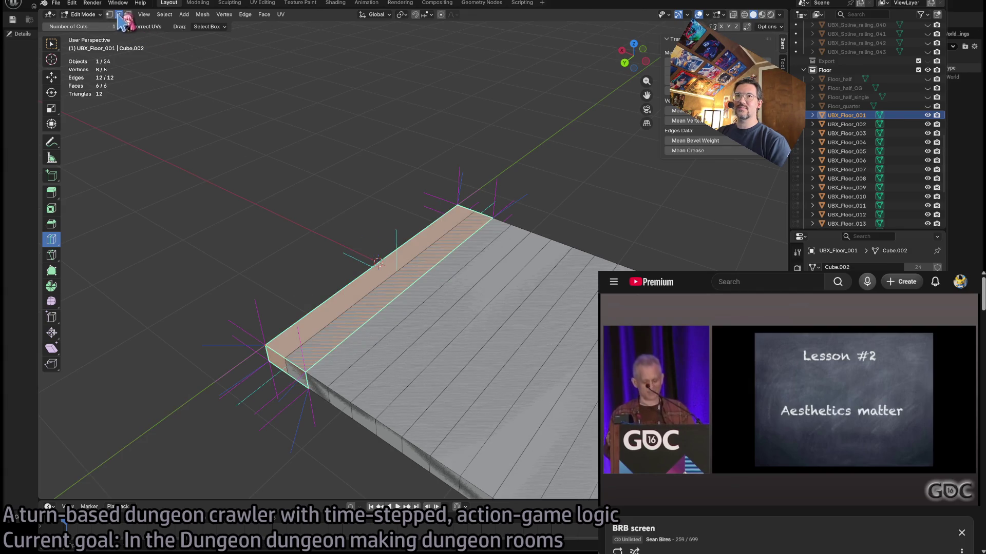
left_click(52, 47)
key("3")
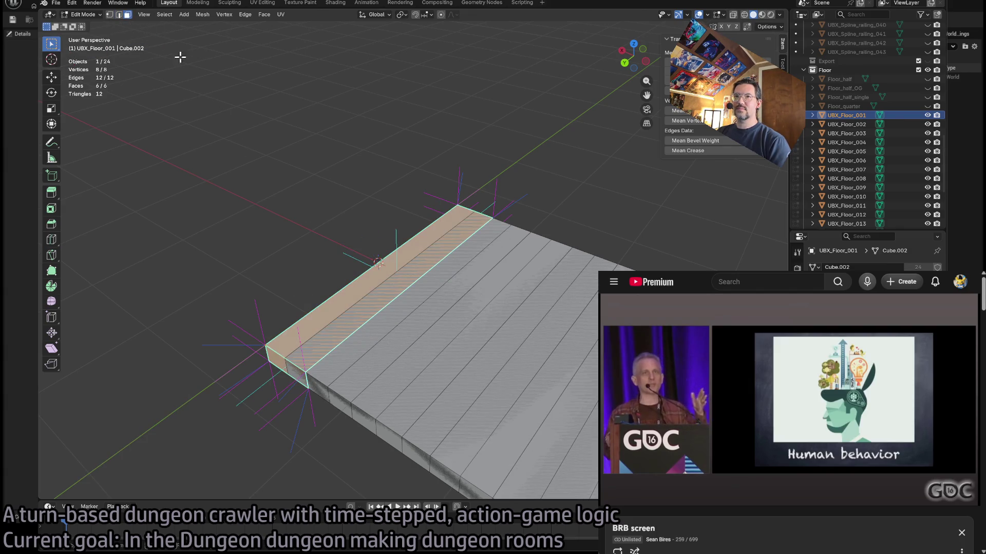
left_click(383, 329)
key("shift+space")
key("g")
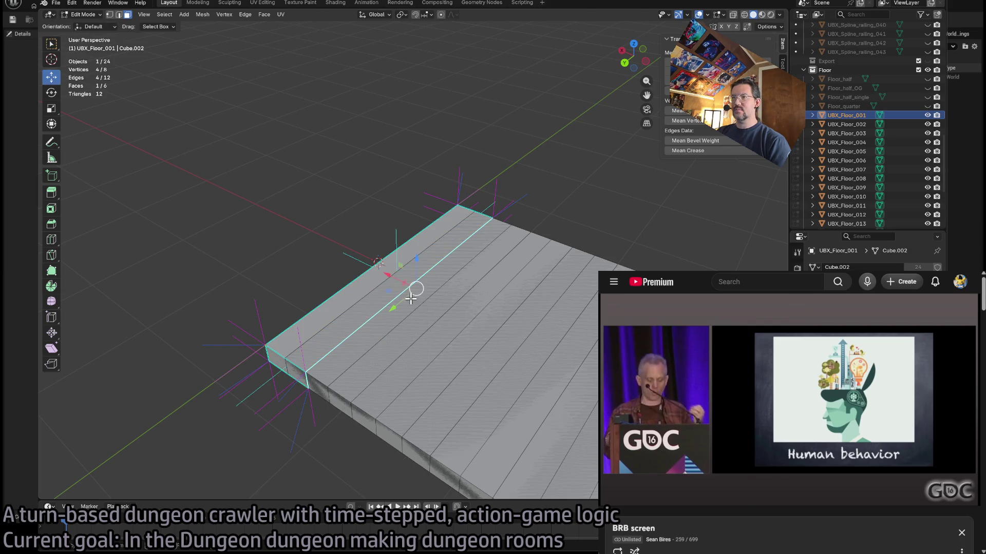
left_click_drag(398, 277, 359, 266)
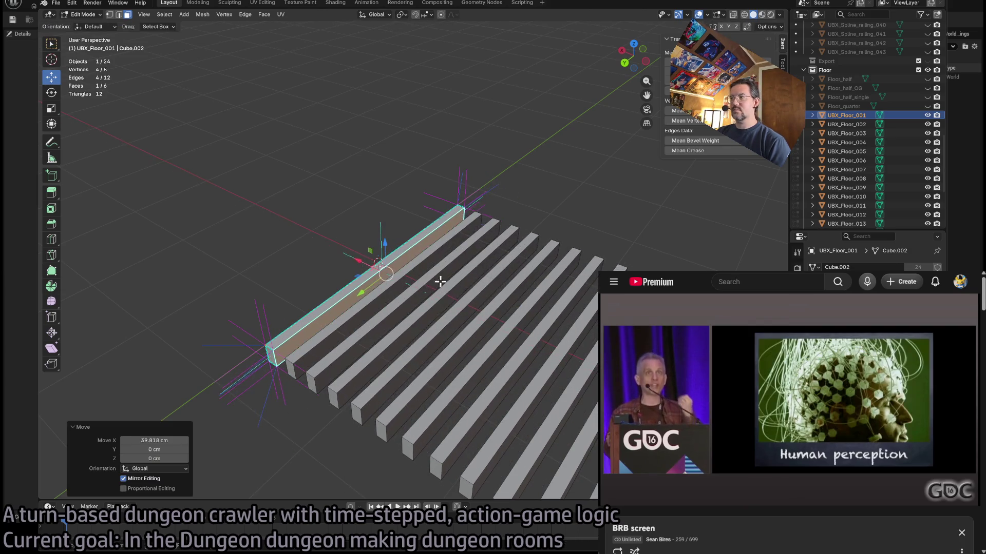
scroll(523, 316, "down", 3)
left_click_drag(523, 316, 467, 307)
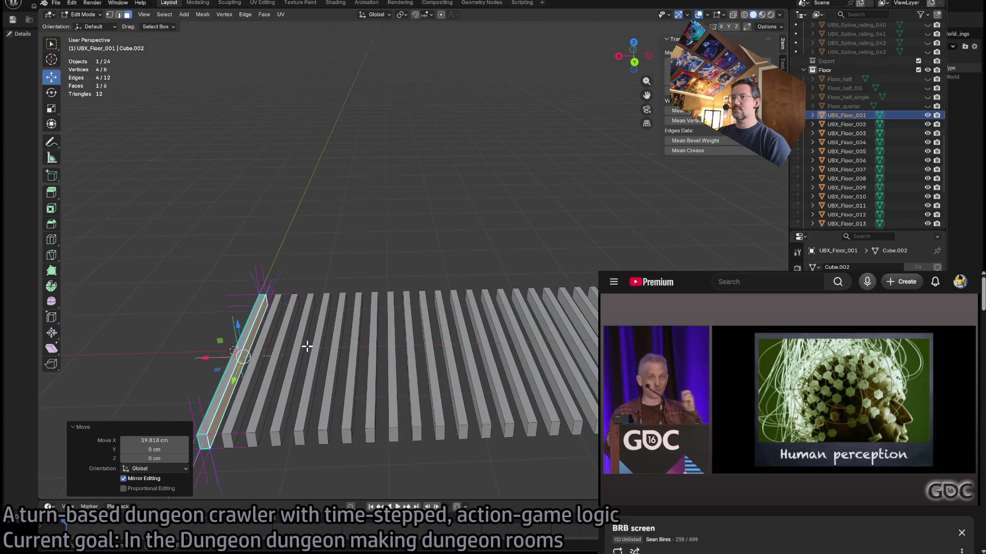
mouse_move(223, 356)
left_mouse_down()
mouse_move(237, 356)
mouse_move(221, 356)
mouse_move(233, 359)
mouse_move(234, 327)
left_mouse_up()
key("ctrl+z")
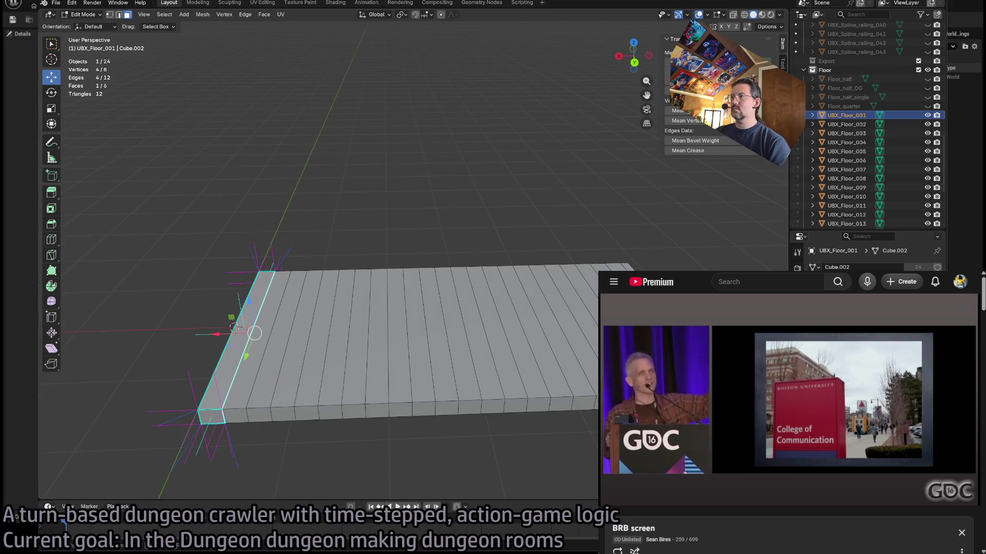
key("ctrl+z")
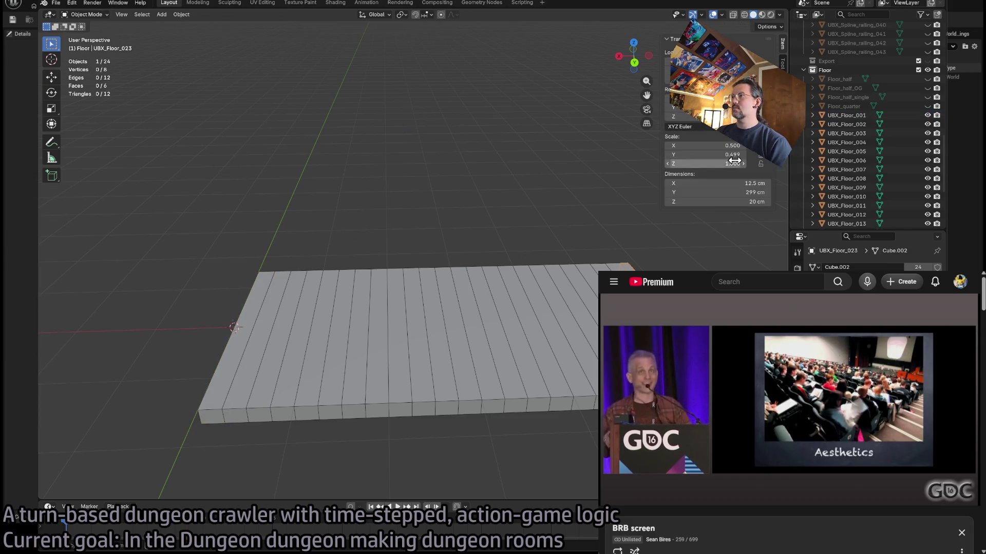
- Undo the 600 cm stretch and set UBX_Floor_023's Y scale to 0.500 for 25 × 300 cm
key("ctrl+v")
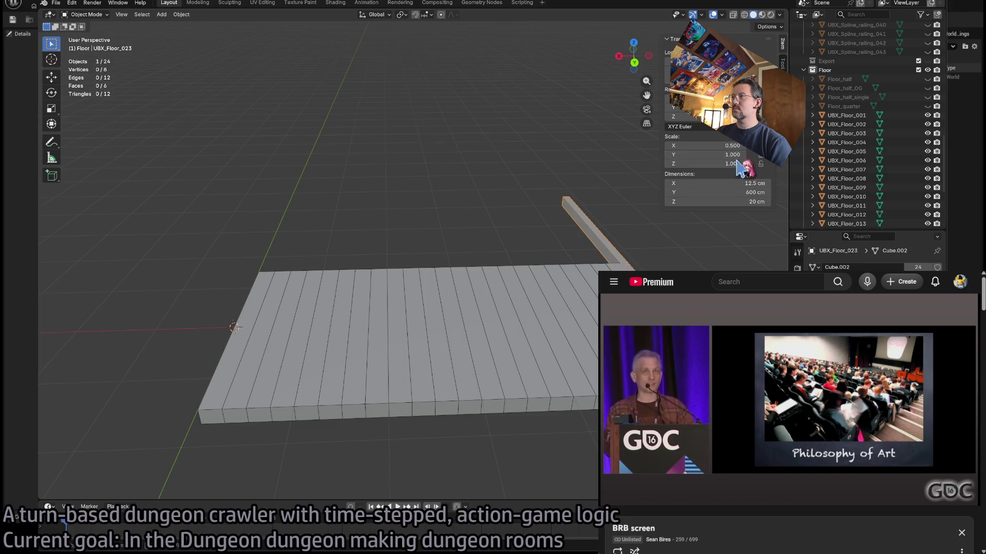
key("ctrl+z")
left_click(728, 154)
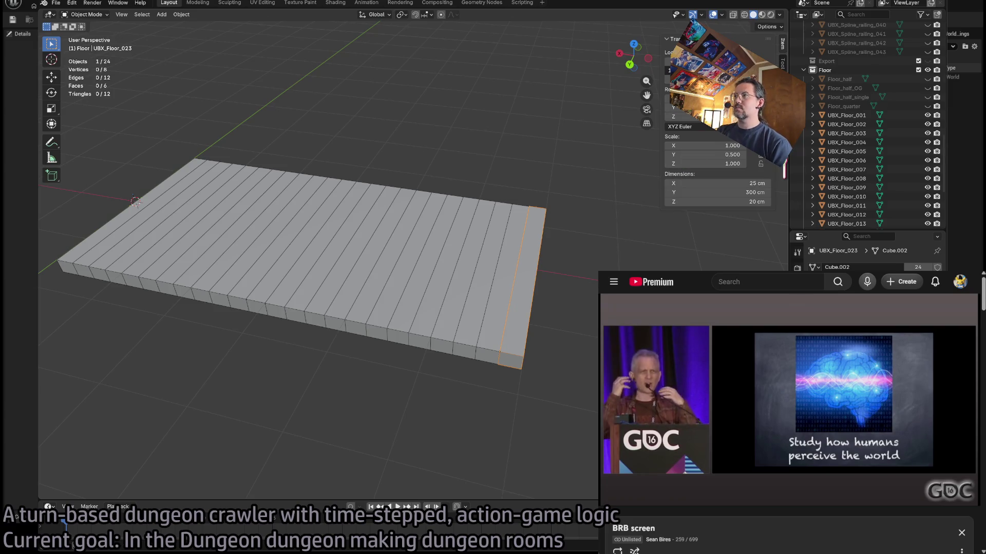
left_click_drag(537, 319, 460, 305)
- Hide all the UBX_Floor plank objects in the Outliner
left_click(439, 308)
left_click(569, 281)
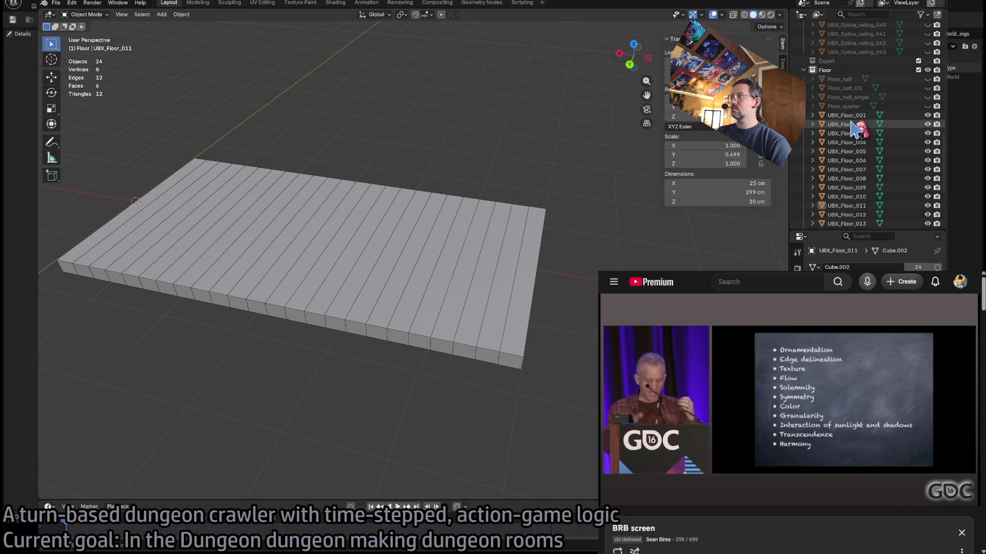
left_click(927, 79)
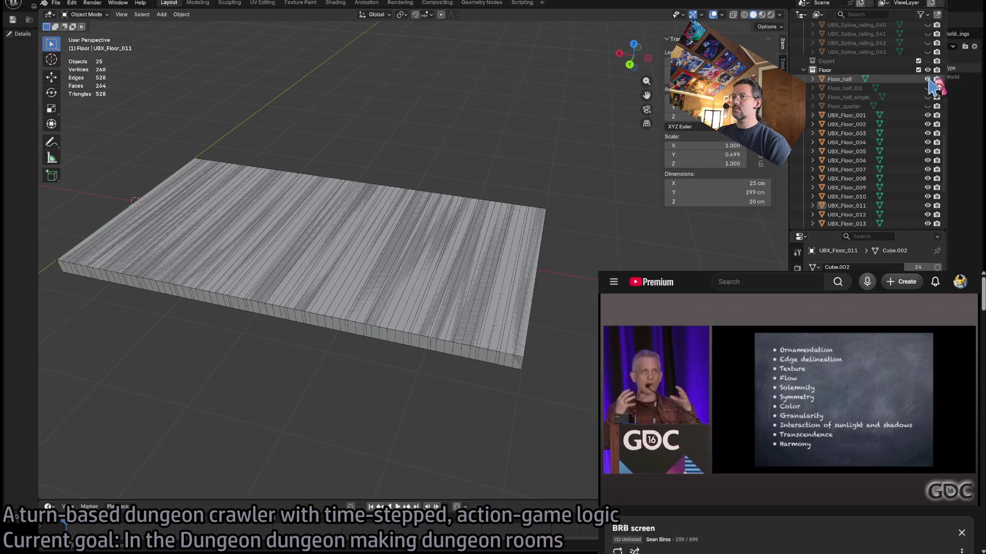
left_click(927, 79)
left_click(927, 79)
left_click(927, 79)
left_click(927, 79)
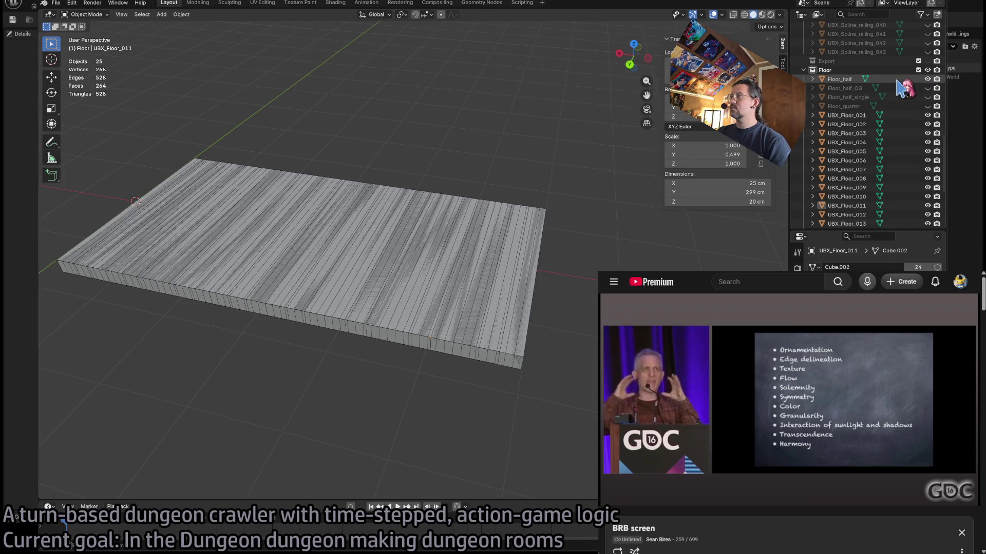
left_click_drag(927, 79, 927, 224)
scroll(927, 205, "down", 5)
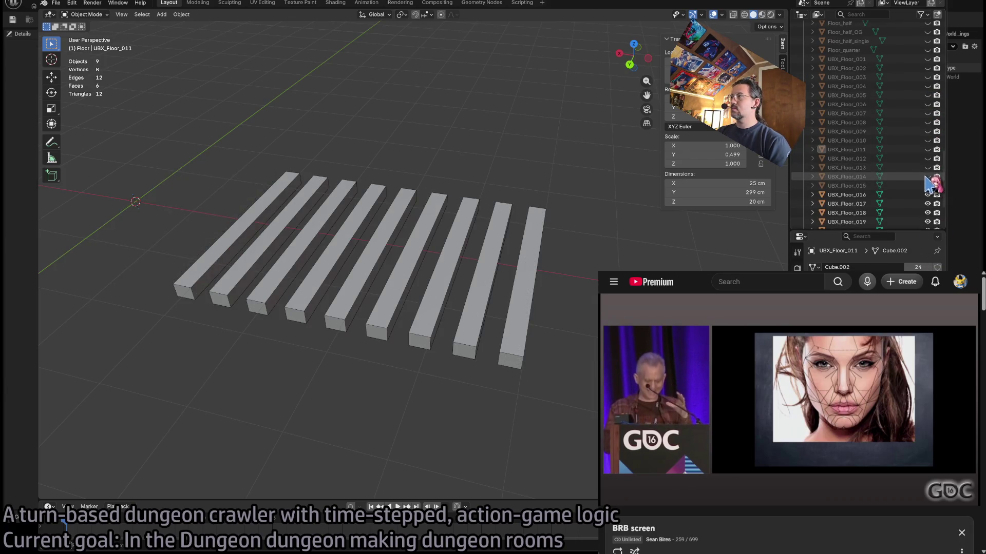
left_click_drag(928, 138, 927, 211)
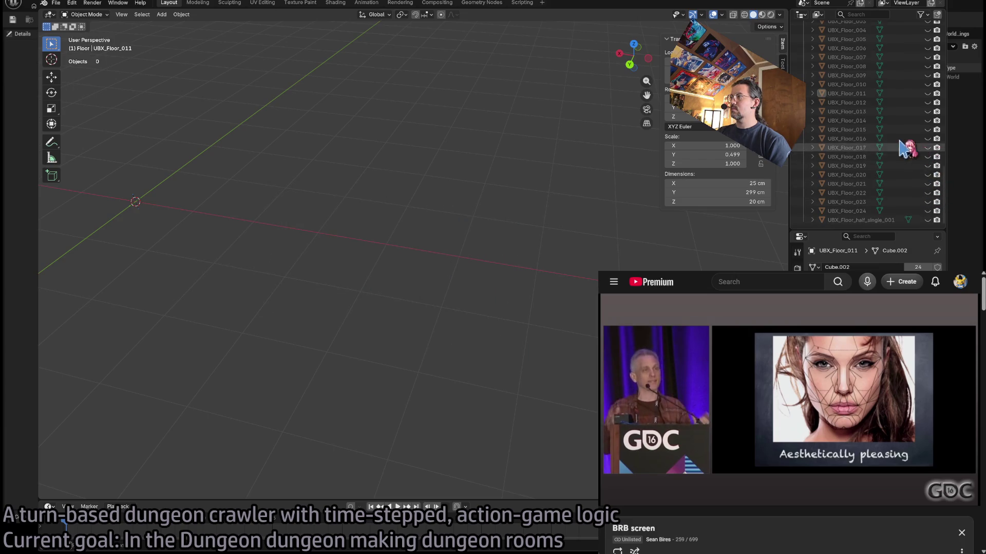
scroll(929, 165, "up", 5)
- Unhide and select the Floor_half slab, enter Edit Mode in edge select, and pick an outer edge
left_click(927, 60)
left_click(426, 252)
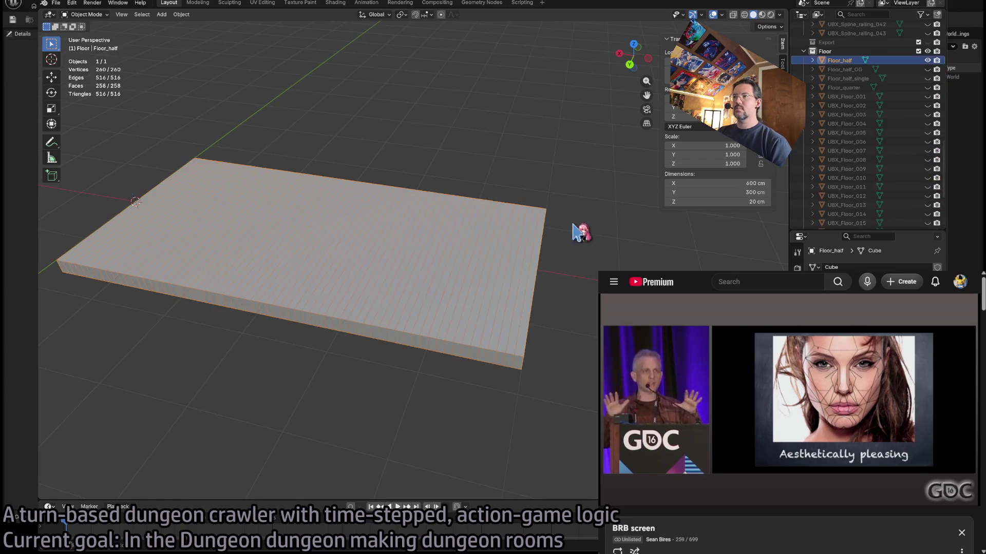
scroll(585, 229, "up", 5)
scroll(595, 223, "left", 10)
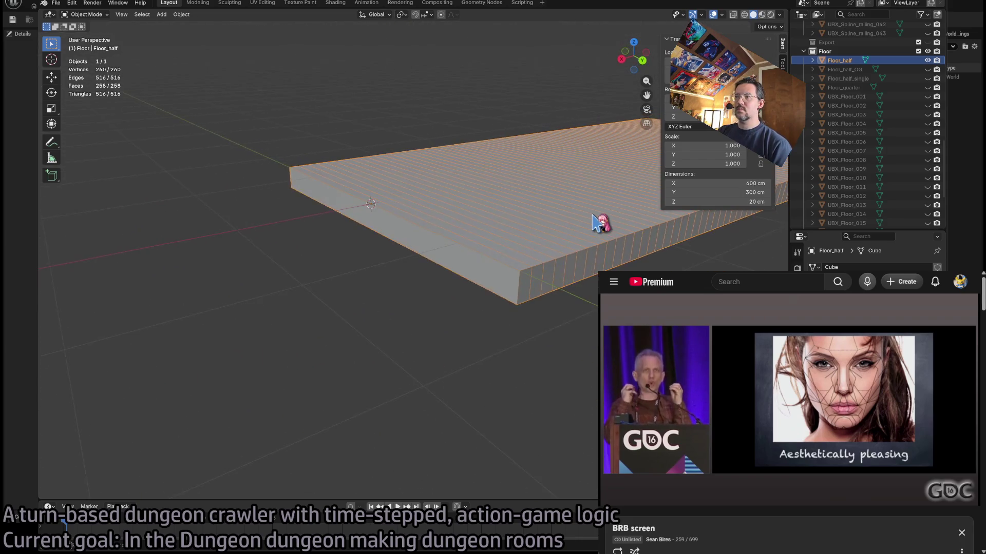
scroll(575, 225, "left", 5)
key("Tab")
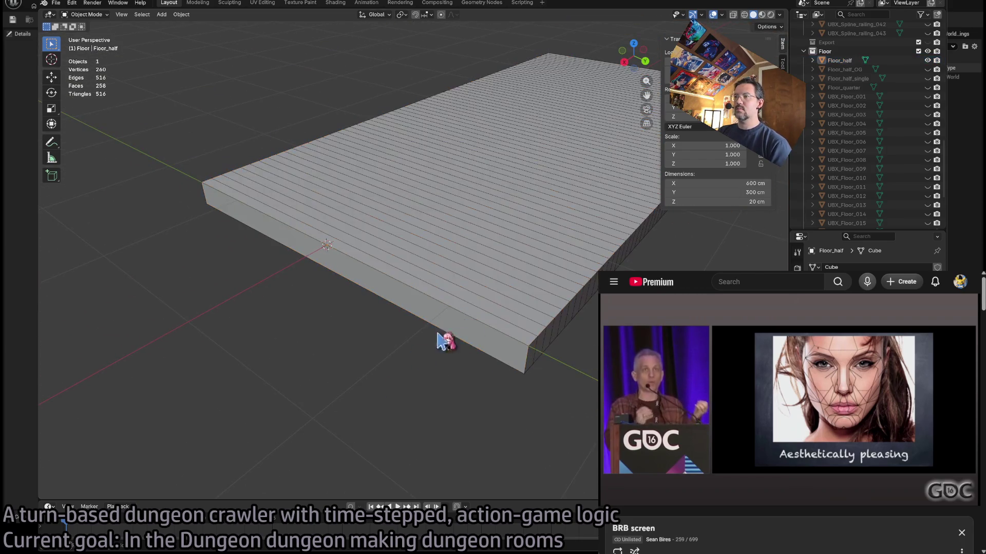
key("Tab")
key("Tab")
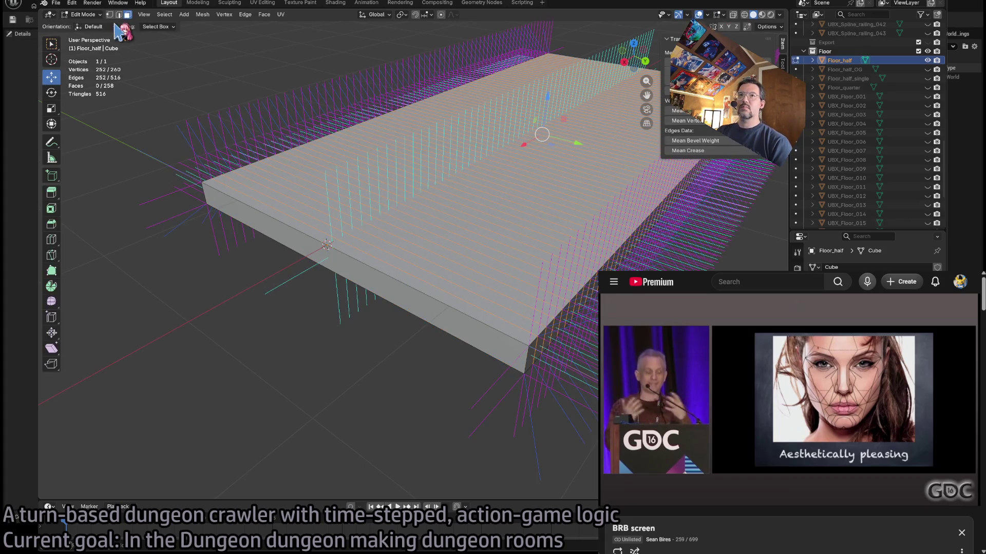
left_click(119, 15)
left_click(321, 243)
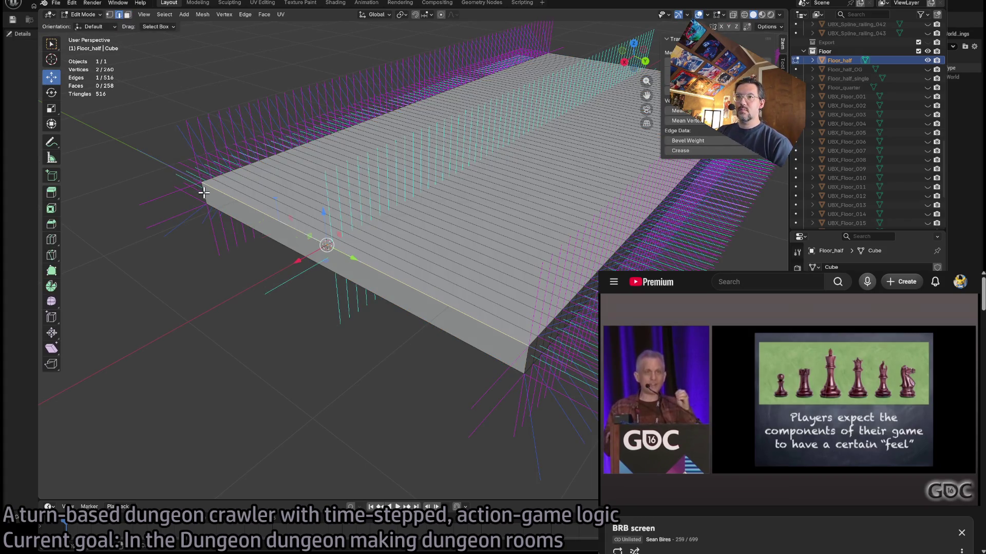
- Select several outer edges and a corner edge of the slab and mark them sharp
left_click(364, 294, "ctrl")
left_click(525, 351, "ctrl")
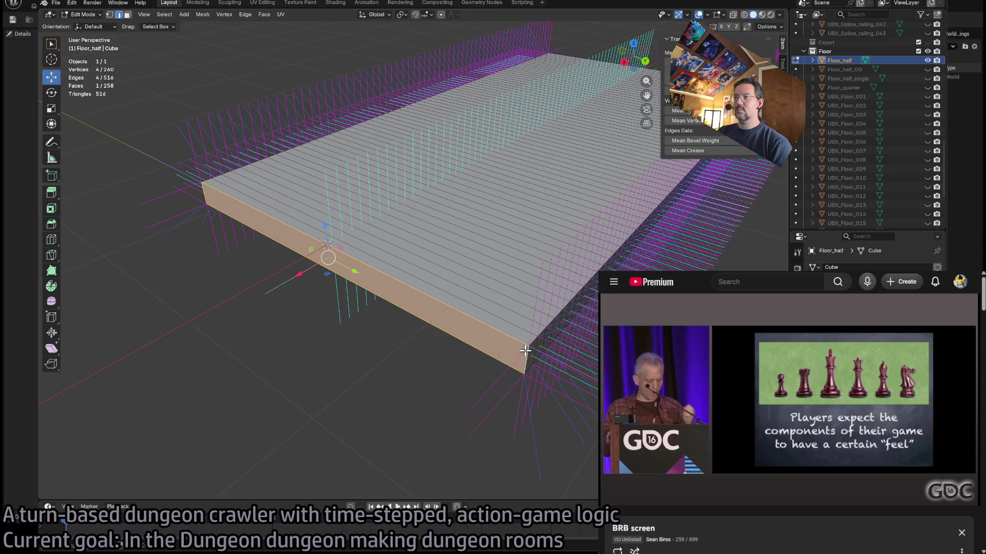
left_click(371, 265, "ctrl")
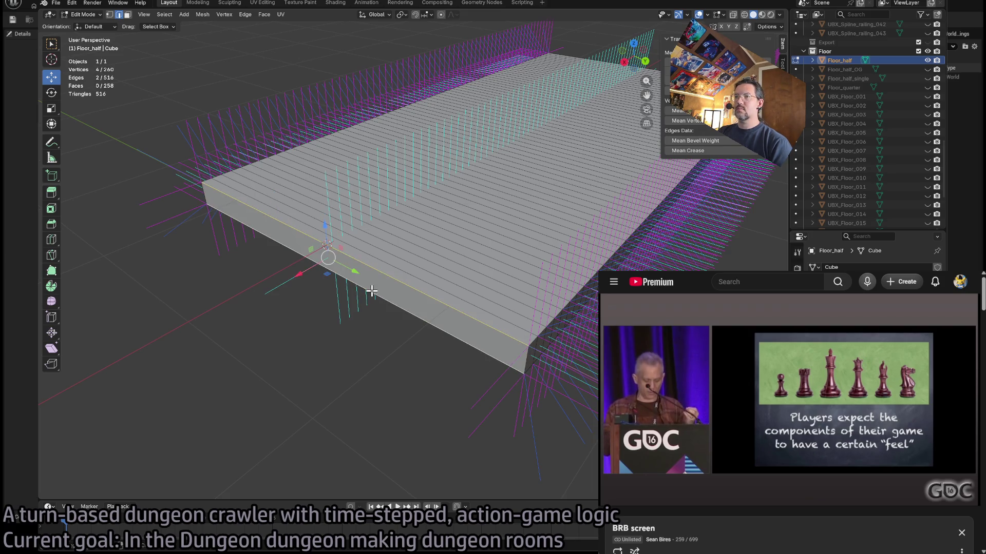
left_click(246, 15)
mouse_move(260, 15)
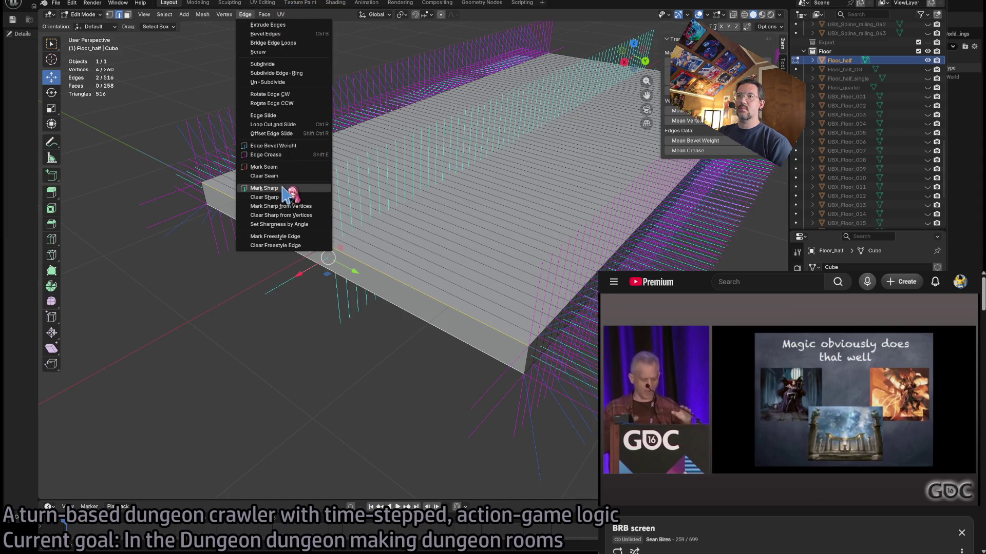
left_click(283, 188)
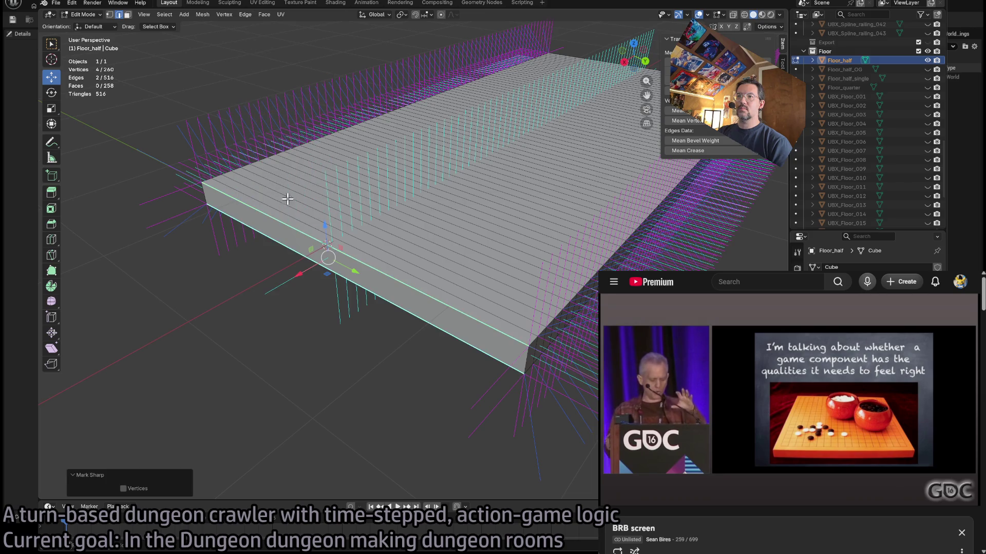
- Mark another corner edge and outer edge of the slab as sharp
left_click(532, 363)
left_click(204, 192, "shift")
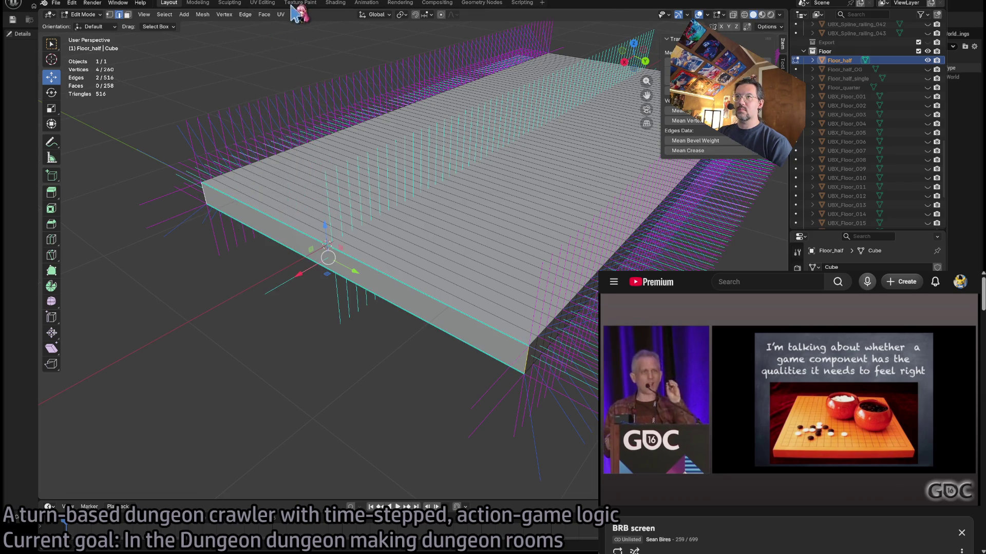
left_click(264, 14)
mouse_move(245, 14)
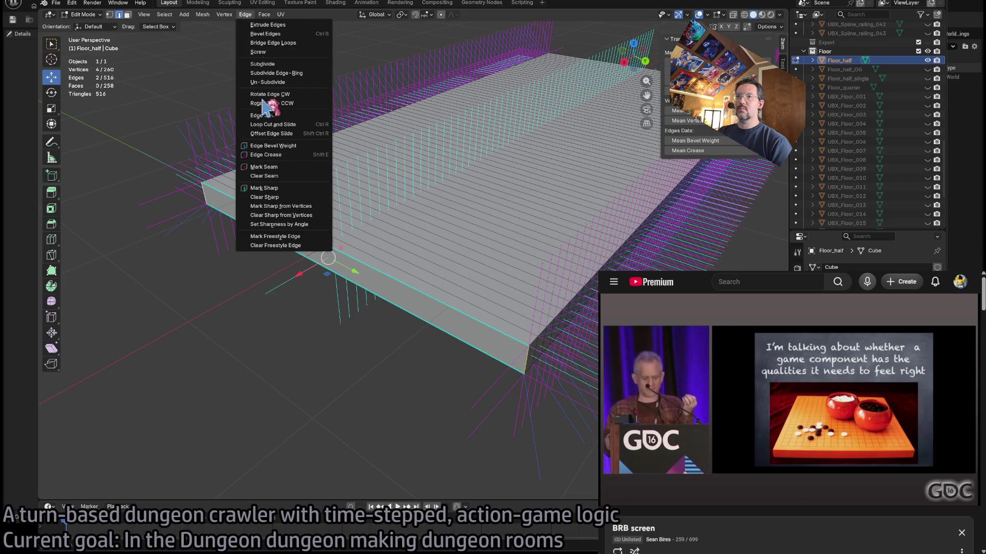
left_click(286, 189)
- Mark a far-end outer edge and its vertical corner edge sharp, redoing it after an undo
key("alt+a")
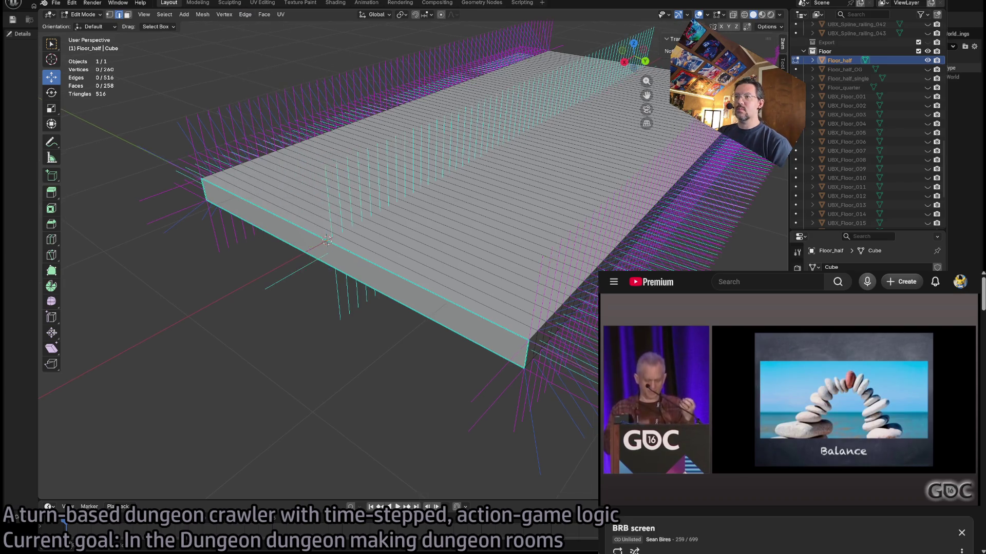
scroll(545, 271, "down", 5)
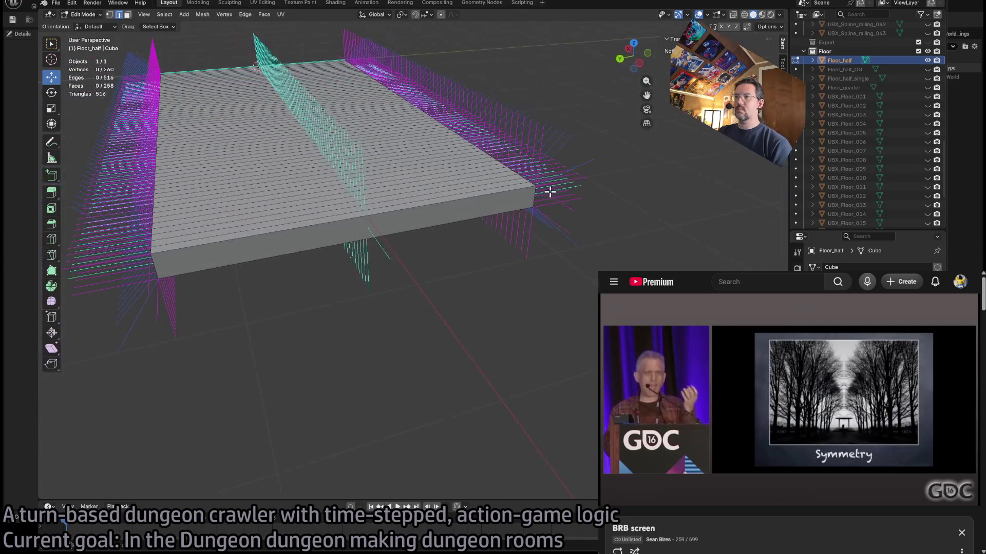
left_click(533, 197)
left_click(152, 265, "shift")
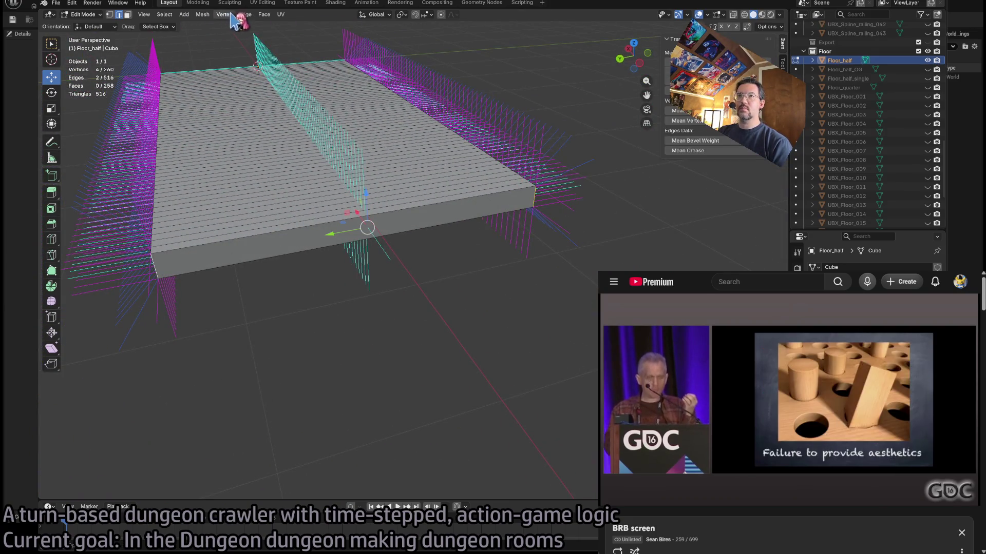
left_click(264, 14)
mouse_move(202, 20)
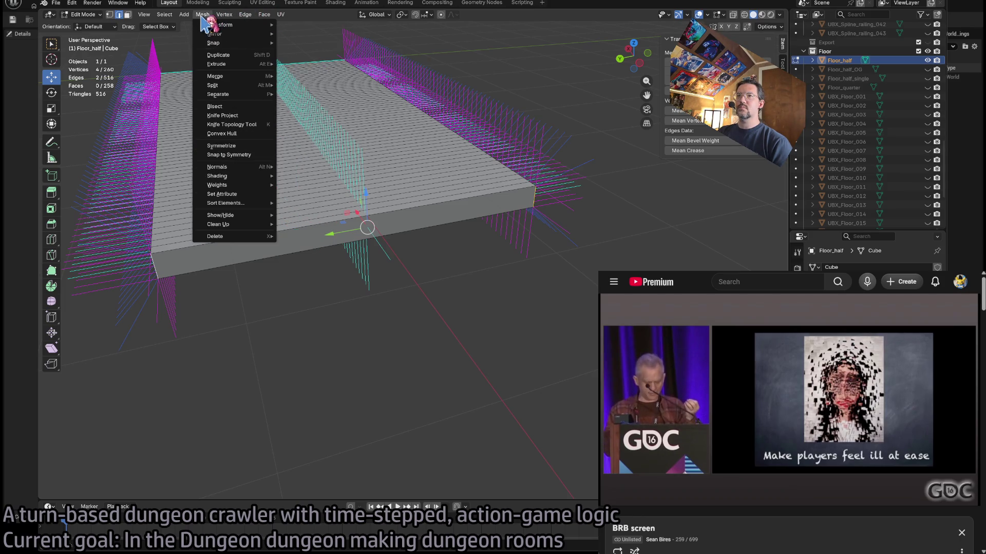
mouse_move(245, 15)
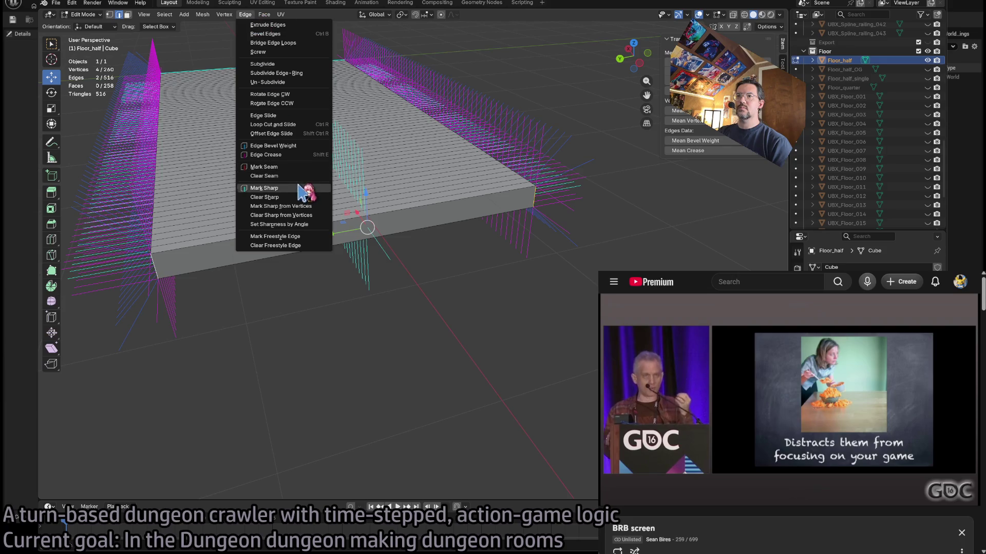
left_click(263, 189)
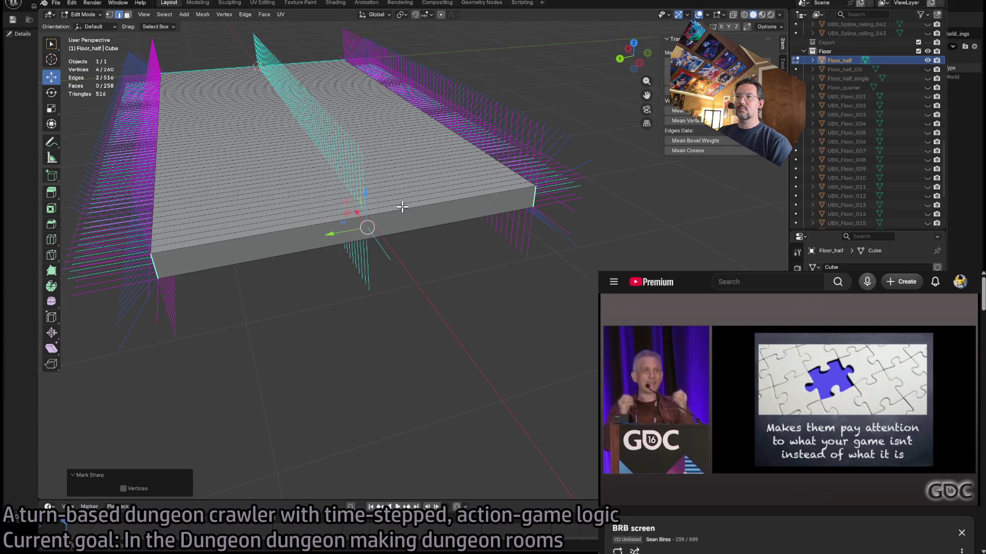
key("ctrl+z")
left_click(245, 15)
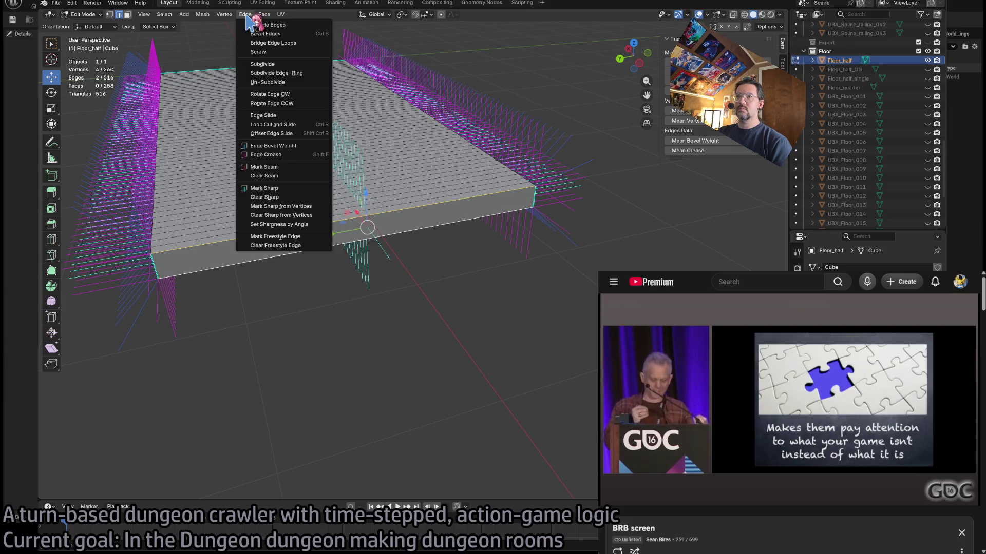
left_click(281, 189)
left_click(487, 277)
scroll(470, 272, "up", 5)
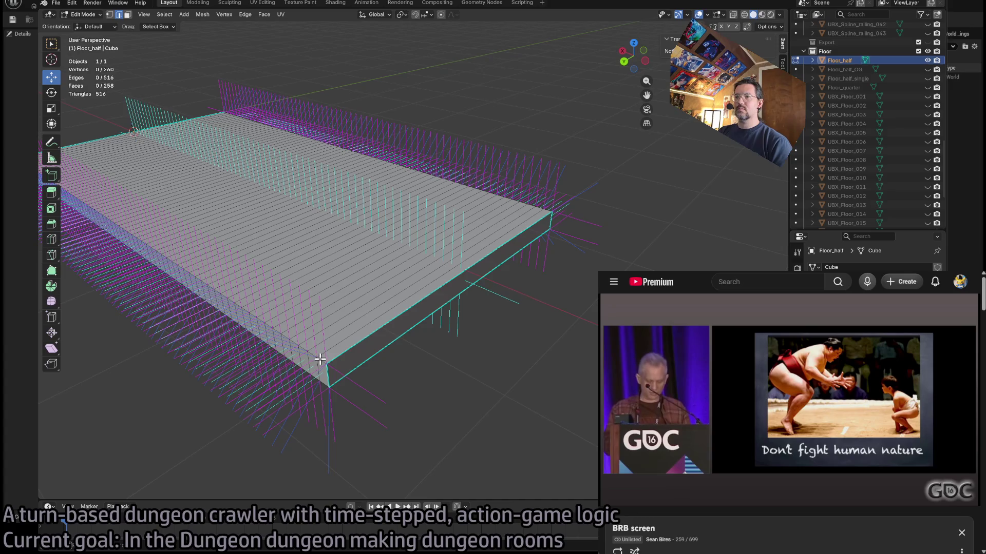
- Select the run of edges along the slab's corner side and mark it sharp
left_click(320, 359)
scroll(184, 197, "up", 5)
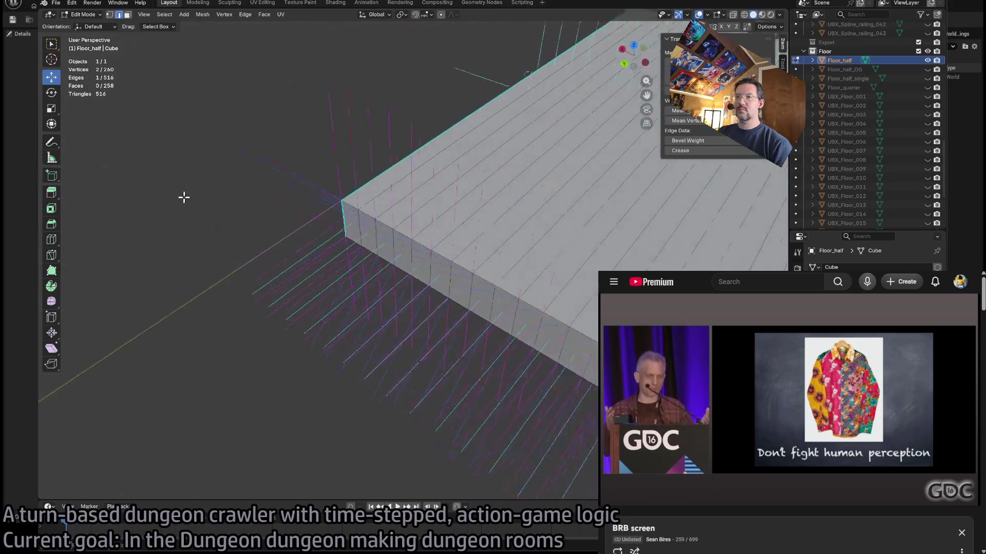
left_click(343, 191, "ctrl")
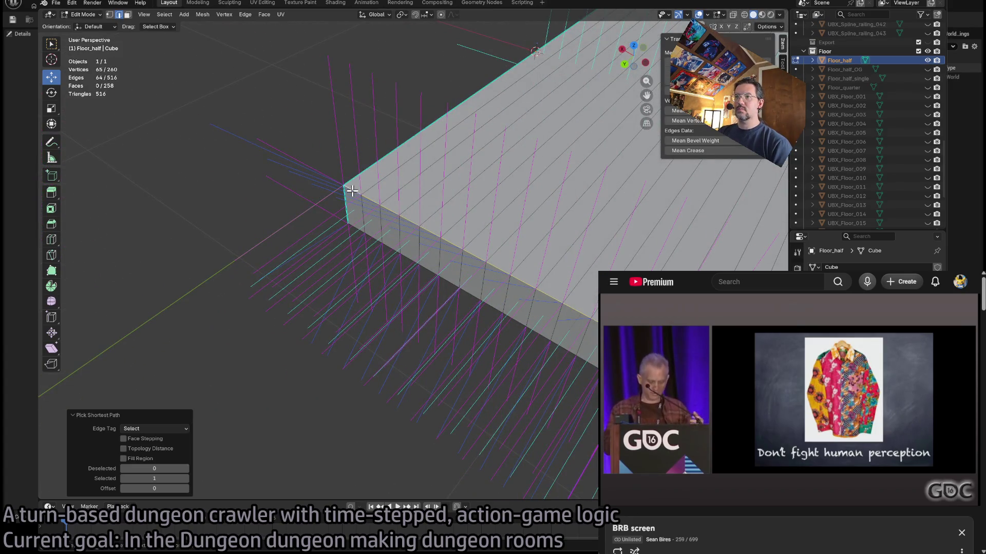
left_click(245, 14)
left_click(288, 190)
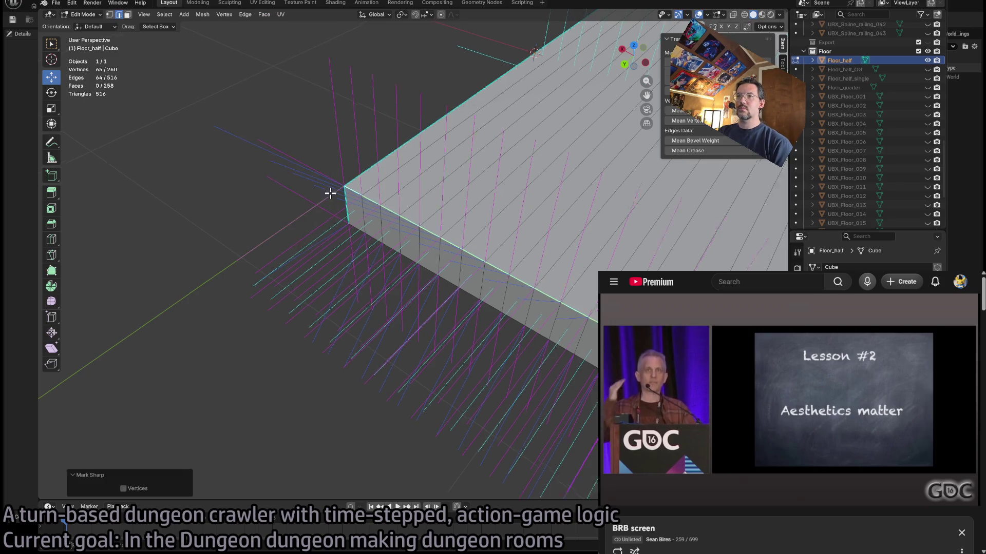
- Select the slab's top outer edge run, mark it sharp, and deselect all
scroll(330, 193, "down", 4)
mouse_move(341, 176)
left_mouse_down()
mouse_move(246, 222)
mouse_move(275, 307)
left_mouse_up()
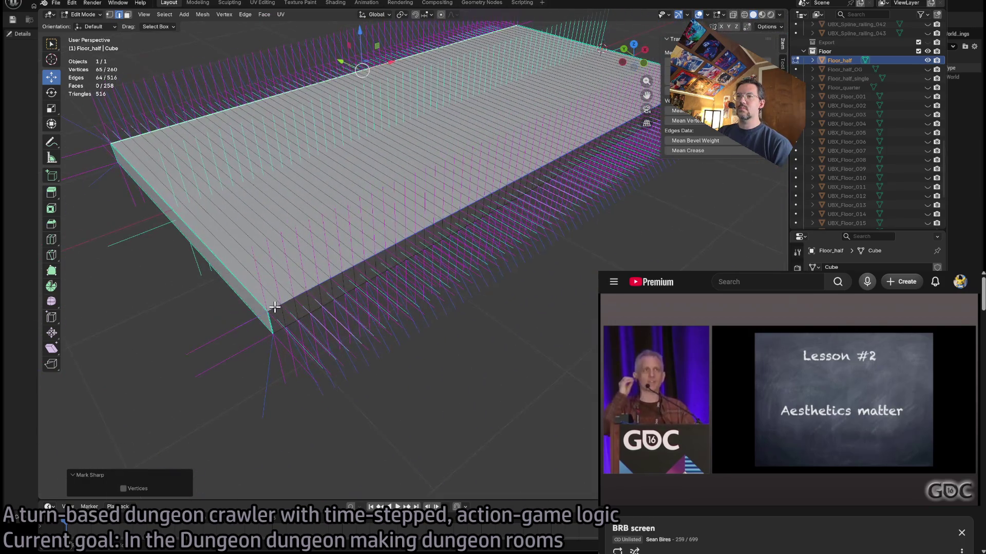
left_click(275, 307)
scroll(511, 185, "up", 4)
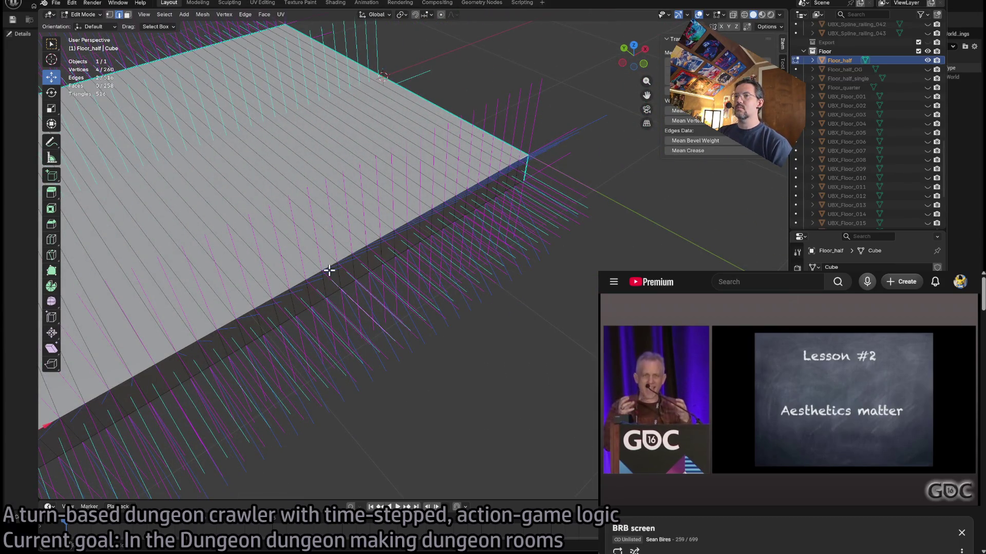
scroll(329, 270, "down", 2)
left_click_drag(330, 273, 341, 287)
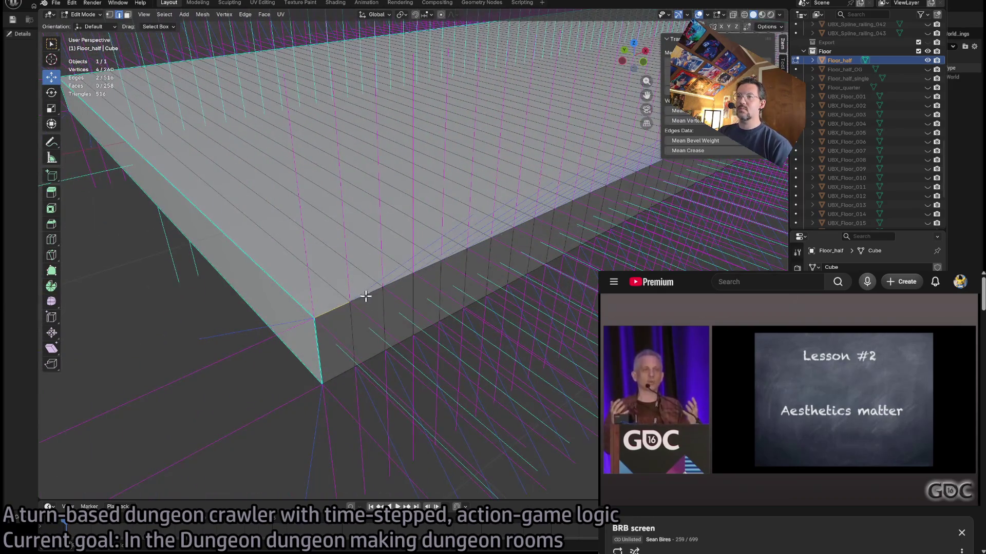
left_click(366, 297, "ctrl")
left_click(245, 14)
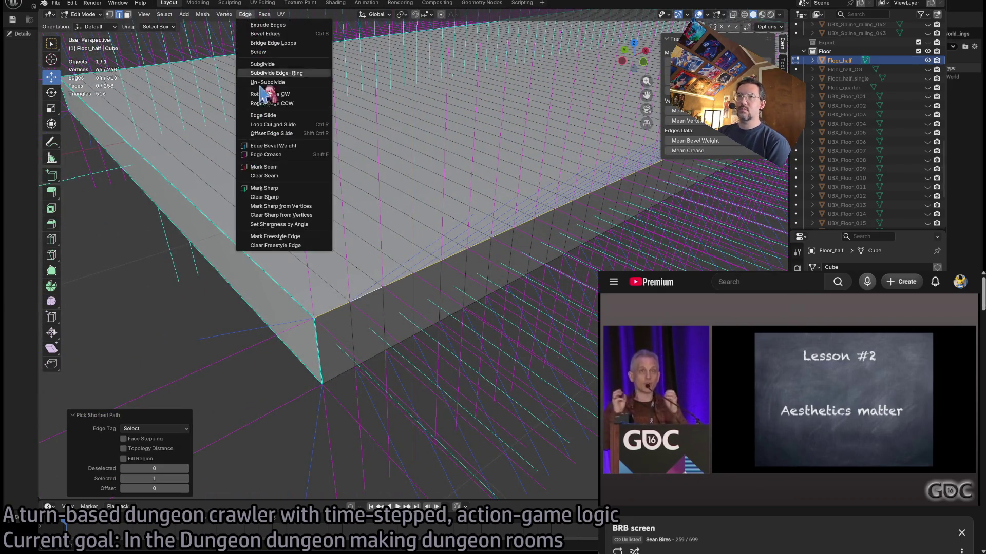
left_click(286, 189)
key("alt+a")
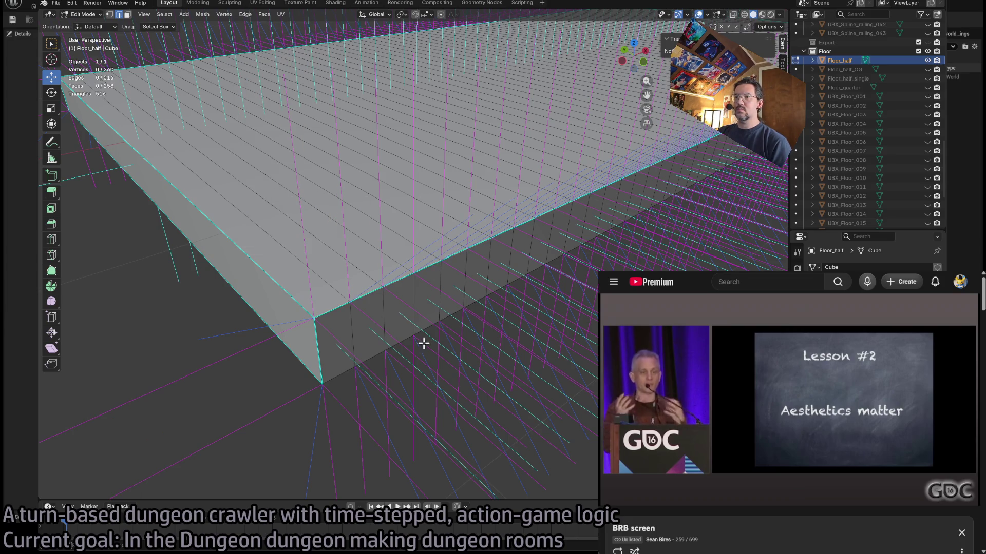
- Select the remaining outer and corner edges and mark all 128 as sharp
scroll(455, 344, "down", 10)
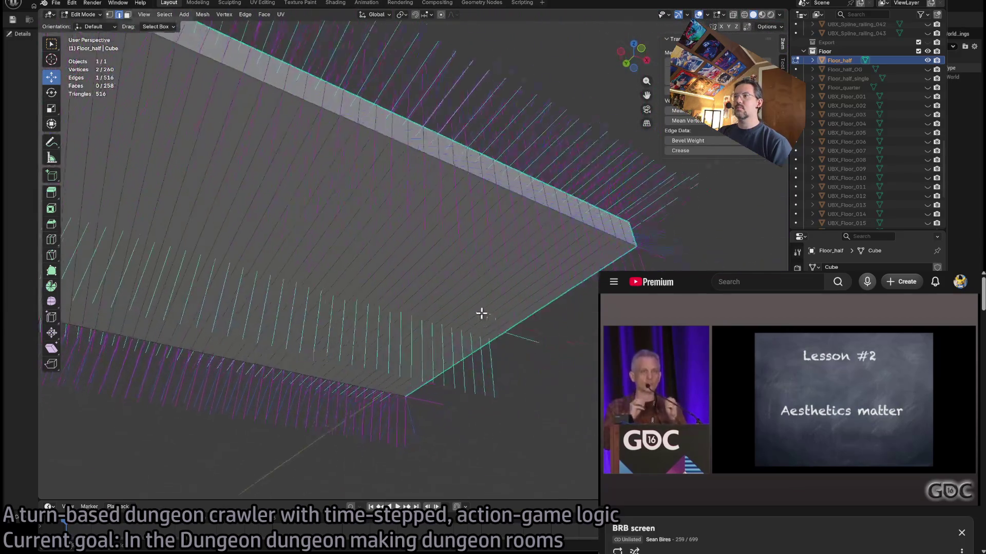
left_click(628, 219)
left_click(623, 222, "ctrl")
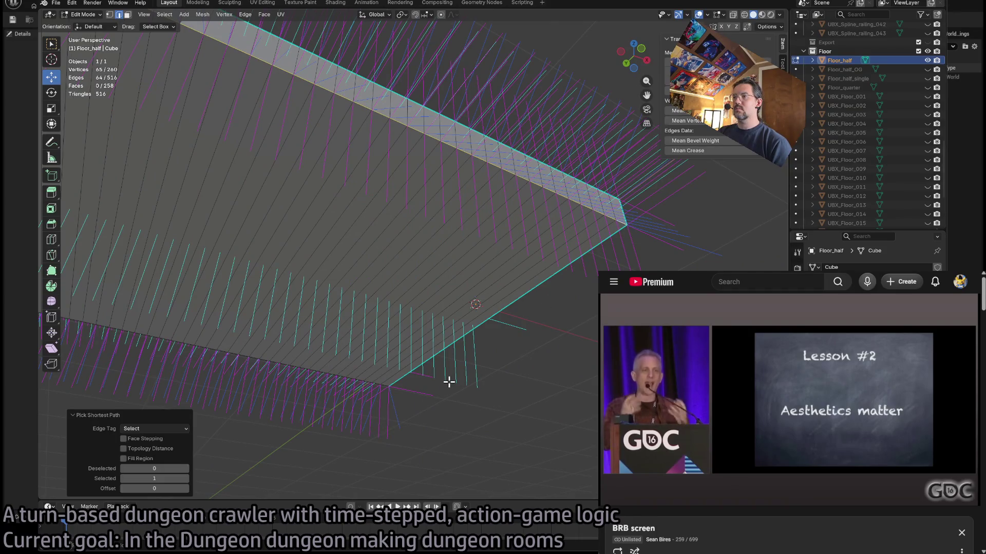
scroll(450, 374, "down", 6)
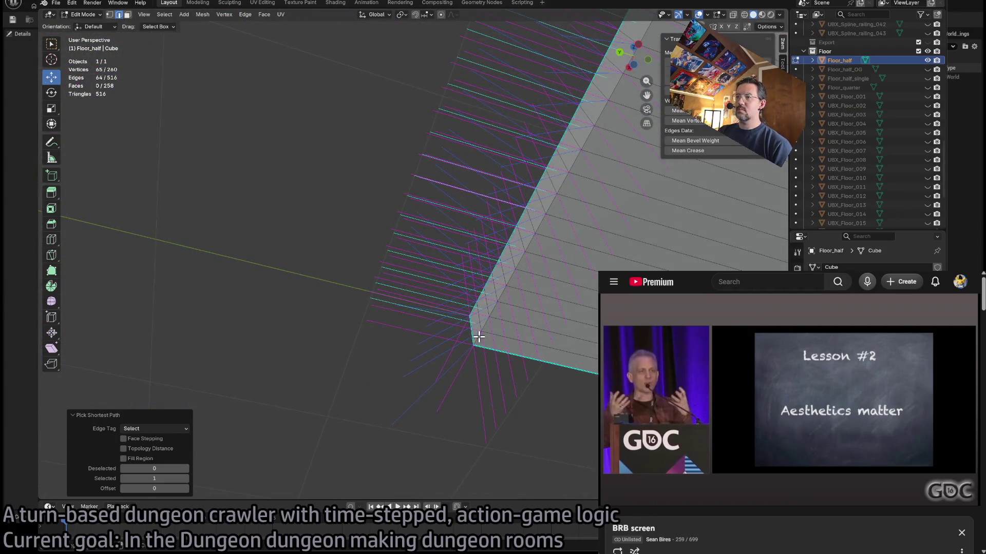
left_click(479, 336, "shift")
scroll(560, 341, "down", 10)
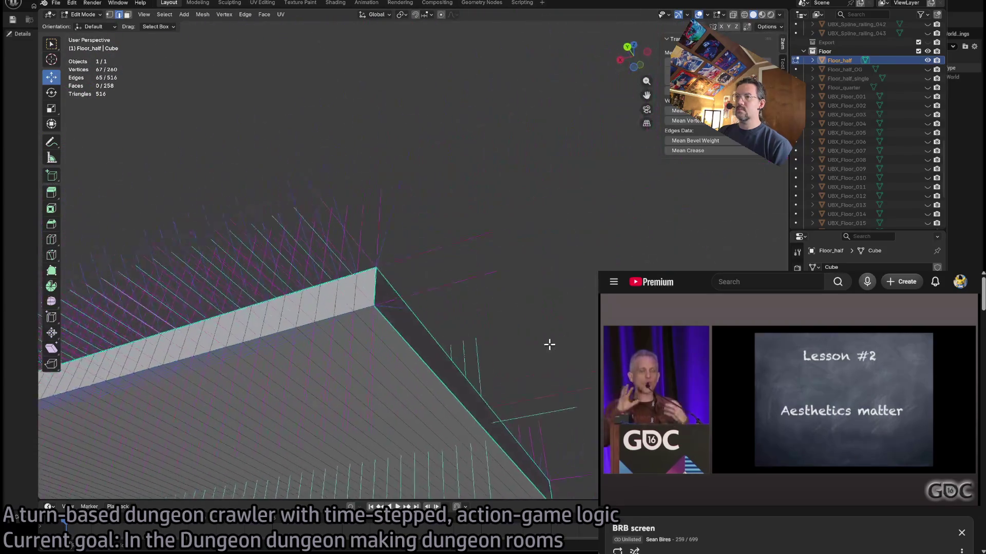
scroll(549, 344, "down", 3)
left_click(394, 314, "ctrl")
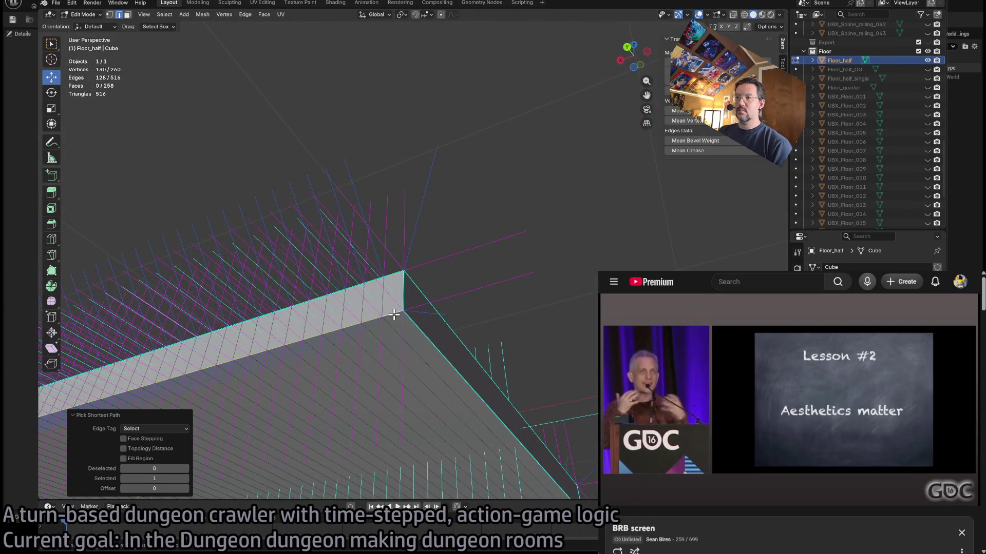
left_click(264, 15)
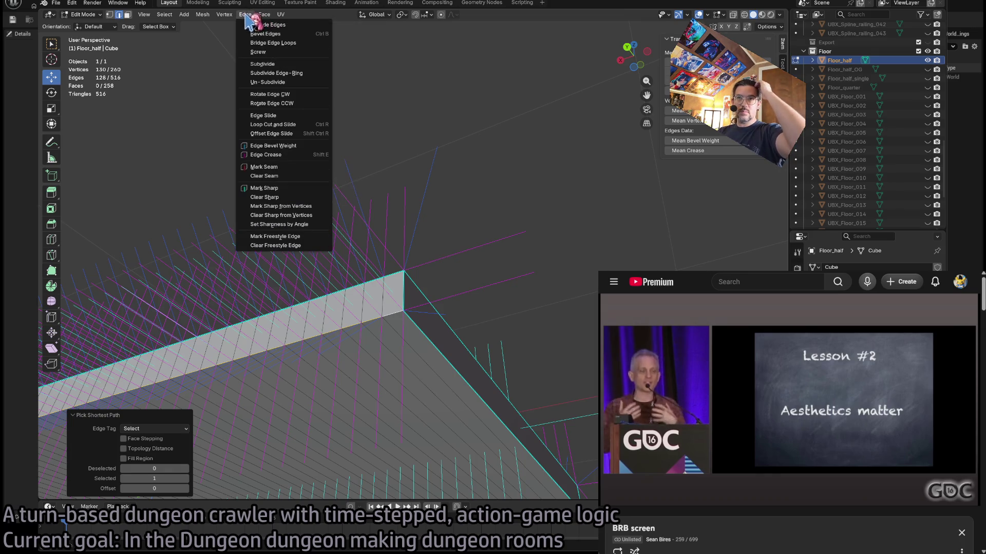
left_click(283, 187)
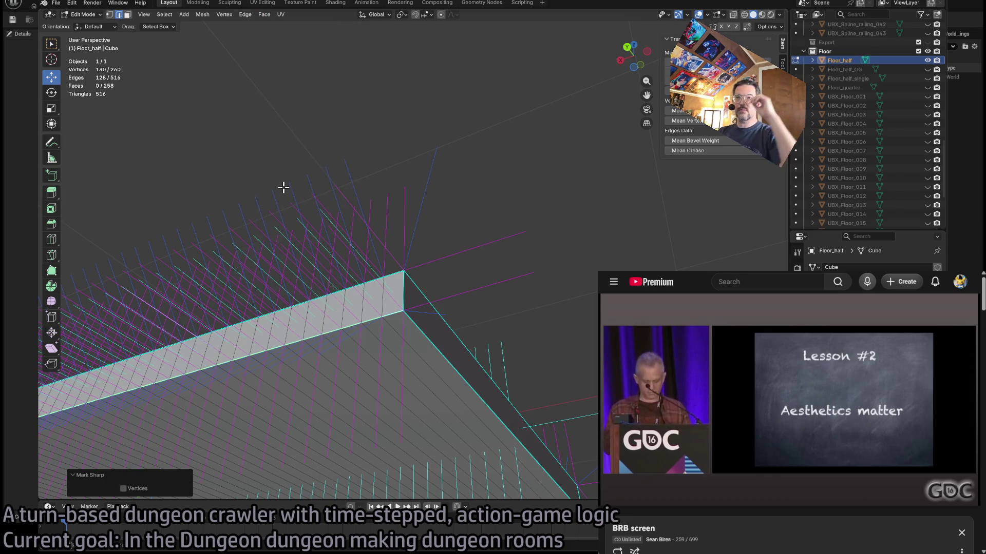
- Clear the edge selection and return to Object Mode with nothing selected
left_click(522, 243)
scroll(523, 359, "down", 5)
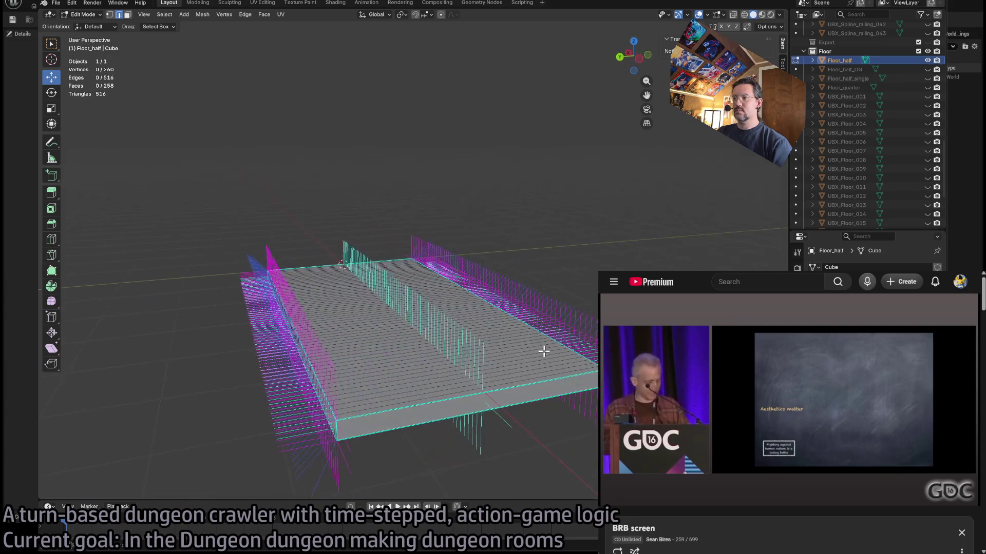
key("Tab")
key("alt+a")
- Make the UBX_Floor_001–024 collision boxes visible again in the Outliner
left_click(488, 341)
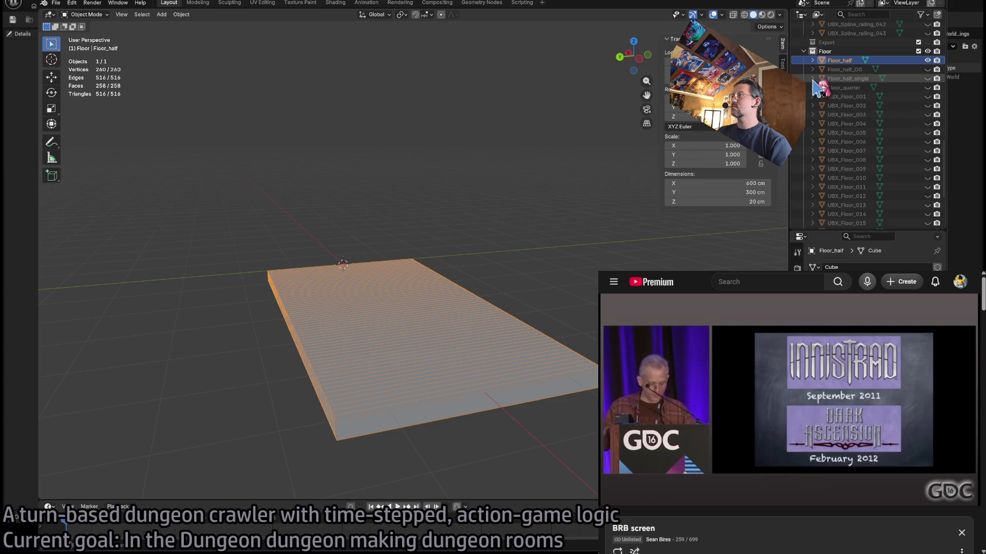
left_click(927, 60)
left_click(927, 78)
left_click(927, 78)
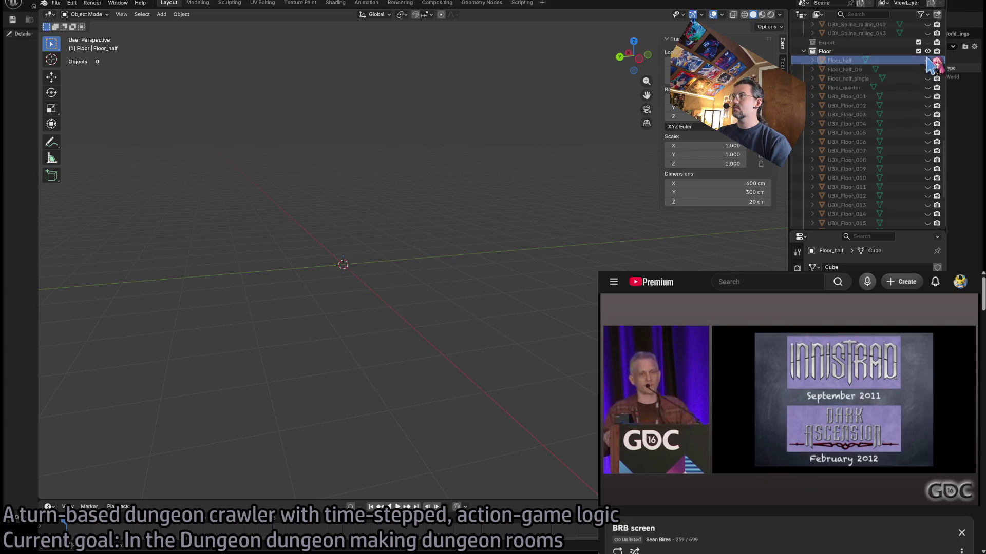
left_click(927, 60)
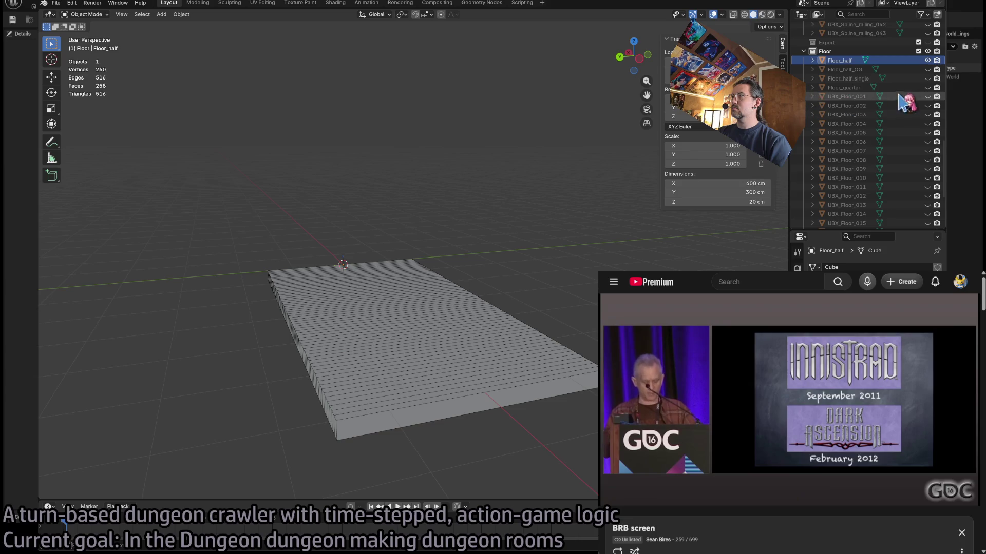
left_click_drag(927, 97, 934, 230)
- Select all UBX_Floor collision boxes together with the Floor_half slab
left_click(904, 211)
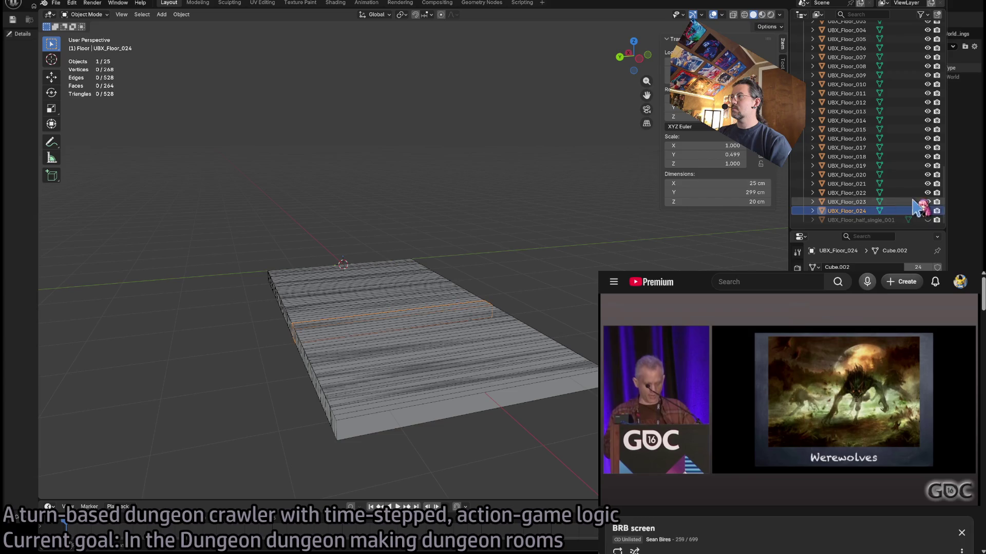
scroll(898, 170, "up", 6)
left_click(883, 153, "shift")
left_click(852, 116, "ctrl")
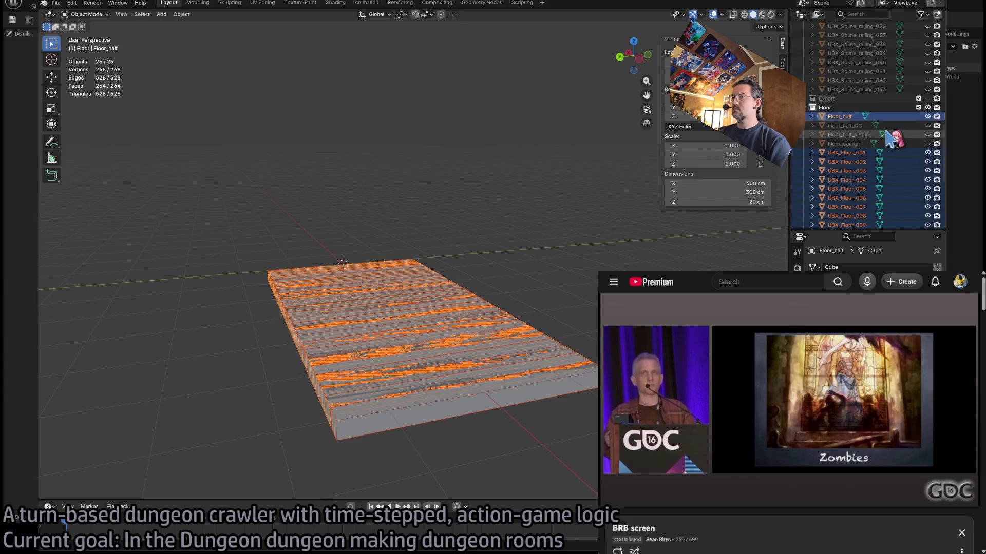
left_click(56, 2)
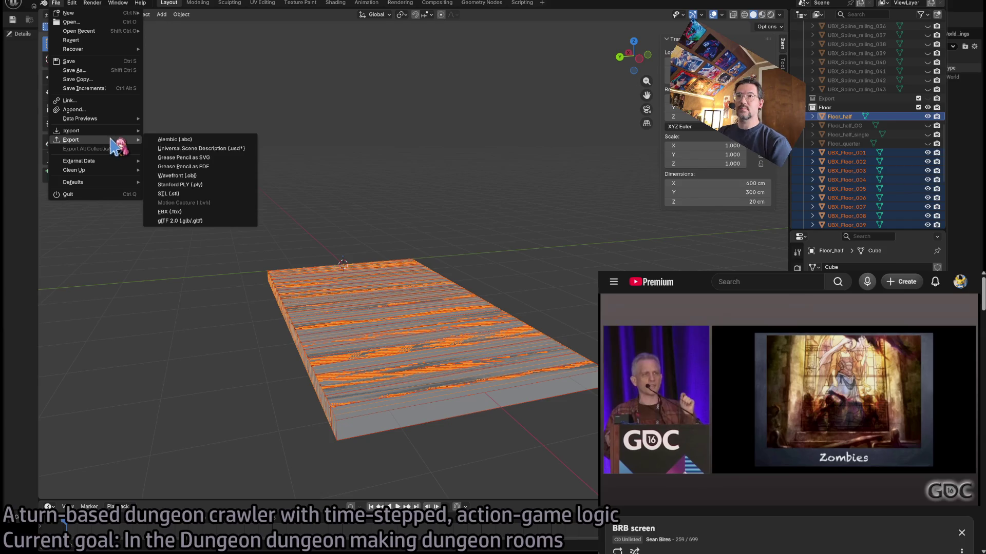
- Export the slab and its collision boxes as FBX, then switch to Unreal Engine
left_click(221, 220)
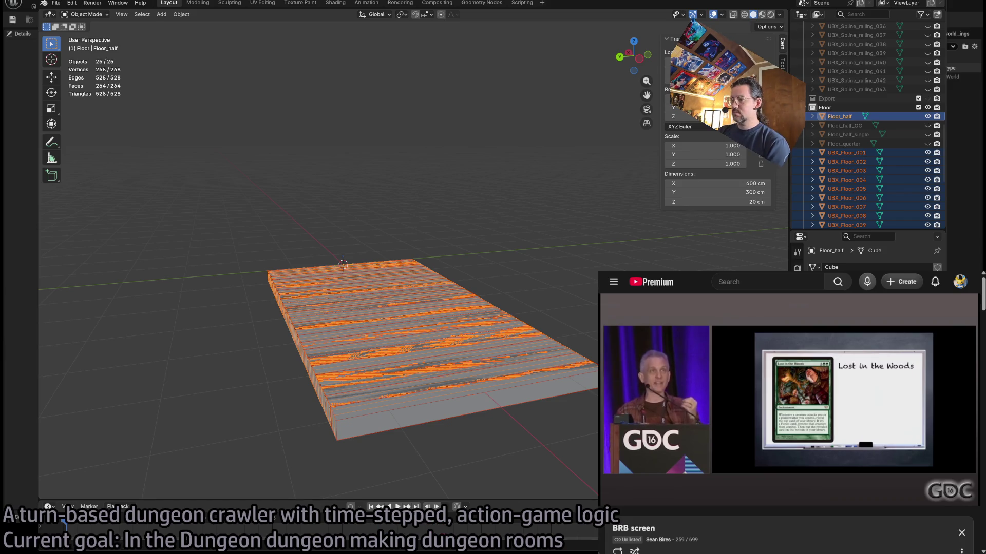
left_click(17, 517)
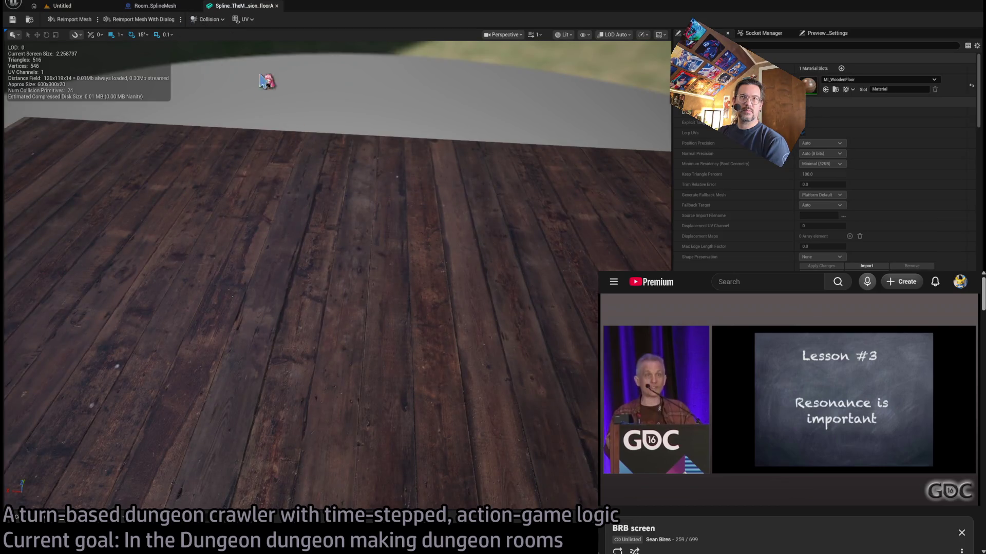
- Inspect the Spline_TheMansion_floorA wood slab and scroll its Details to the 24 collision primitives
mouse_move(267, 82)
left_mouse_down()
mouse_move(452, 92)
mouse_move(354, 211)
left_mouse_up()
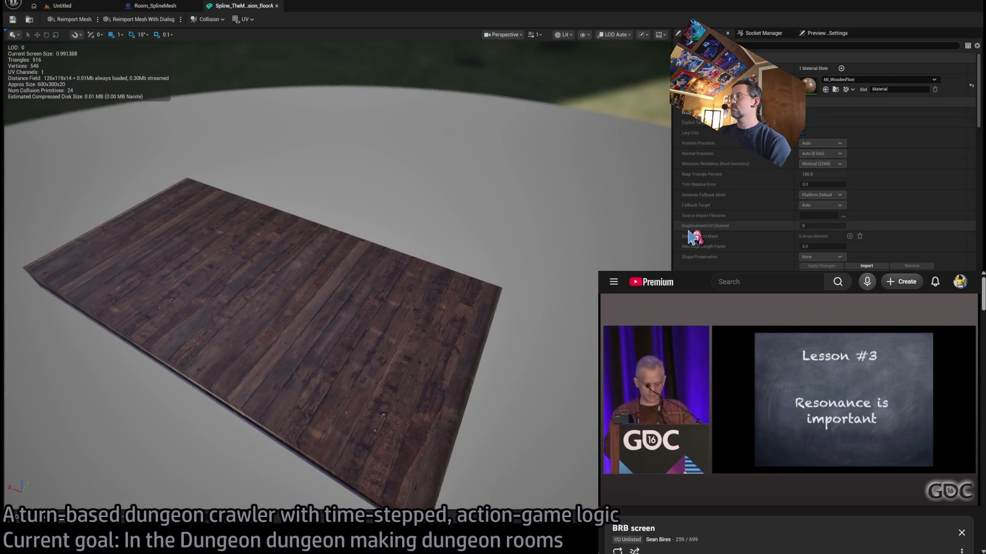
scroll(822, 179, "down", 10)
scroll(821, 154, "down", 5)
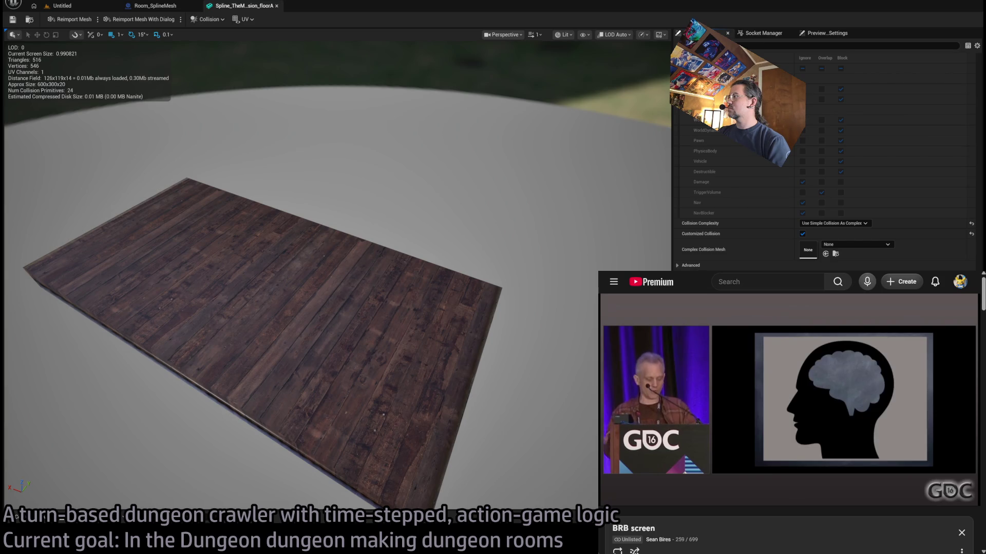
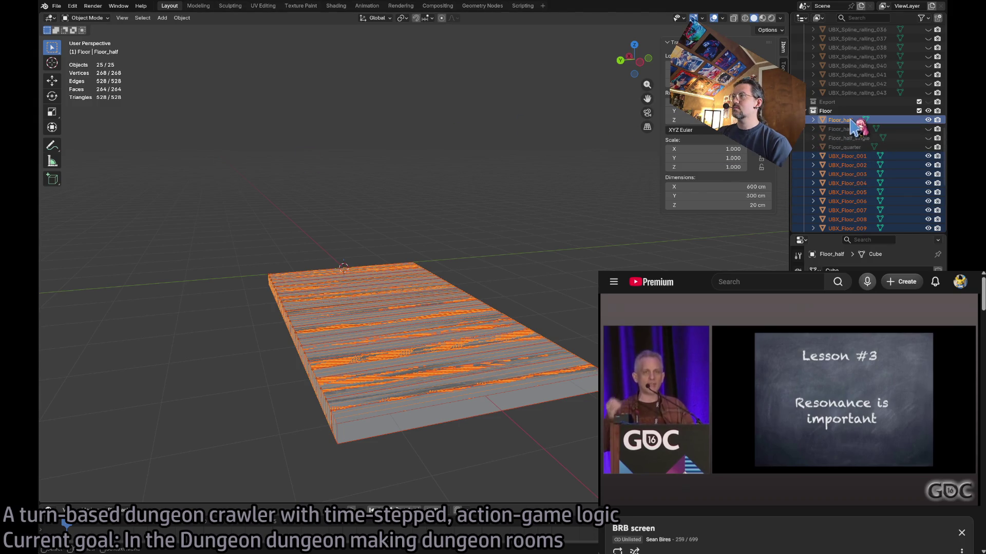
- Export Floor_half and its UBX_Floor collision boxes as an FBX file
left_click(59, 9)
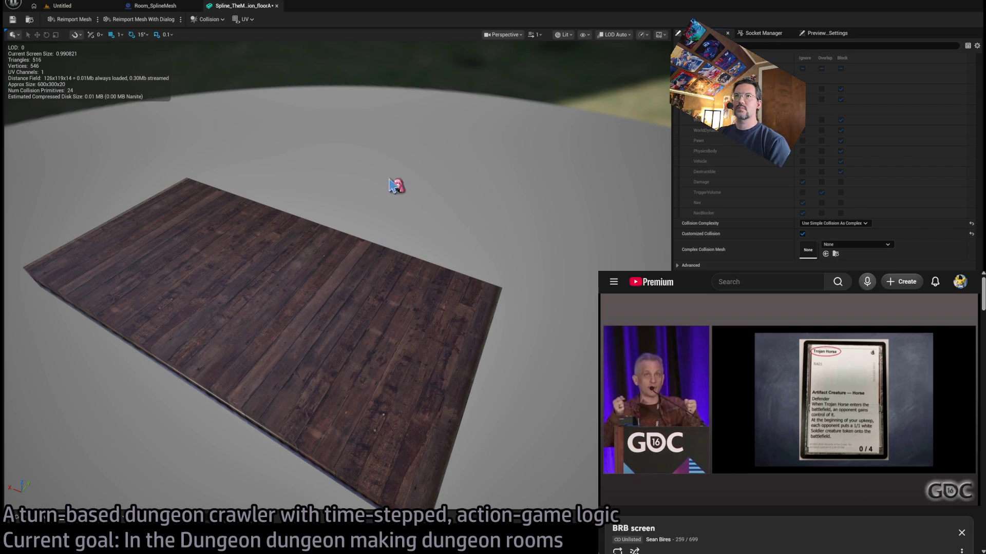
- Reimport the floor mesh in Unreal's mesh editor, check it from below, then go to the Untitled level
scroll(847, 112, "up", 10)
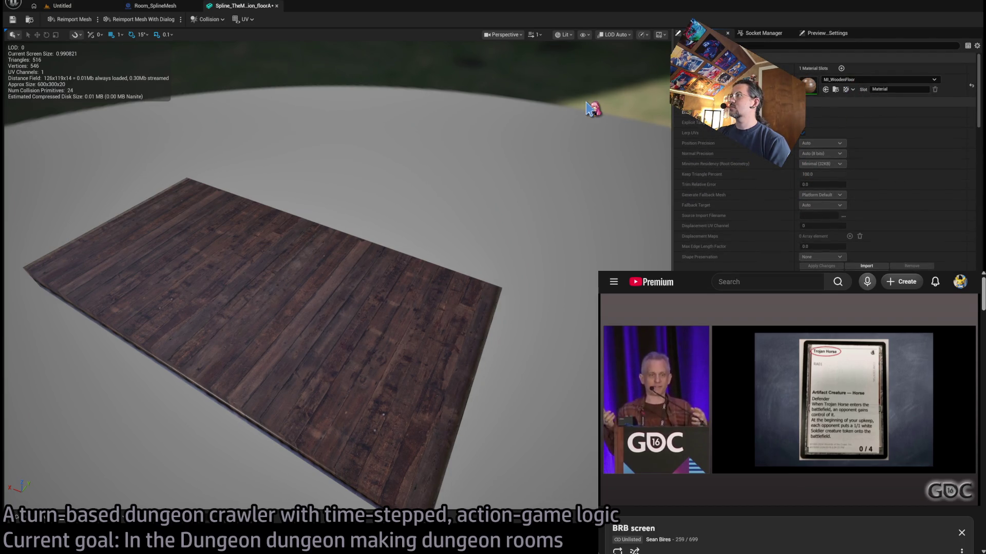
left_click(72, 19)
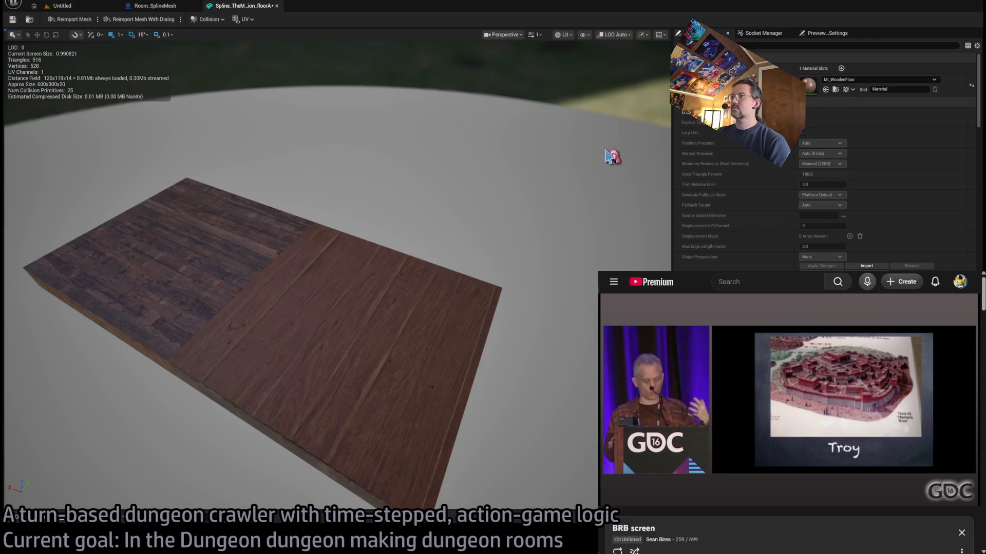
mouse_move(611, 159)
left_mouse_down()
mouse_move(612, 77)
mouse_move(612, 154)
mouse_move(564, 159)
mouse_move(555, 149)
mouse_move(591, 173)
left_mouse_up()
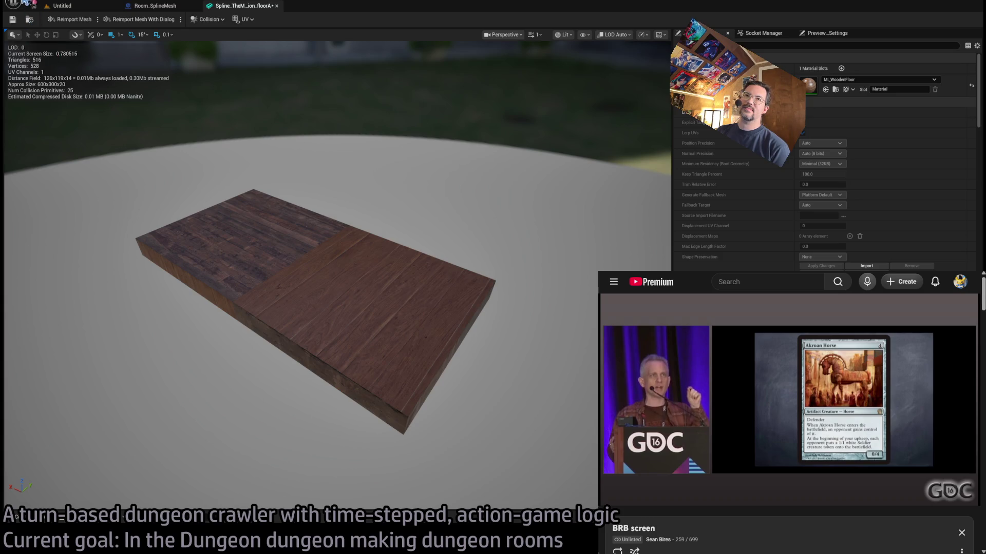
left_click(56, 6)
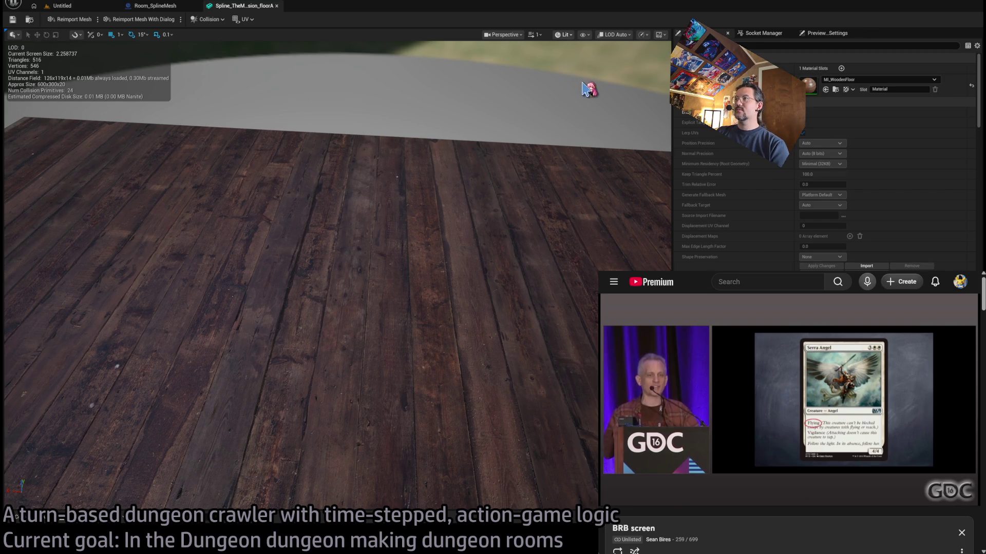
- View the floor mesh in wireframe, go back to lit view, then open the Content Drawer
key("alt+2")
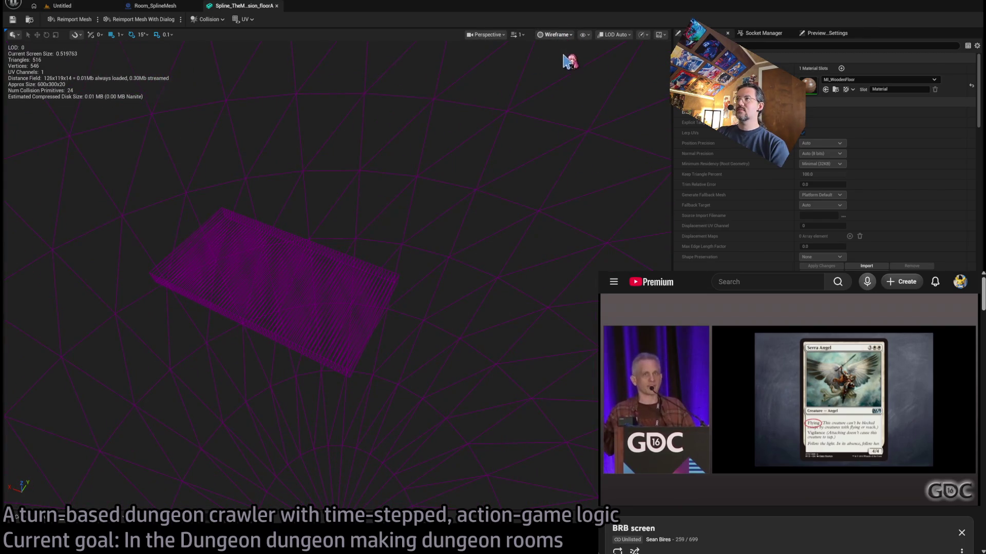
key("alt+4")
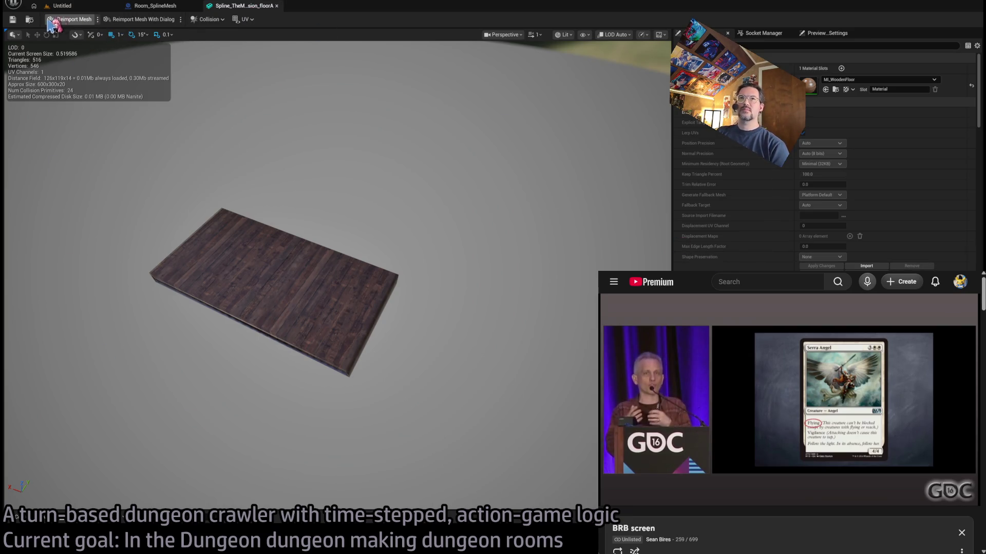
key("ctrl+space")
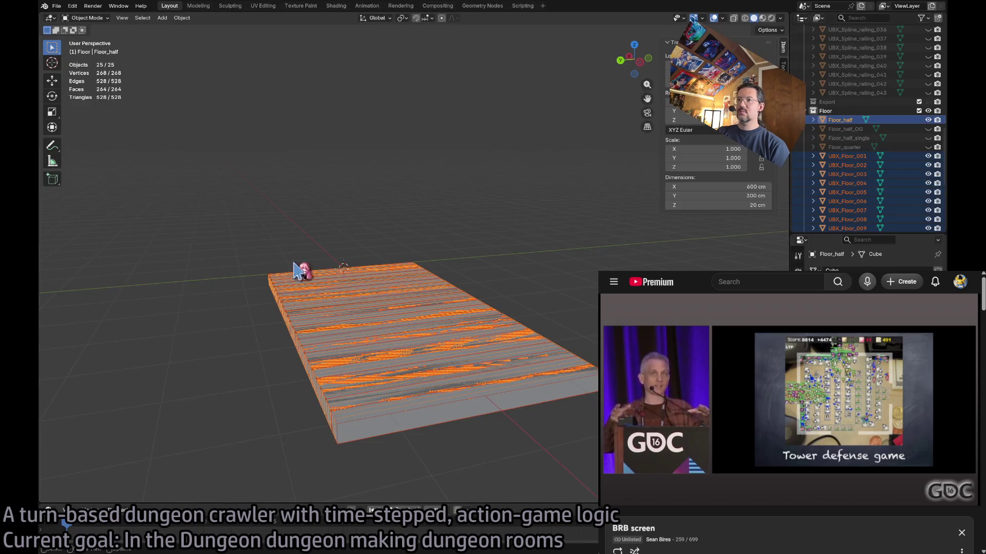
- Import the Spline_TheMansion_floorA FBX into the Floor collection
left_click(848, 112)
left_click(56, 6)
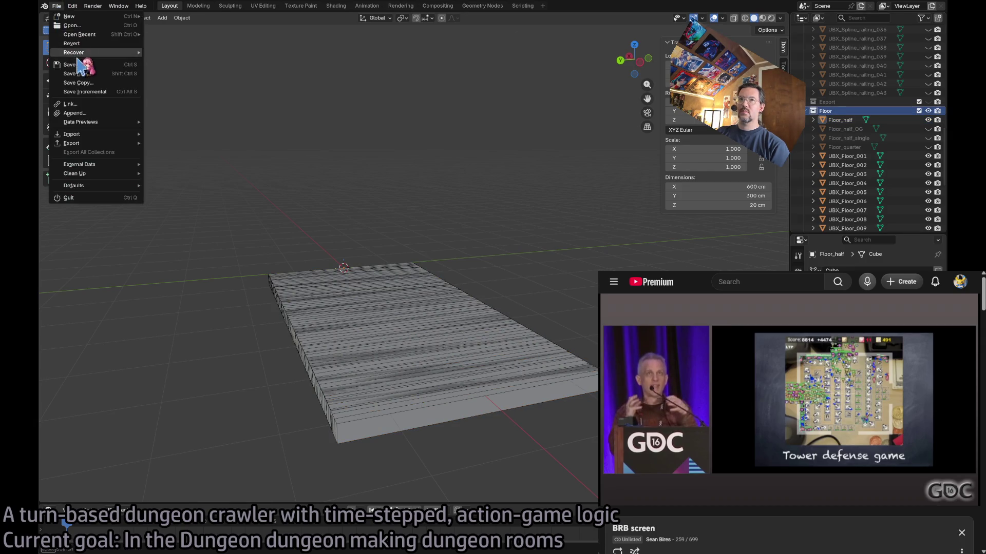
mouse_move(123, 134)
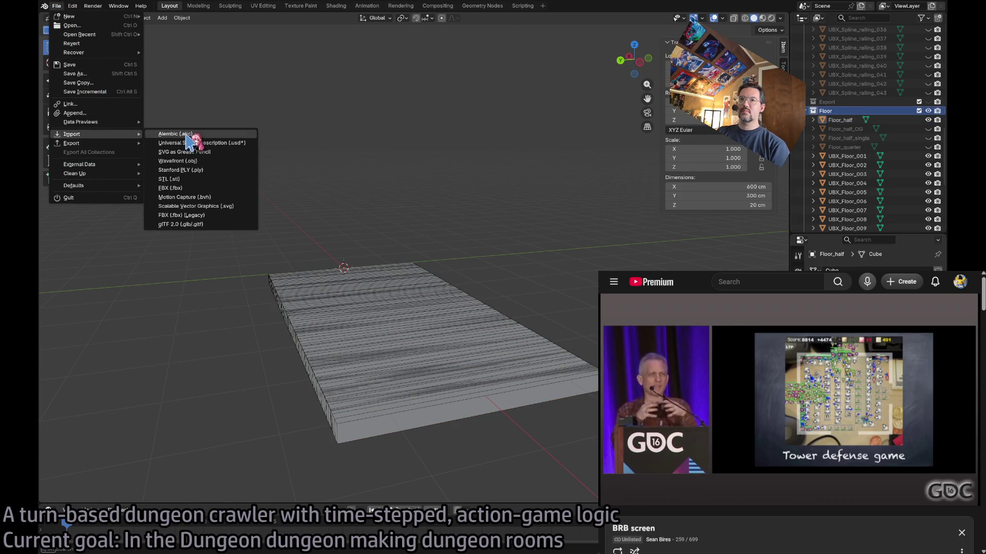
left_click(198, 186)
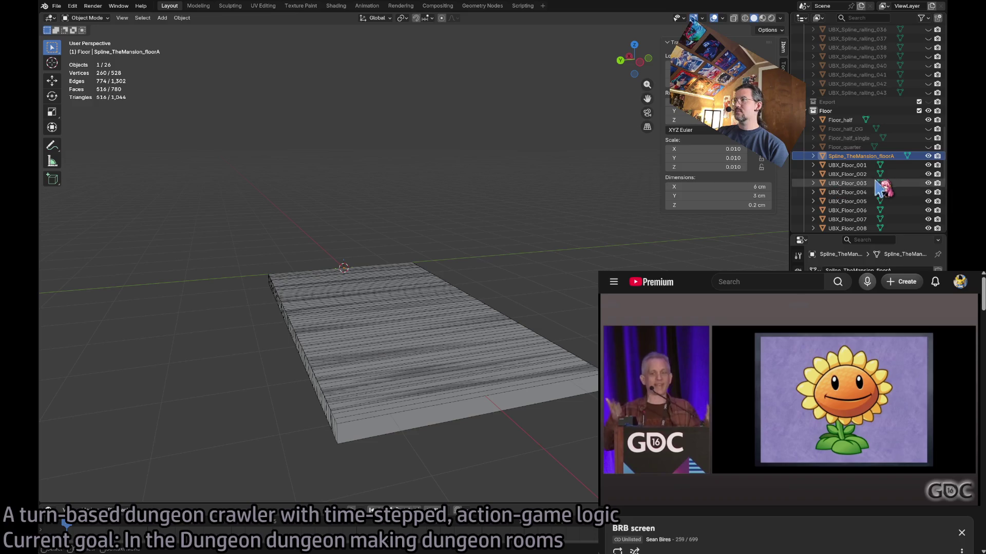
- Hide Floor_half and all the UBX_Floor collision boxes in the Outliner
scroll(896, 202, "down", 4)
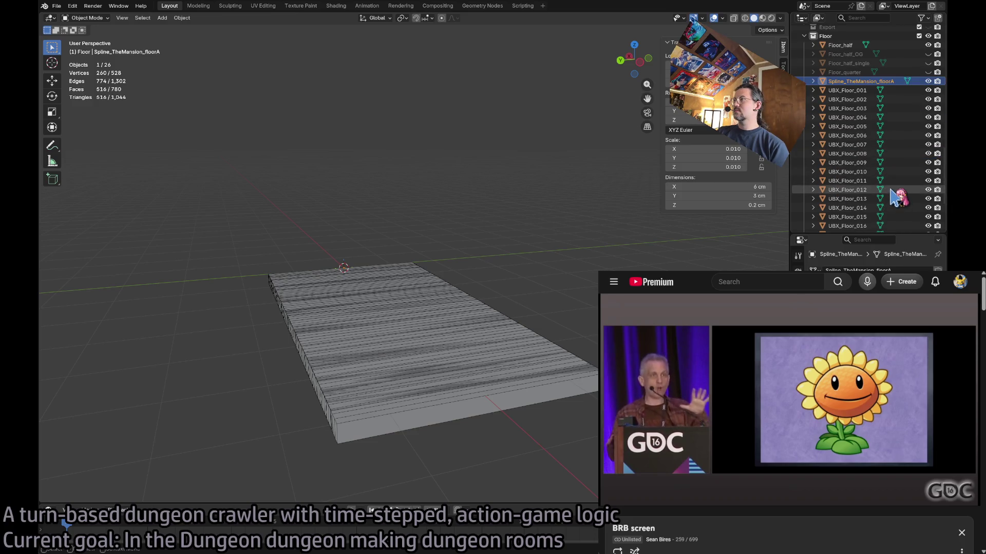
scroll(891, 190, "up", 7)
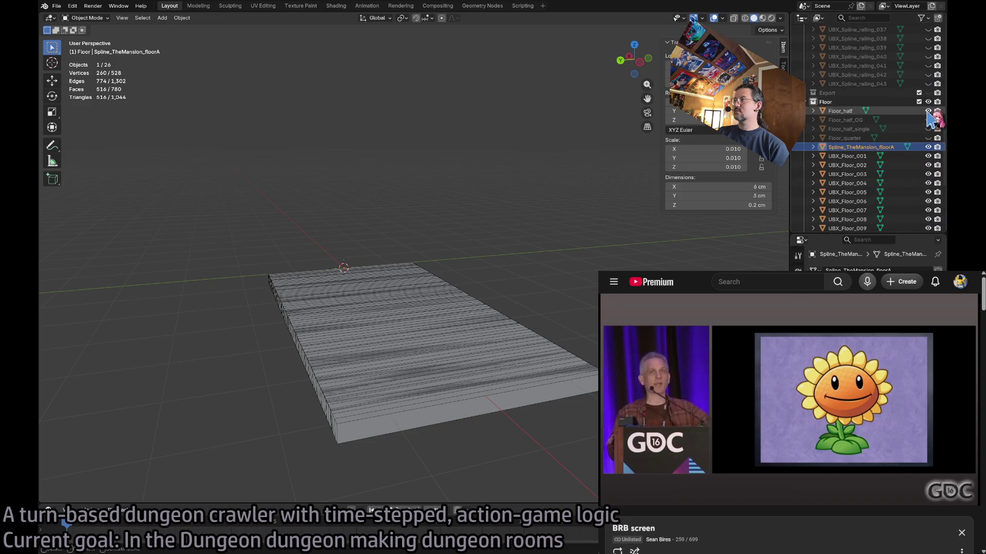
left_click(927, 110)
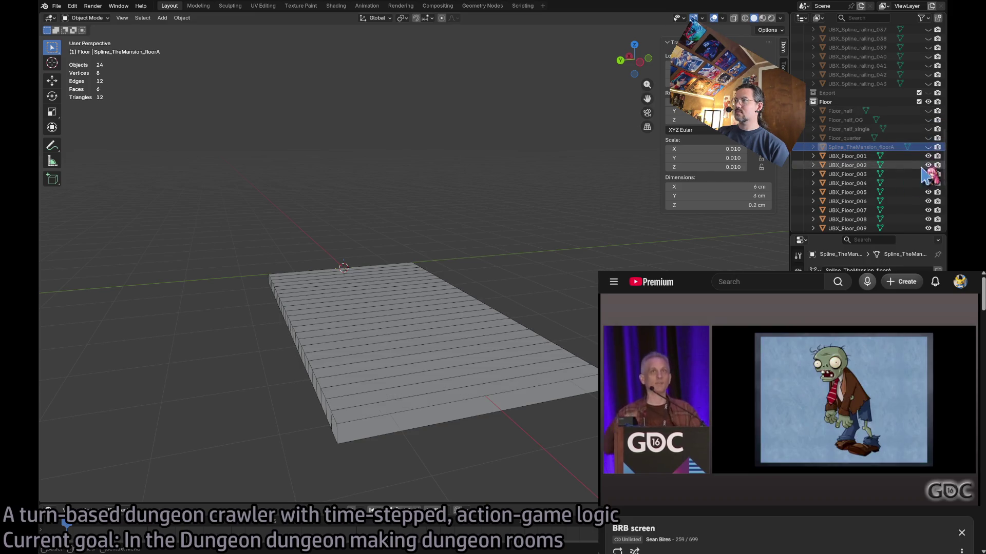
mouse_move(928, 156)
left_mouse_down()
mouse_move(929, 228)
mouse_move(924, 165)
mouse_move(930, 215)
left_mouse_up()
scroll(930, 216, "up", 8)
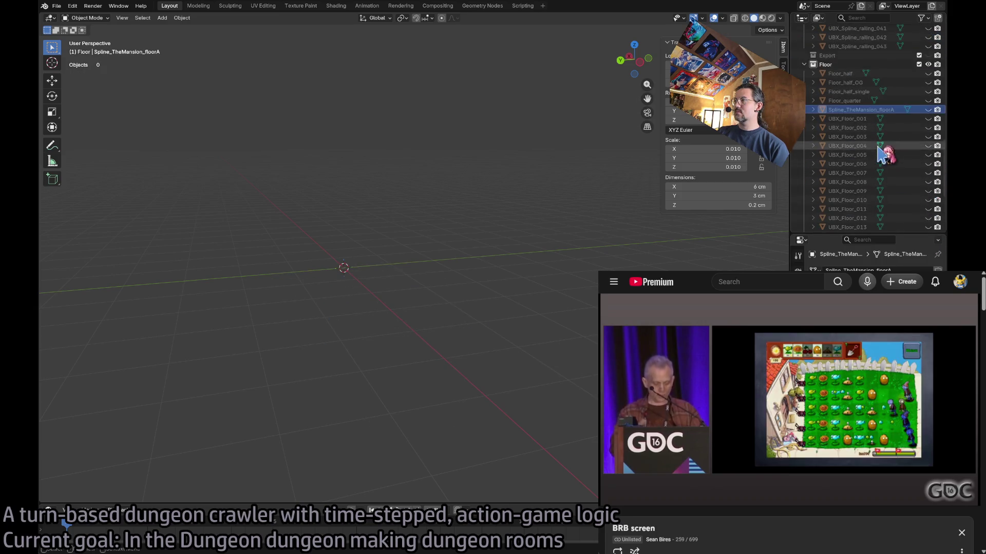
left_click(929, 203)
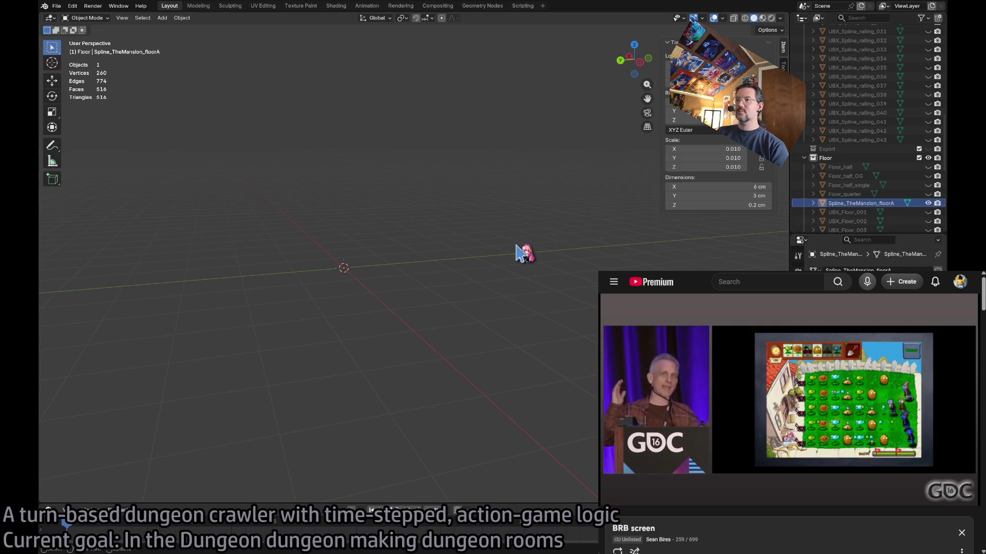
- Set the floorA mesh's scale to 1.000 so it measures 600 × 300 × 20 cm, and frame it
key("KP_4")
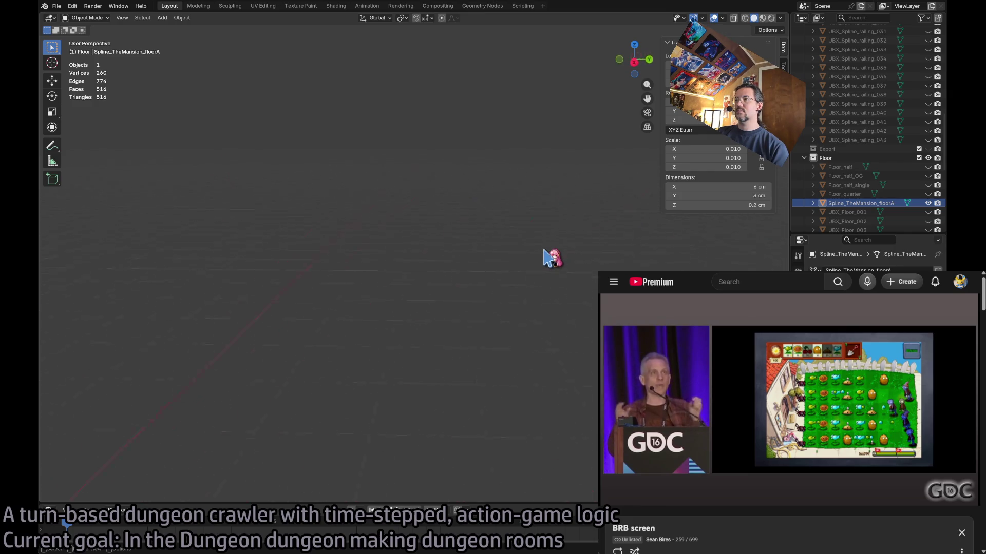
key("KP_4")
key("KP_4")
key("KP_4")
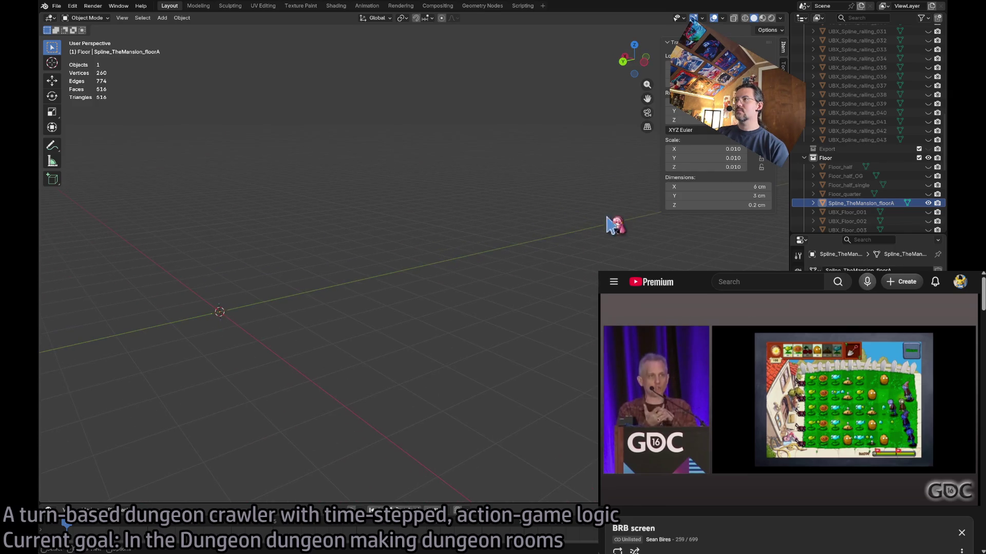
key("BackSpace")
type("1")
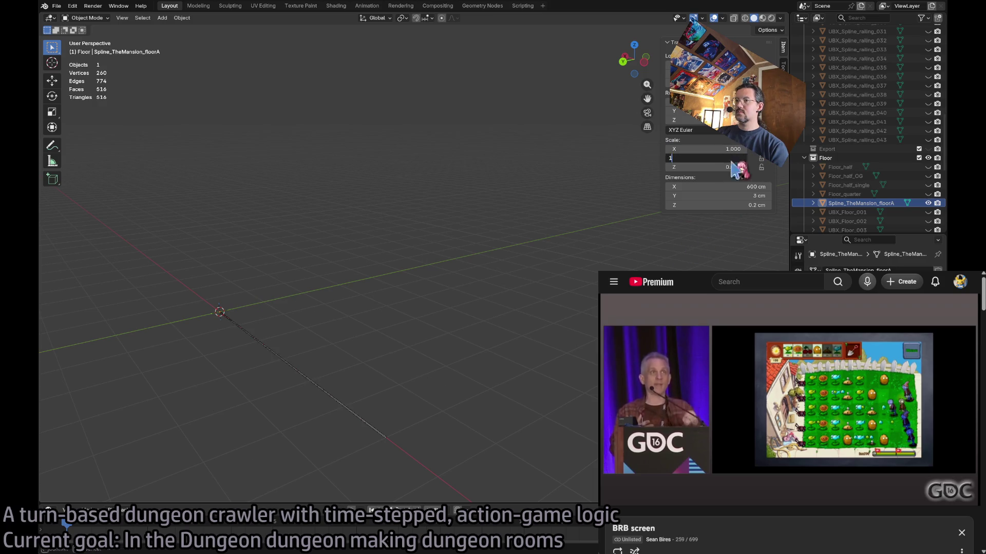
key("BackSpace")
key("BackSpace")
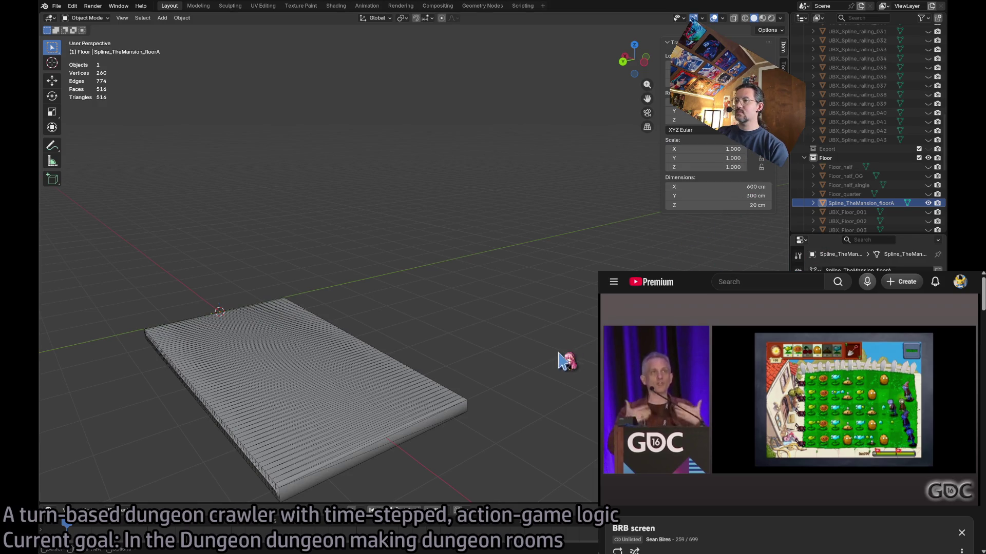
key("KP_8")
key("KP_8")
key("KP_8")
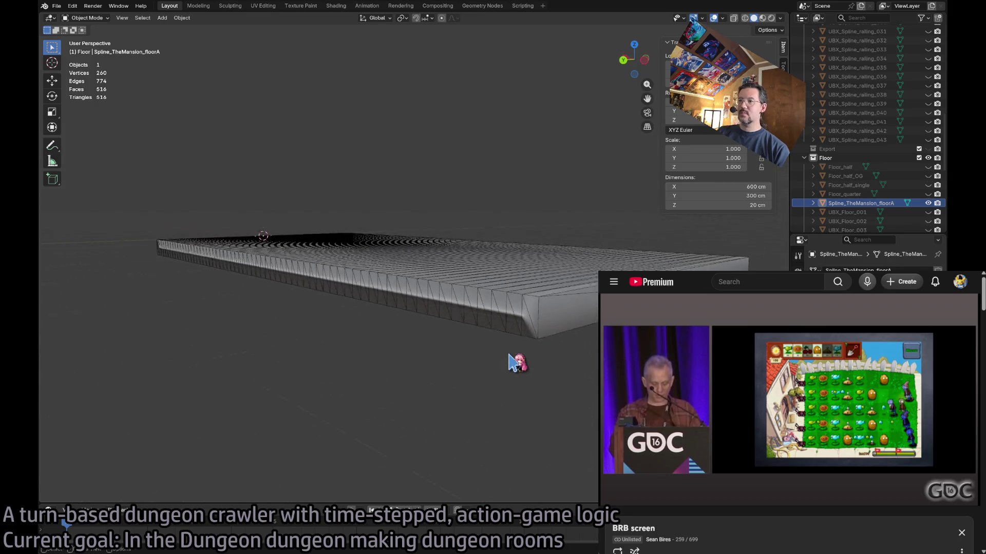
scroll(515, 362, "up", 5)
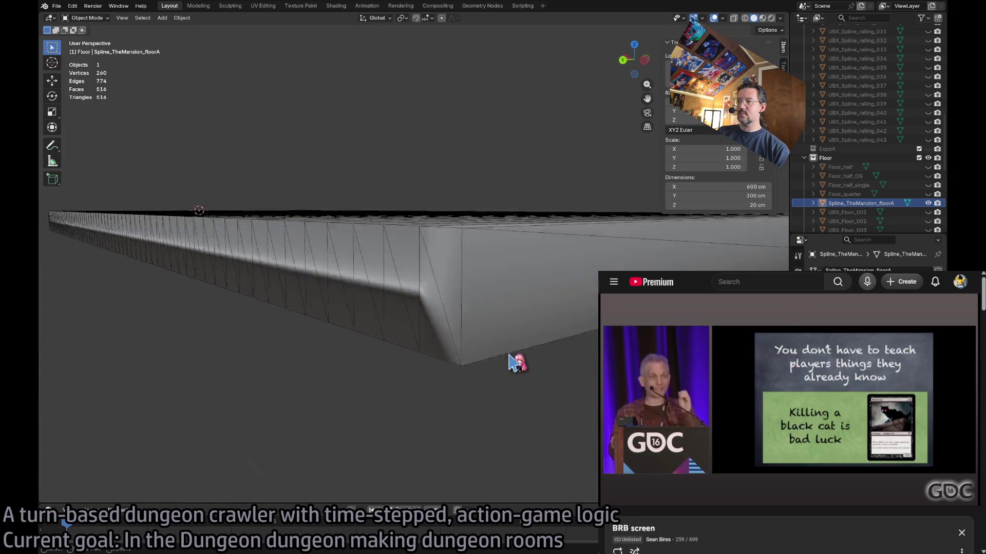
key("KP_Decimal")
key("Tab")
key("Tab")
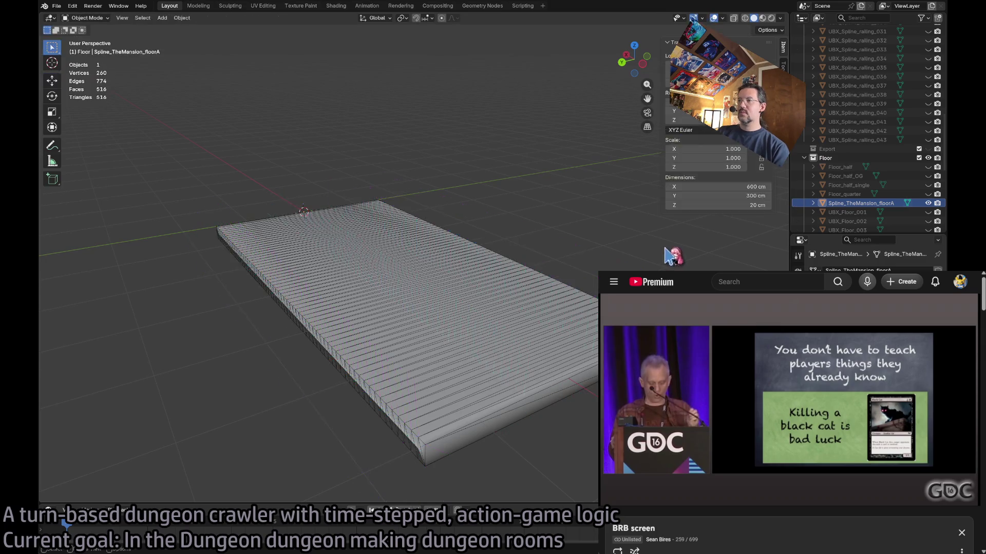
key("Tab")
key("Tab")
key("Tab")
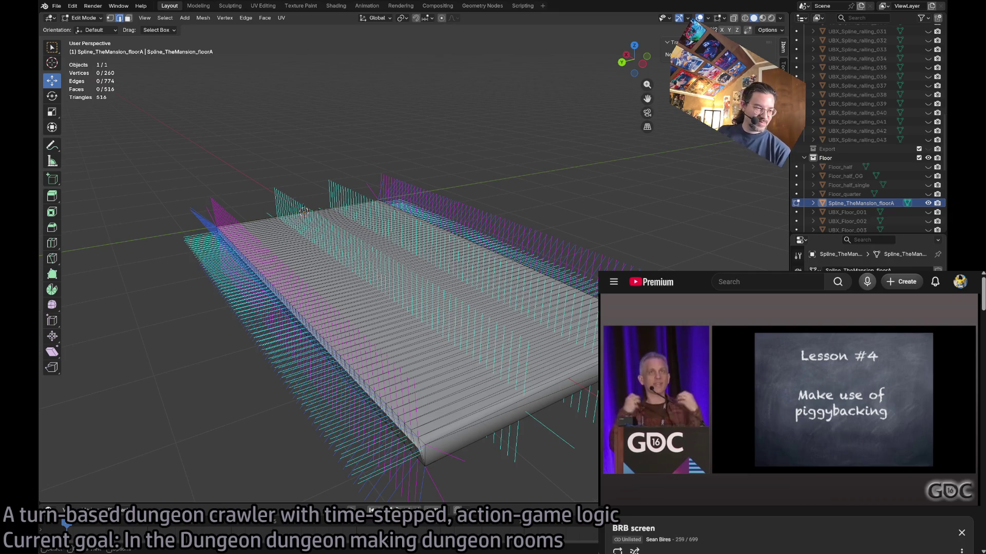
- Select the whole floorA mesh and convert triangles to quads, cutting 516 faces to 258
left_click(497, 252)
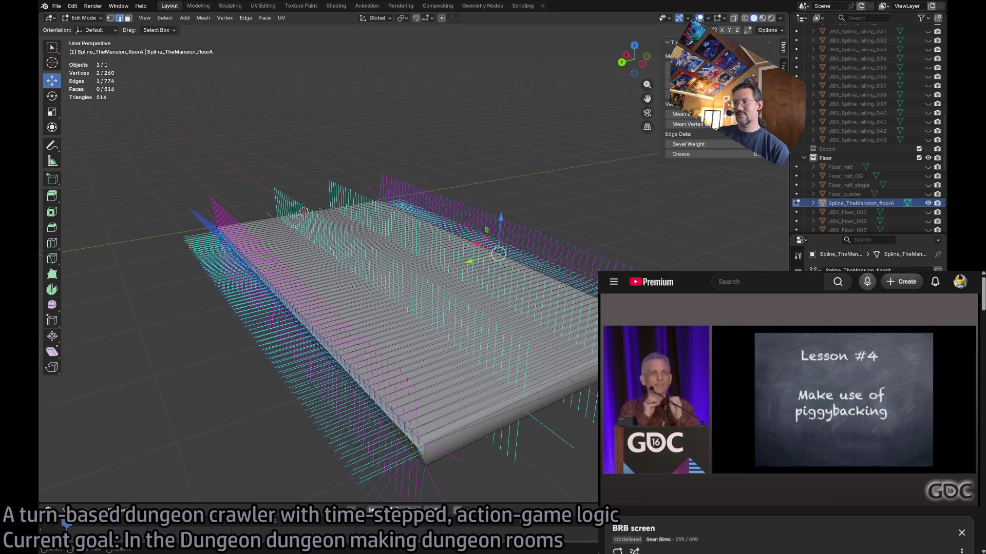
key("alt+a")
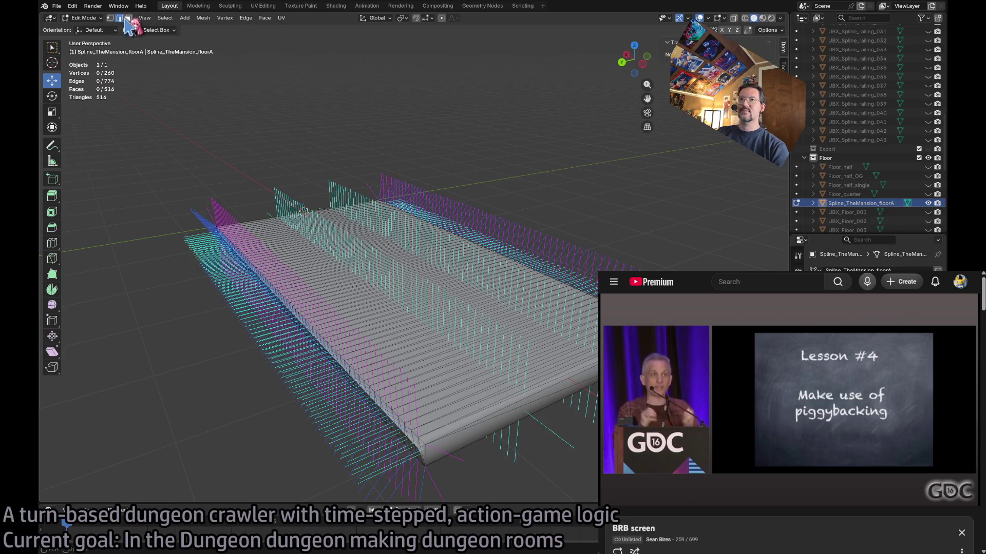
key("a")
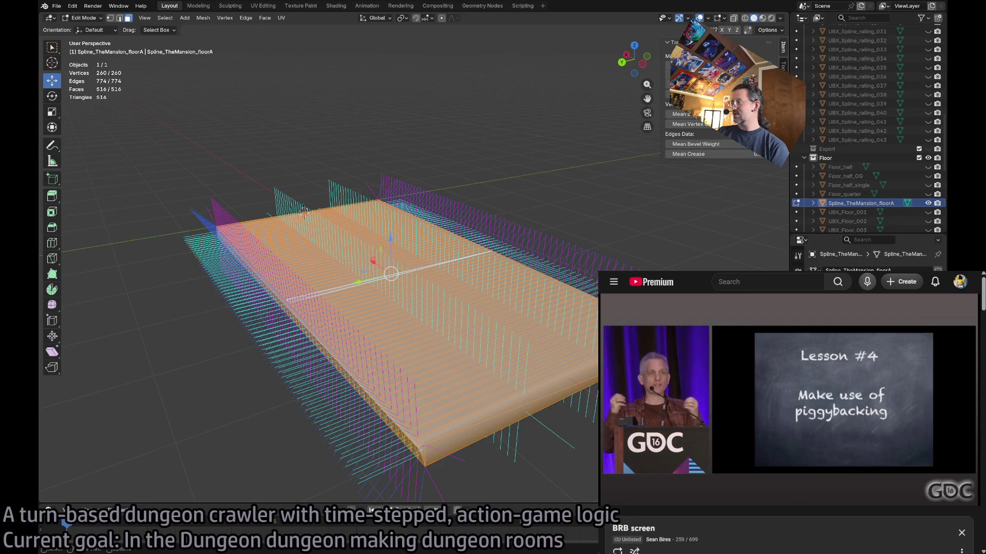
left_click(265, 17)
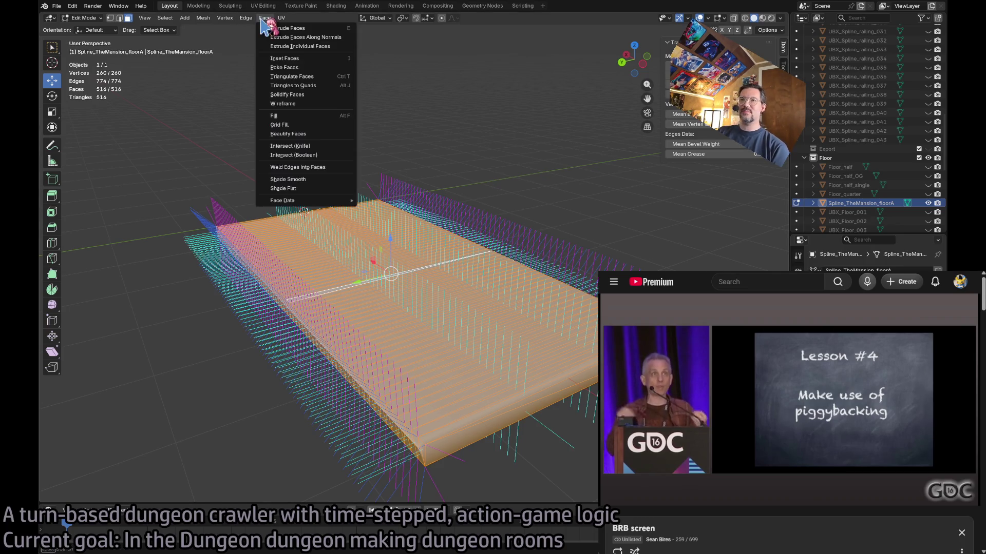
mouse_move(245, 18)
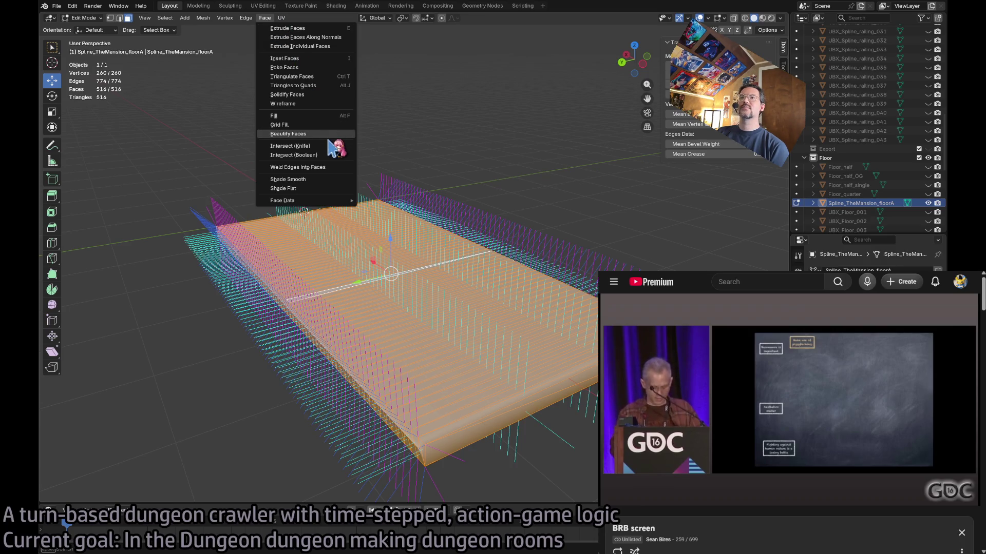
left_click(323, 85)
key("alt+a")
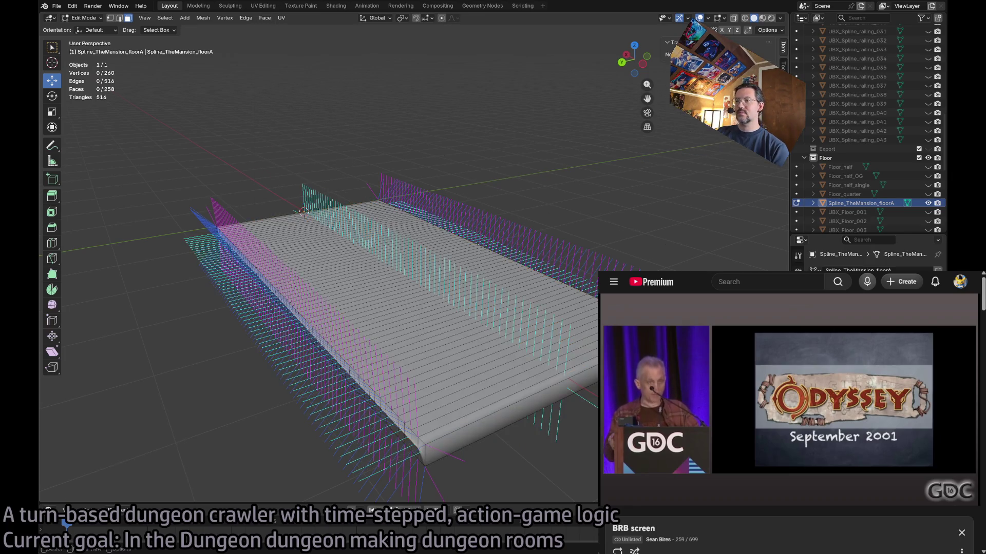
- In edge select mode, pick shortest-path edges from the slab's corner along its long side
left_click(475, 402)
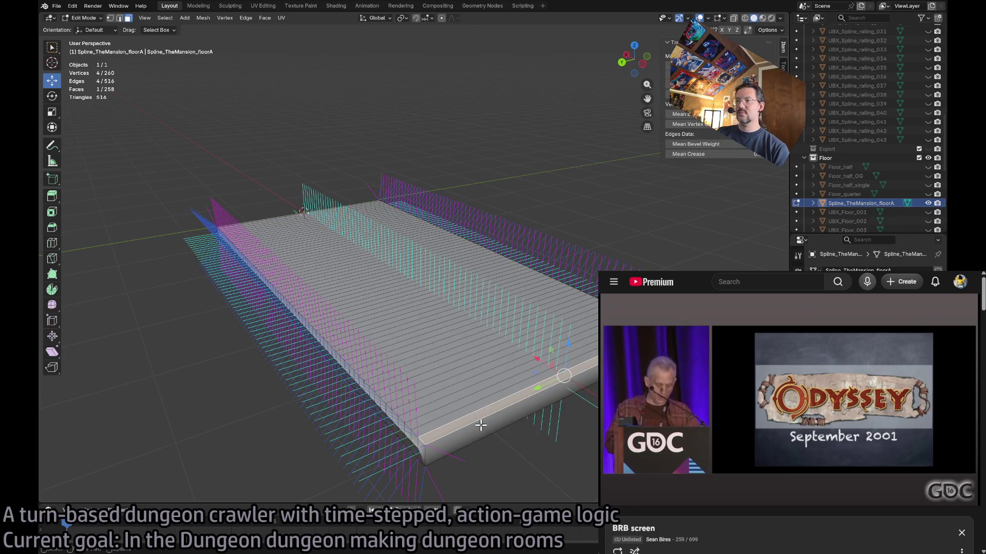
left_click(120, 18)
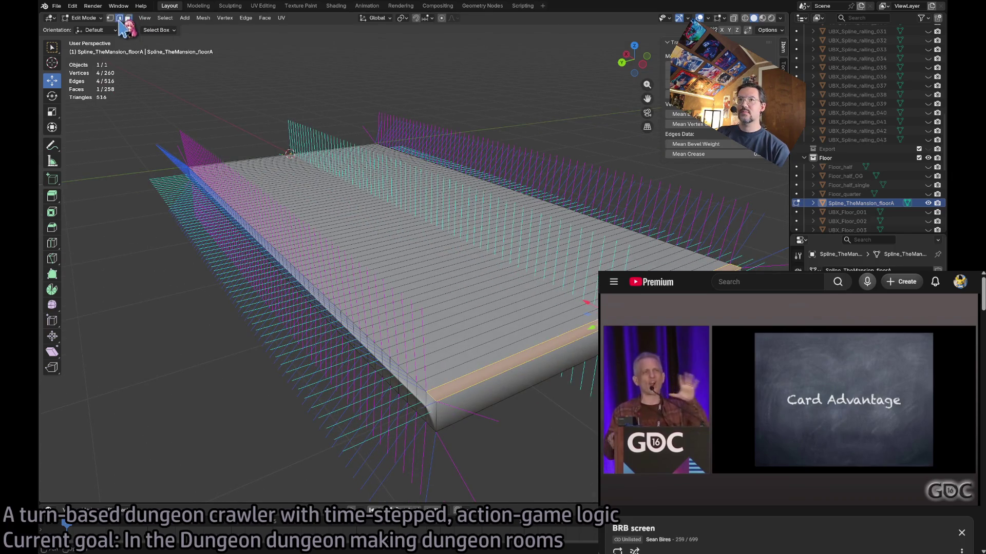
left_click(552, 353)
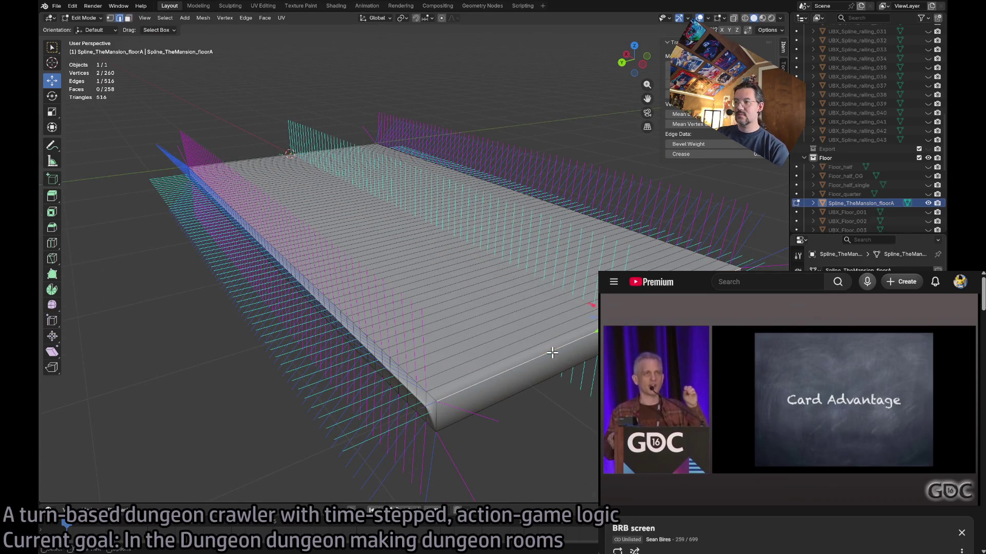
left_click(432, 397, "ctrl")
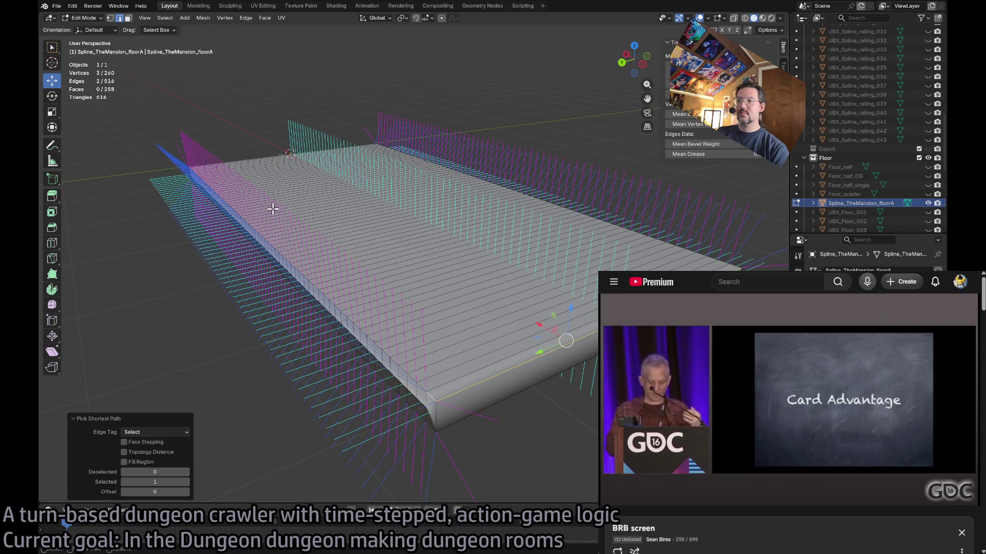
scroll(282, 197, "up", 5)
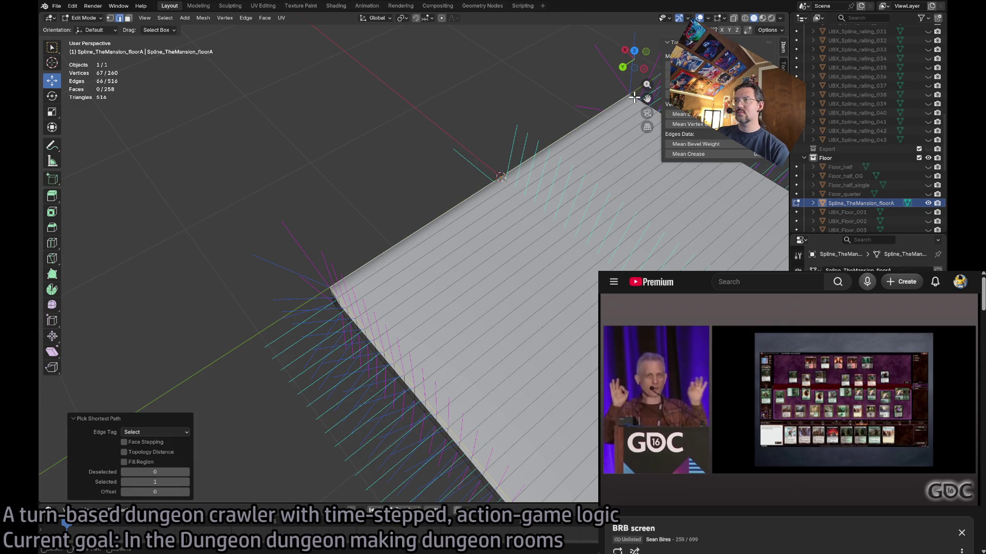
scroll(590, 279, "down", 3)
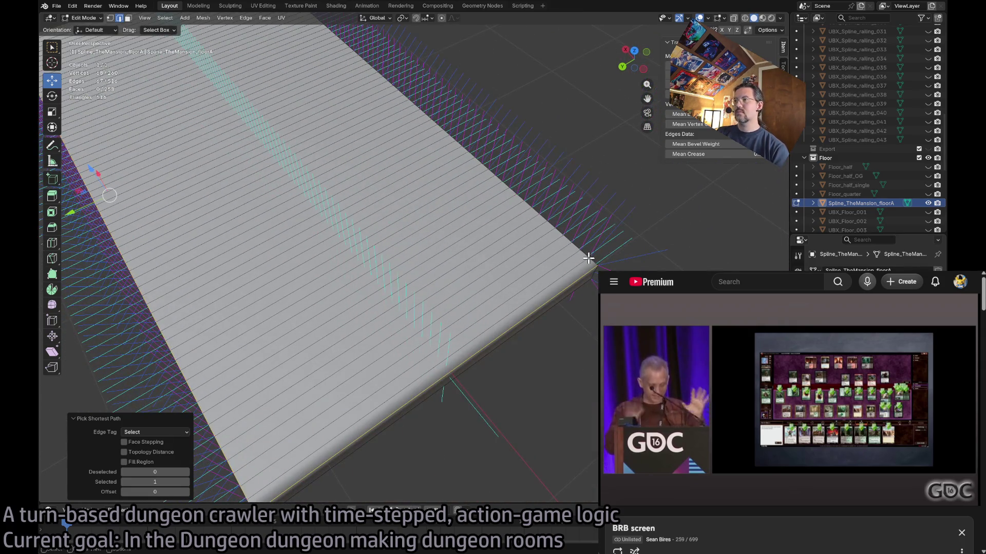
left_click(591, 262, "ctrl")
scroll(590, 261, "up", 10)
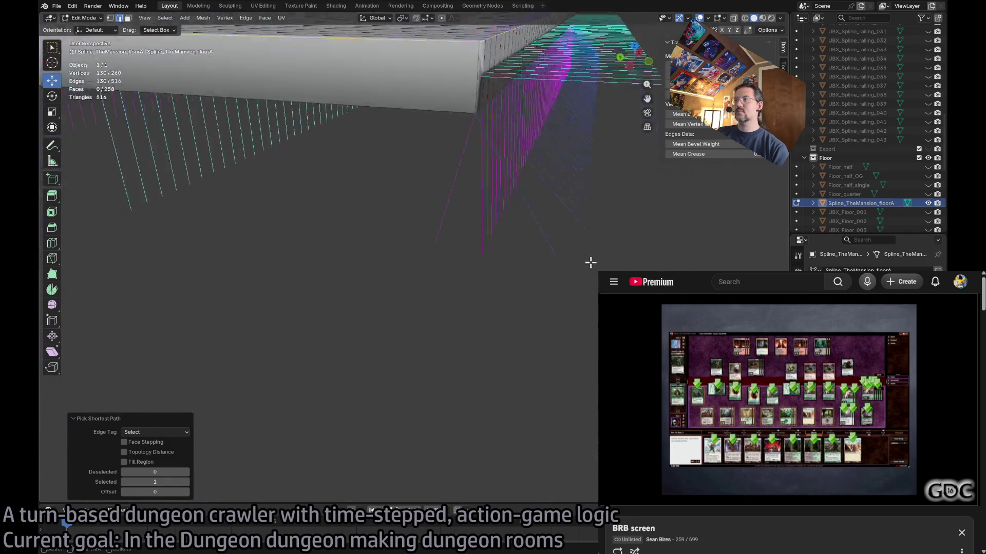
left_click(269, 261, "ctrl")
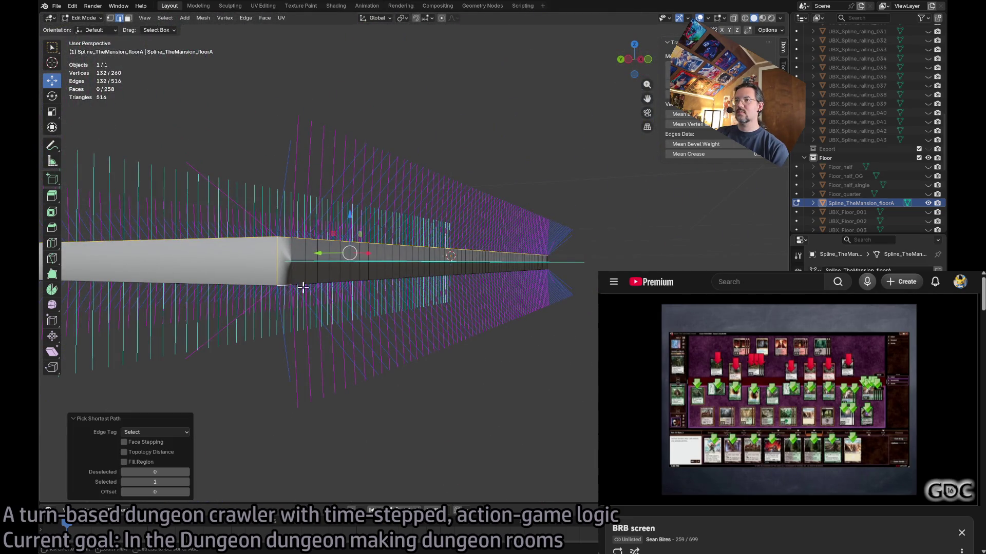
- Finish selecting the slab's remaining border edges and mark them all as sharp
scroll(504, 318, "up", 4)
scroll(505, 319, "down", 5)
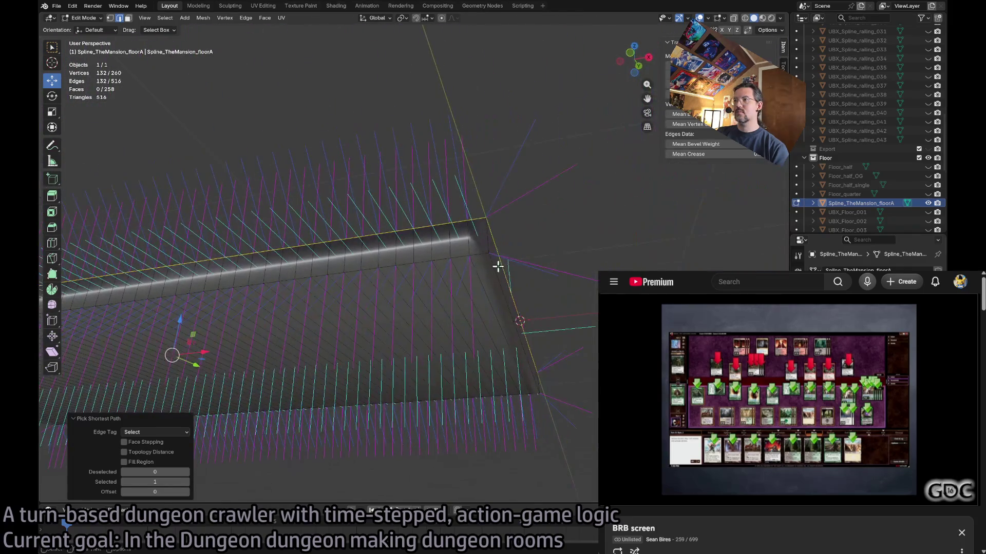
left_click(480, 254, "ctrl")
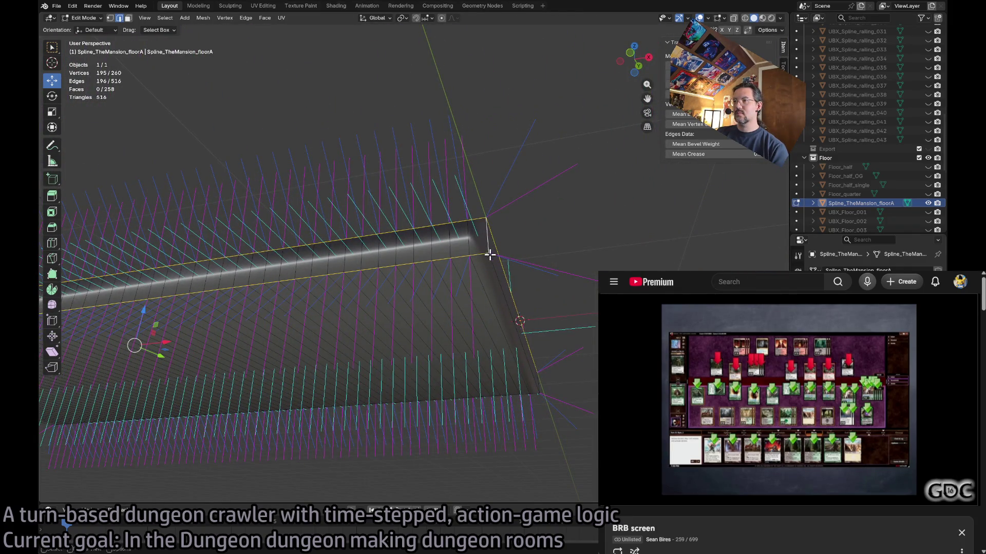
left_click(499, 273, "ctrl")
scroll(545, 363, "down", 10)
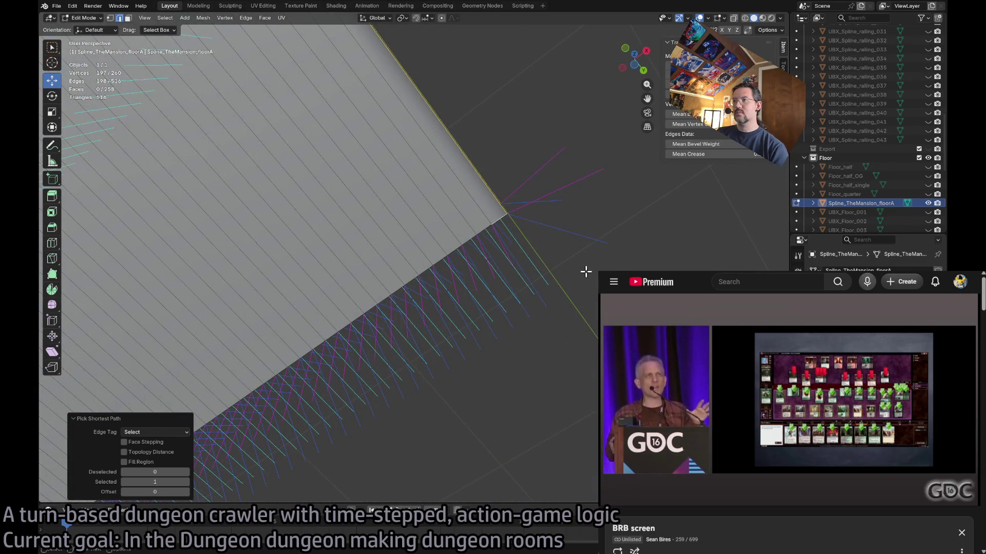
scroll(566, 275, "down", 10)
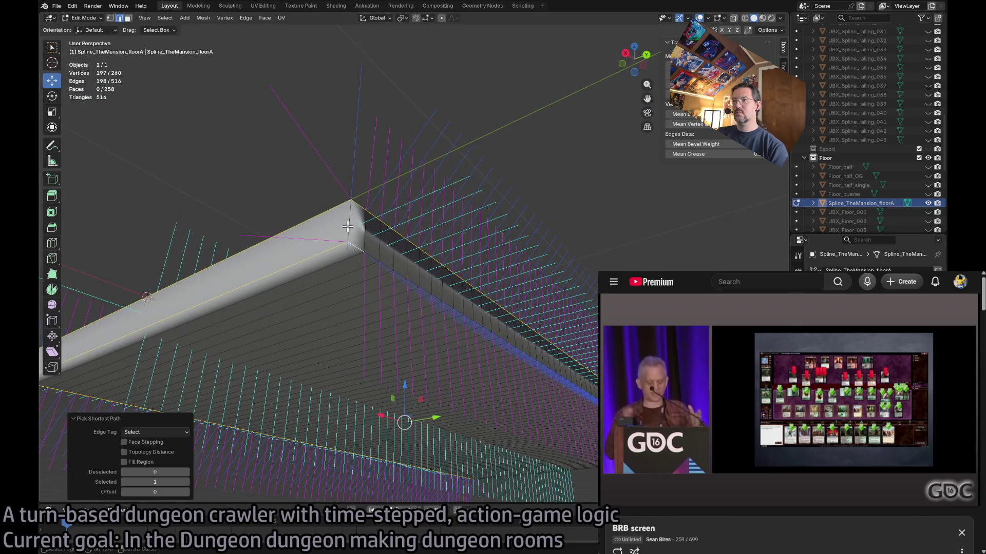
left_click(348, 227, "shift")
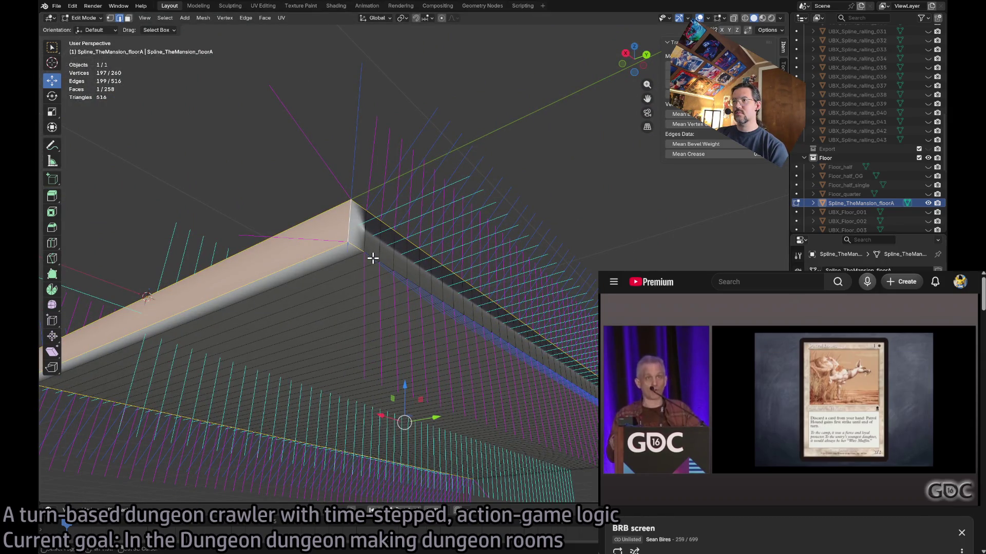
key("ctrl+e")
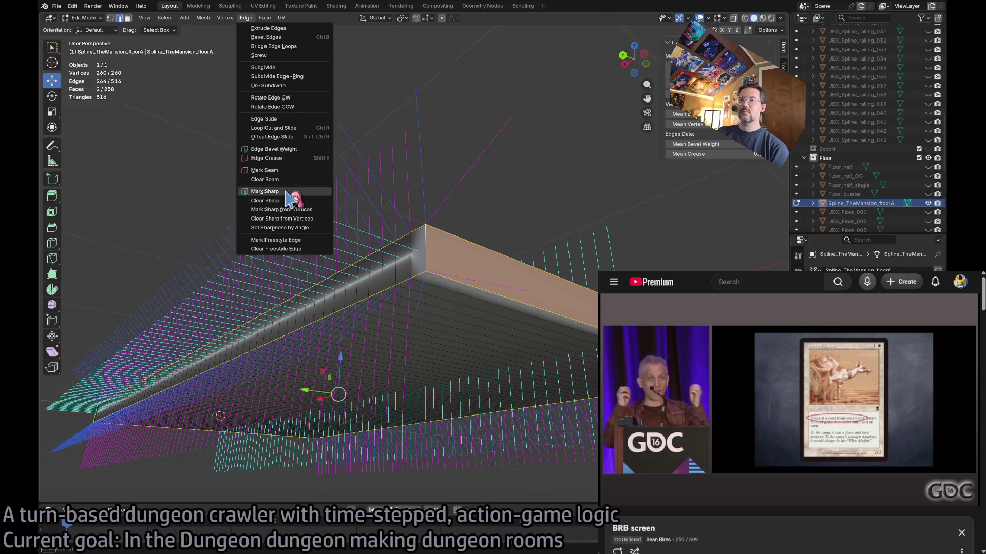
left_click(285, 191)
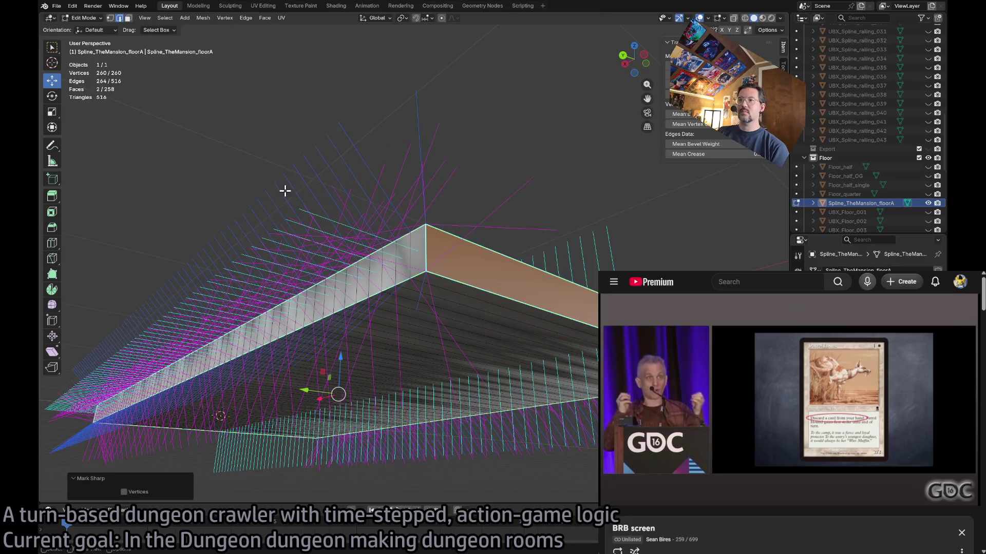
left_click(561, 195)
scroll(550, 196, "up", 10)
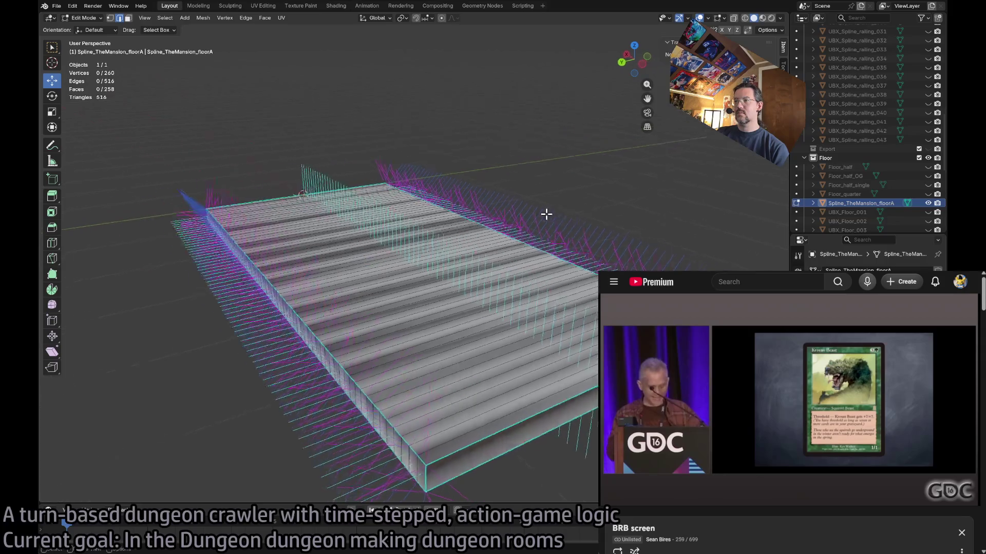
- Switch to face select and select the entire floor mesh
scroll(545, 214, "up", 10)
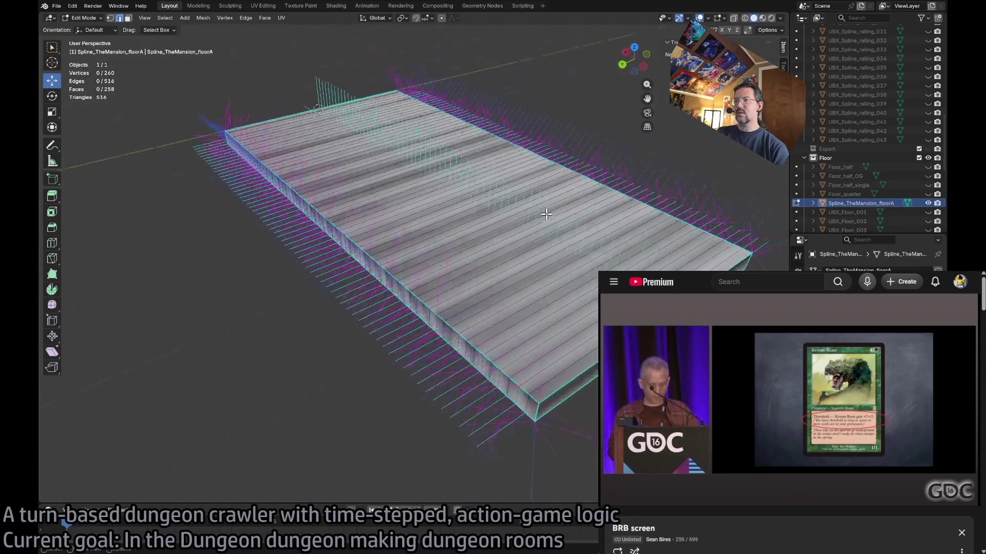
scroll(545, 214, "down", 5)
left_click(264, 21)
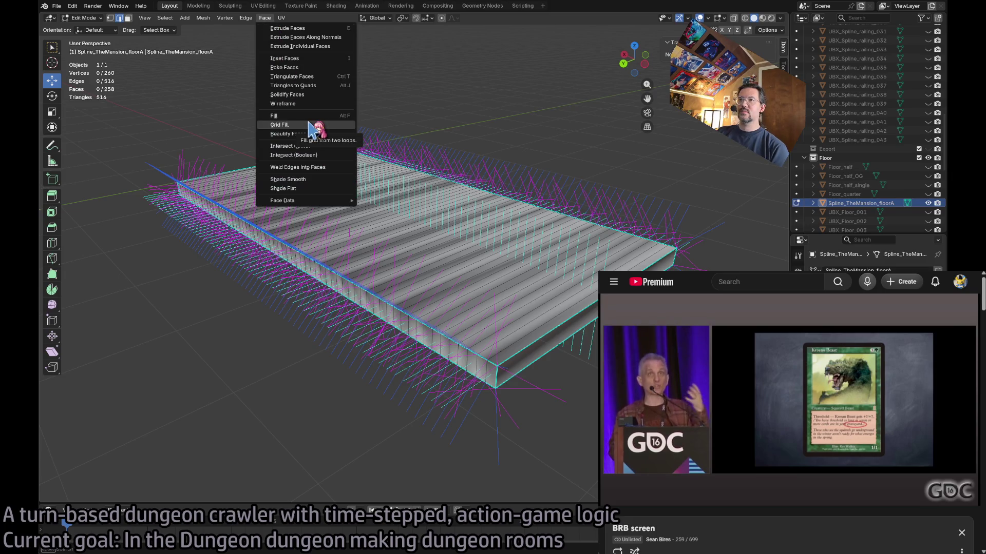
left_click(260, 20)
left_click(263, 23)
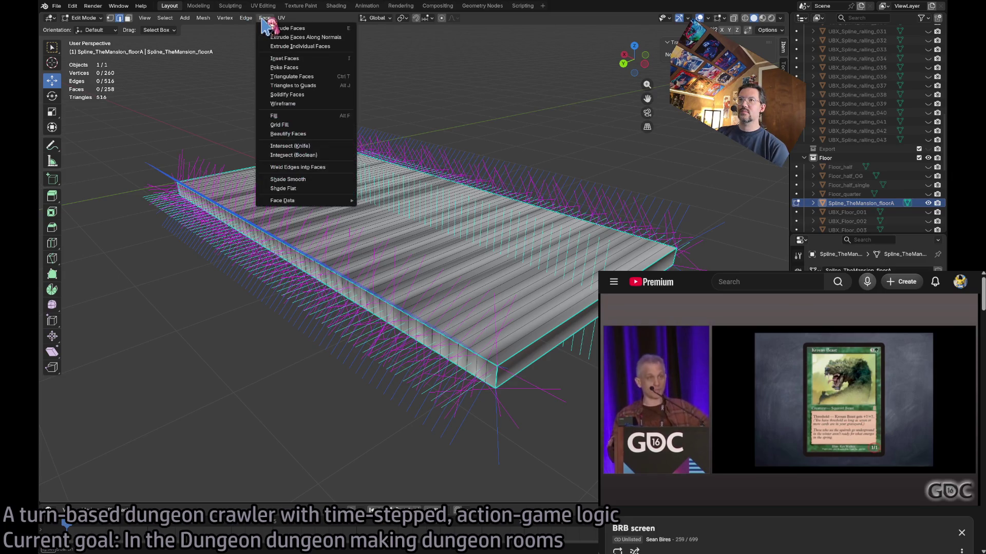
left_click(265, 23)
left_click(128, 18)
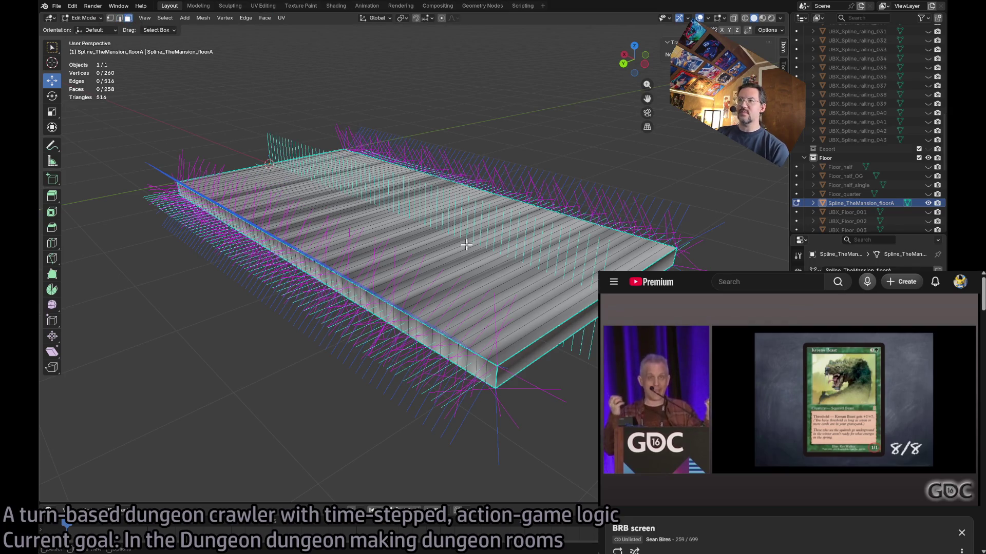
key("a")
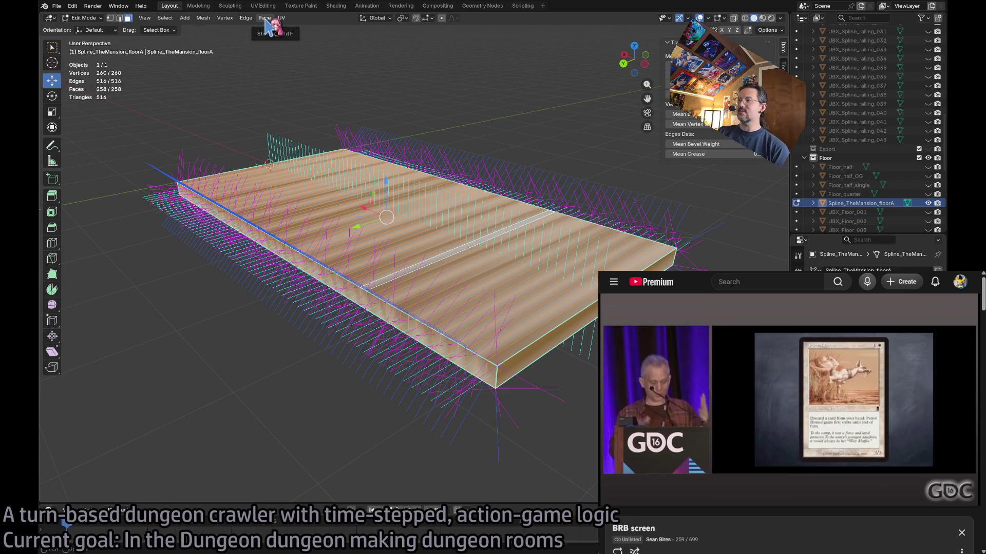
- Reset the floor's custom normals, then deselect everything
left_click(265, 19)
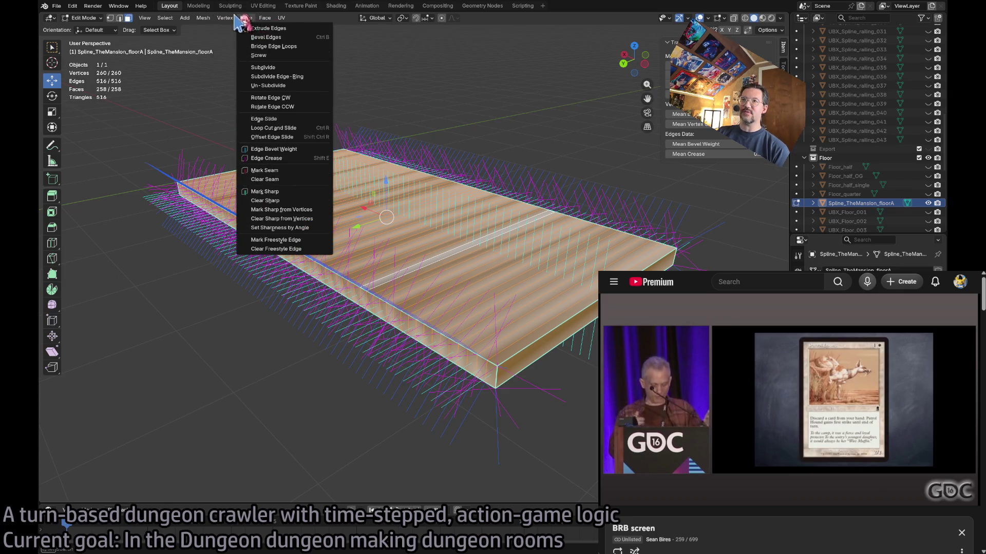
mouse_move(227, 23)
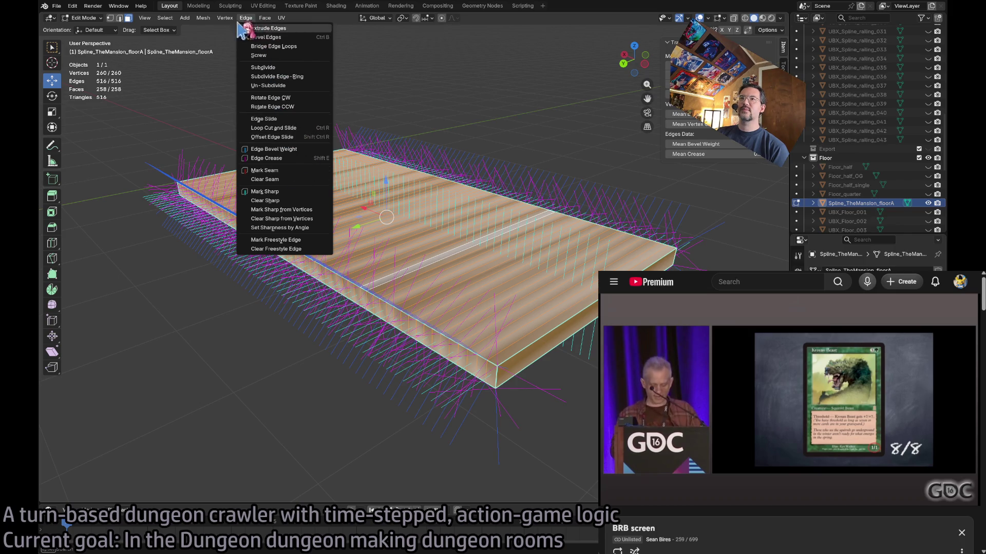
left_click(246, 20)
left_click(203, 22)
mouse_move(253, 171)
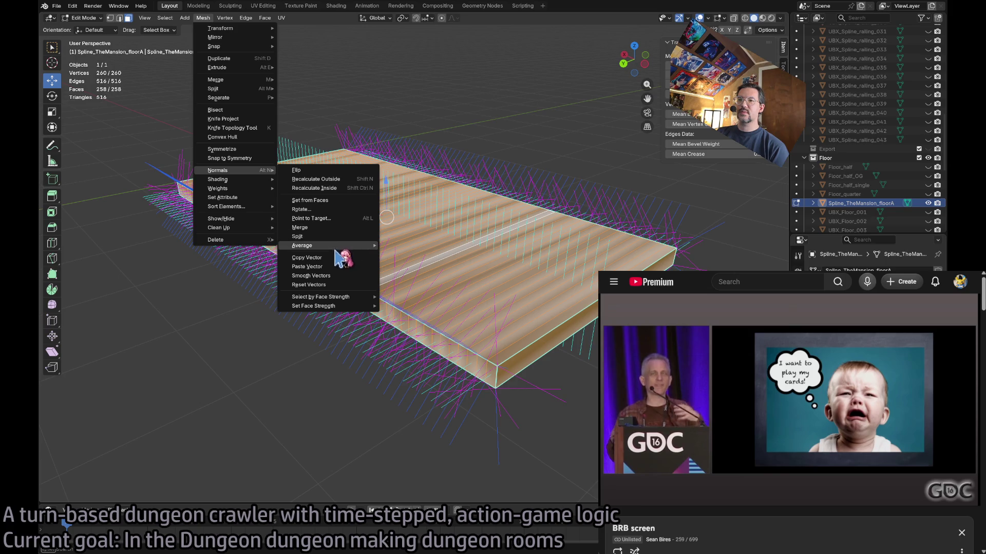
left_click(345, 281)
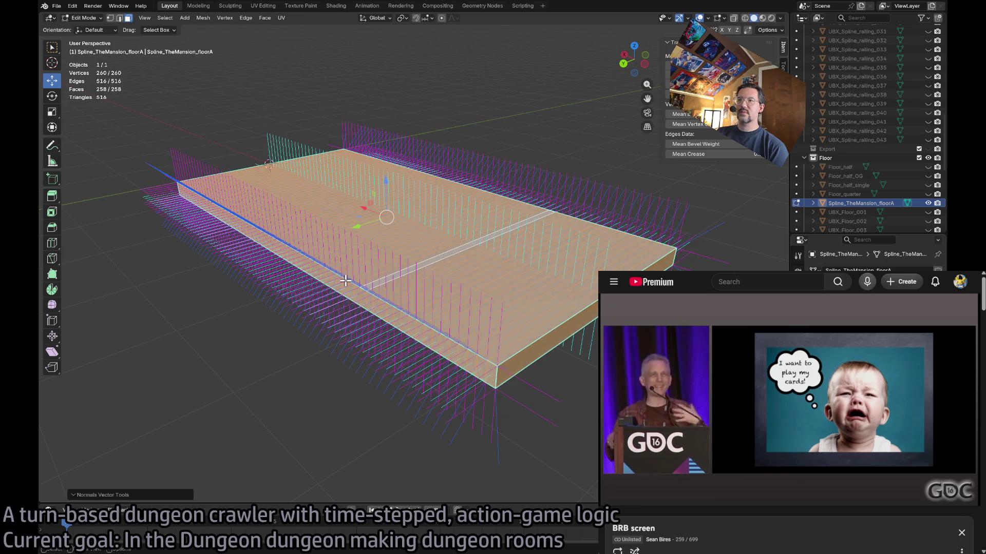
key("alt+a")
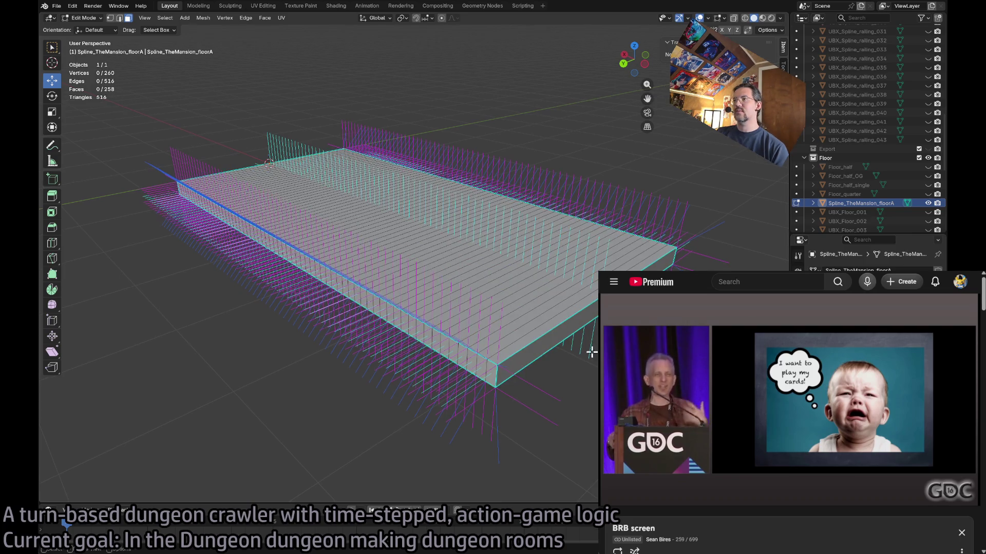
- Leave Edit Mode and select the floor slab in Object Mode
scroll(579, 345, "up", 5)
scroll(579, 345, "up", 6)
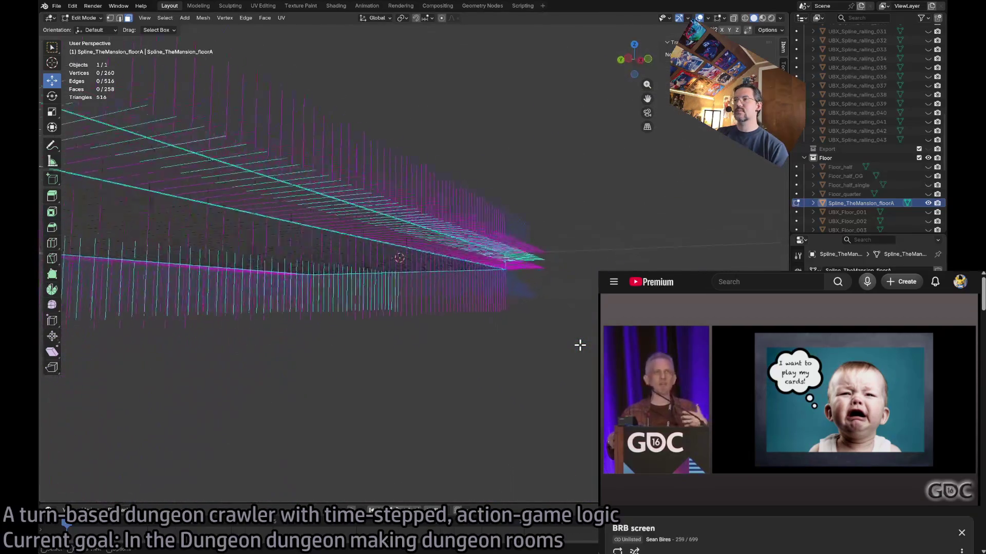
key("Tab")
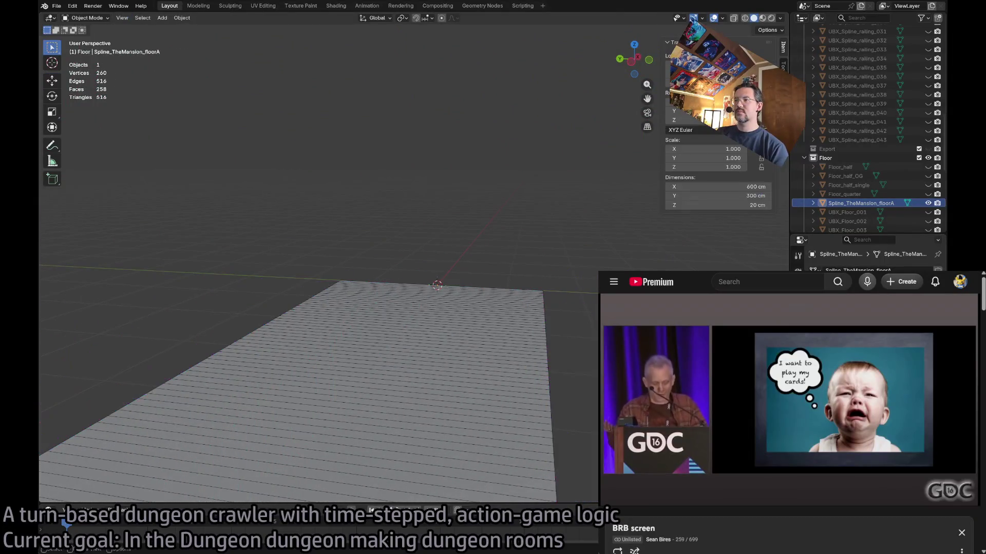
scroll(570, 365, "down", 5)
left_click(467, 347)
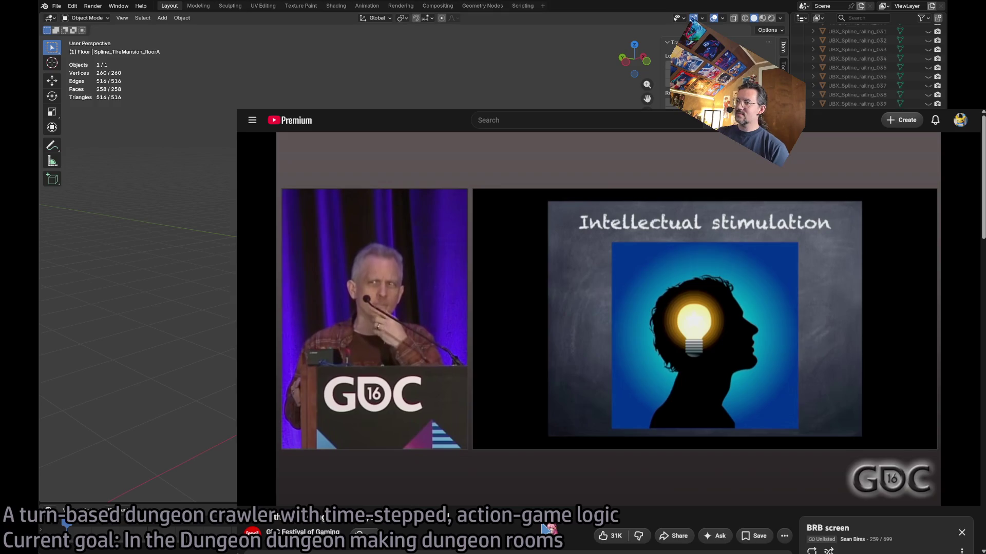
- Enable captions on the GDC talk, change the music player's skin, and switch back to Blender
left_click(832, 505)
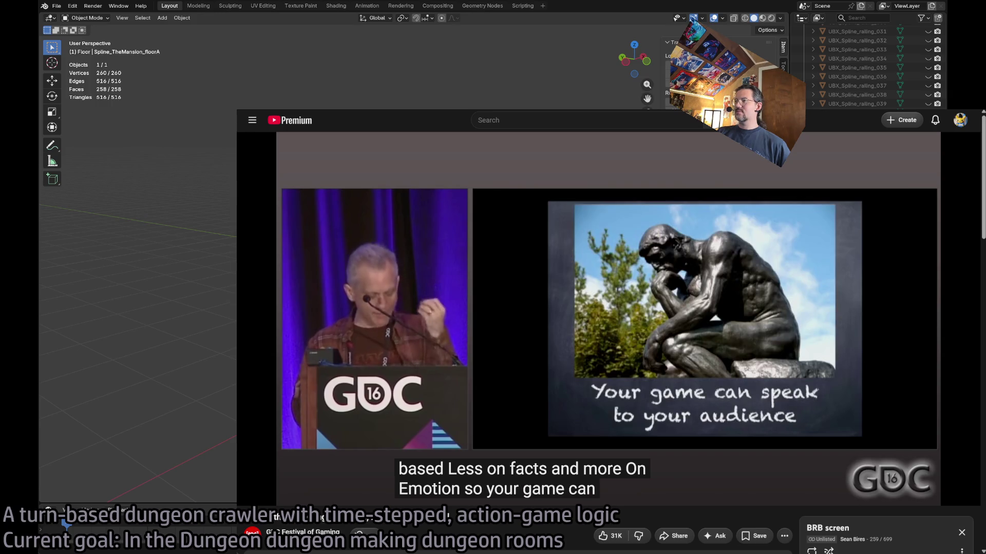
mouse_move(383, 308)
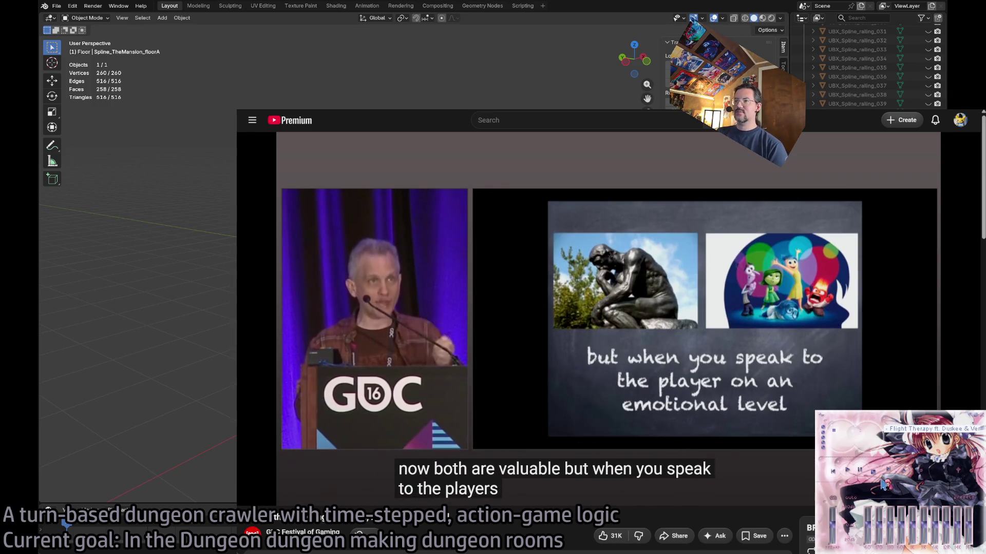
left_click(868, 497)
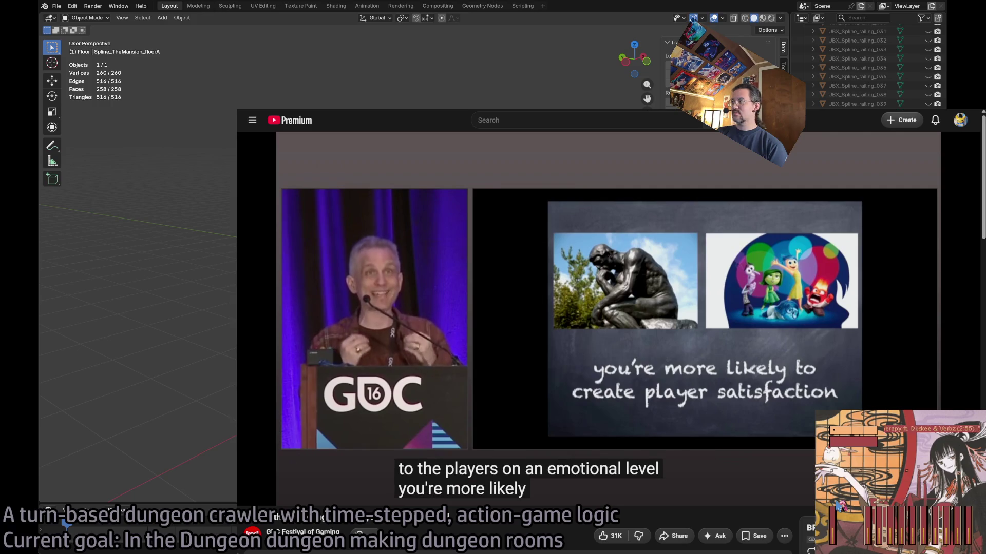
left_click(842, 508)
left_click(844, 509)
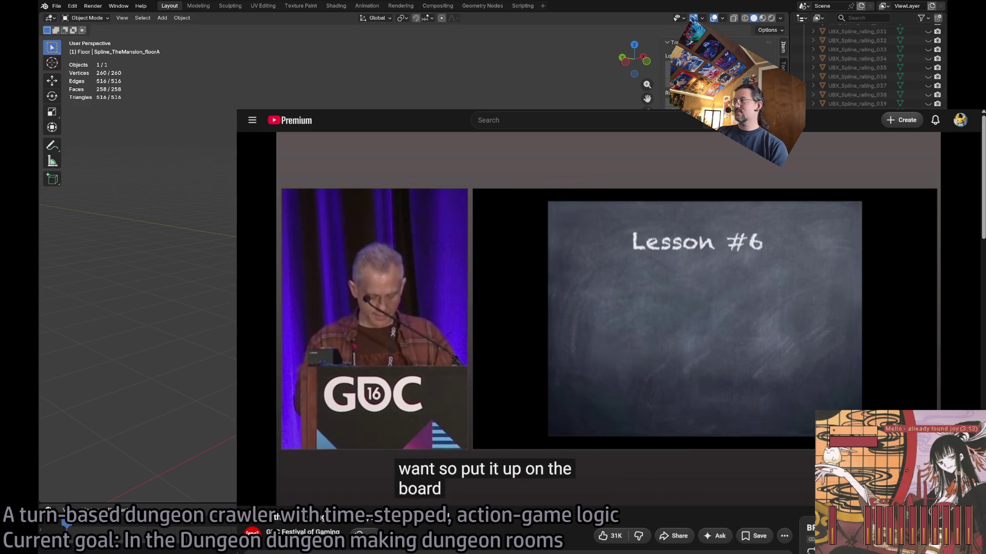
key("alt+Tab")
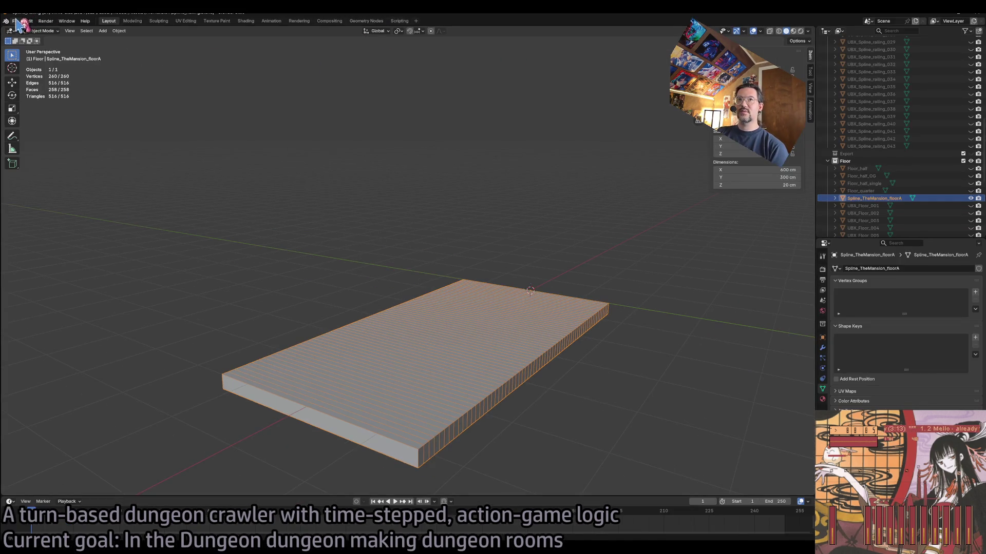
- Rename the Spline_TheMansion_floorA object to Floor
left_click(16, 22)
left_click(17, 23)
left_click(16, 21)
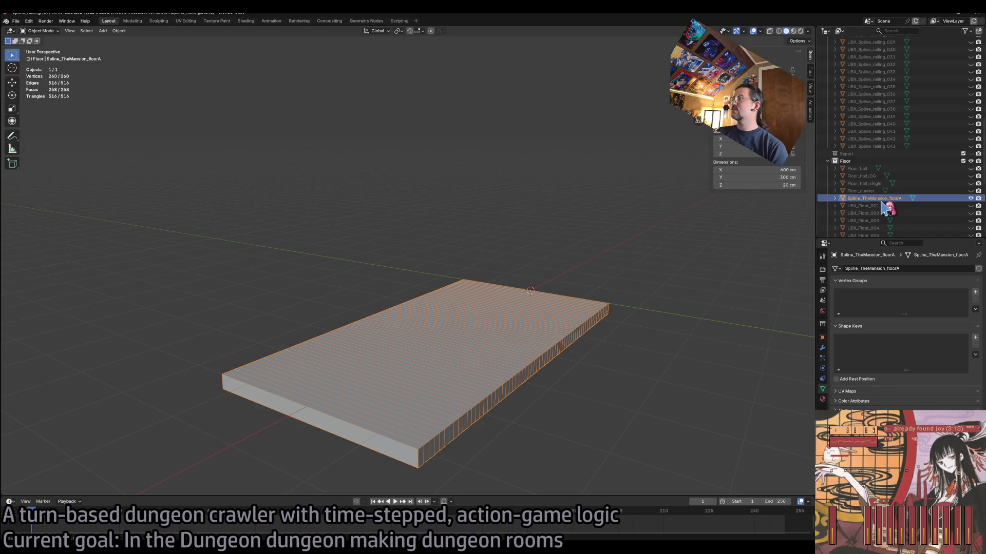
left_click(868, 168)
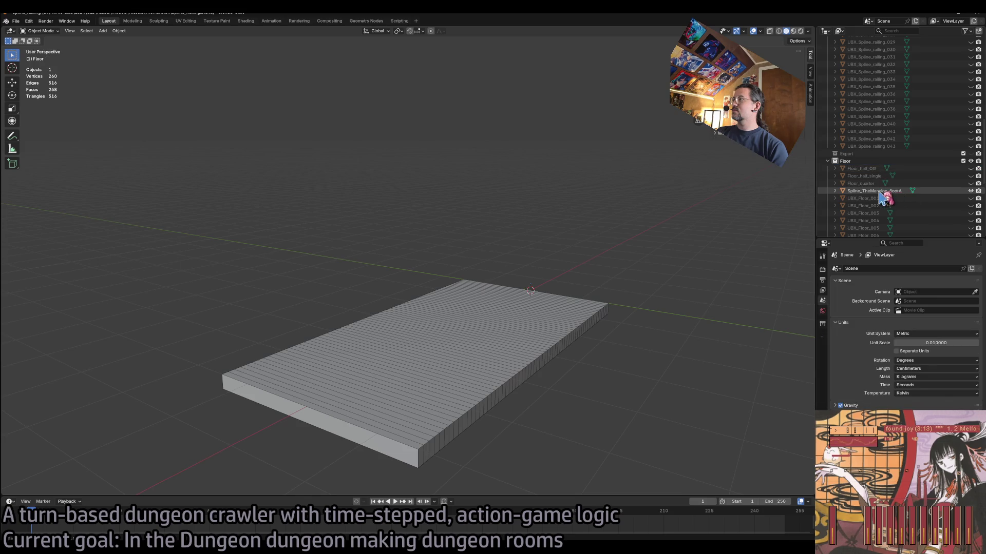
double_click(895, 198)
scroll(864, 165, "down", 3)
type("Floor")
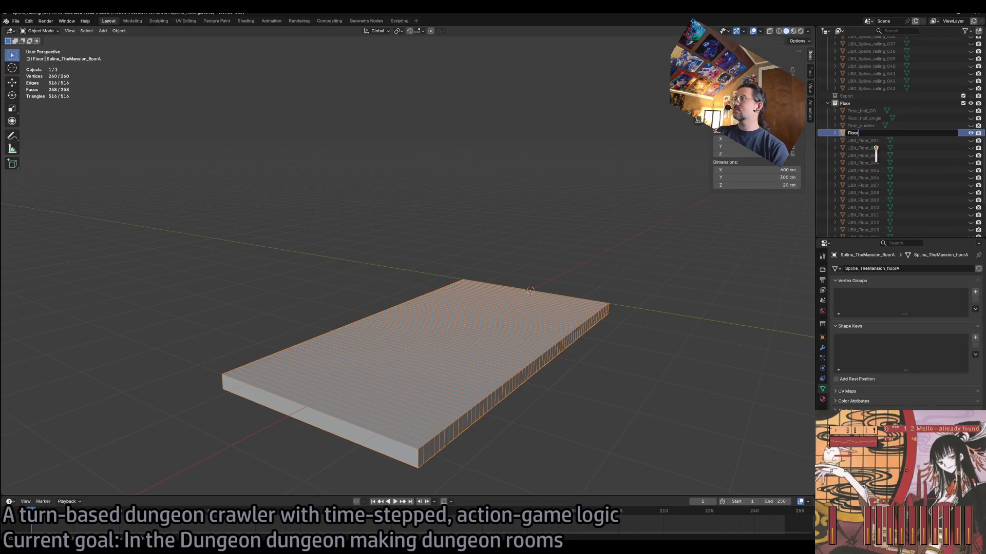
key("Return")
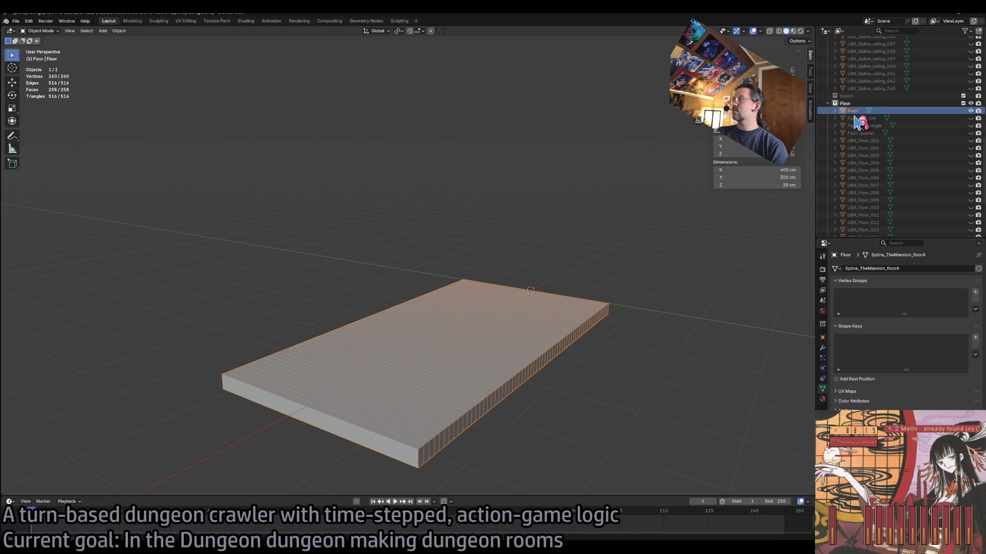
- Select Floor with all UBX_Floor boxes and export the selection as FBX
left_click(875, 142)
scroll(882, 208, "down", 3)
scroll(881, 208, "down", 3)
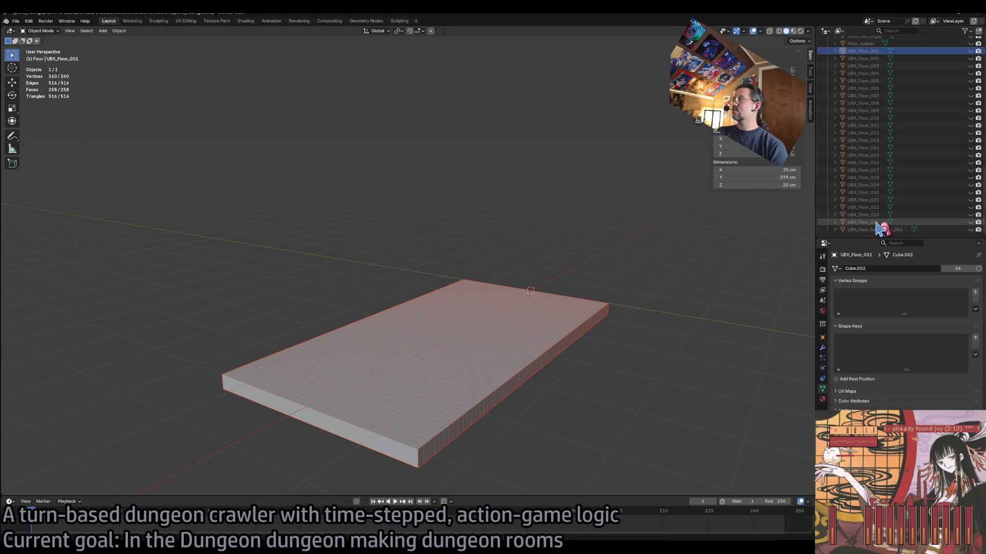
left_click(920, 213, "shift")
scroll(924, 195, "up", 6)
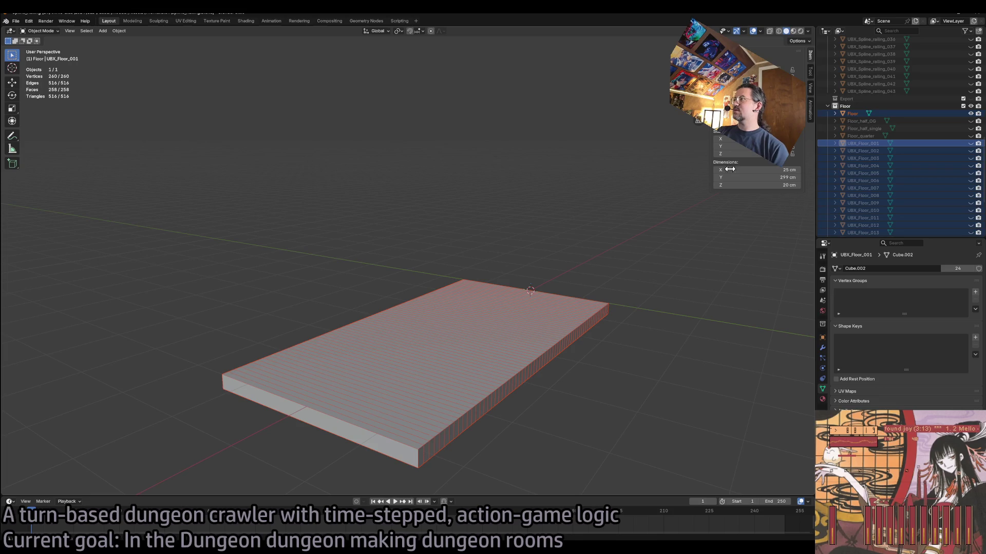
left_click(16, 21)
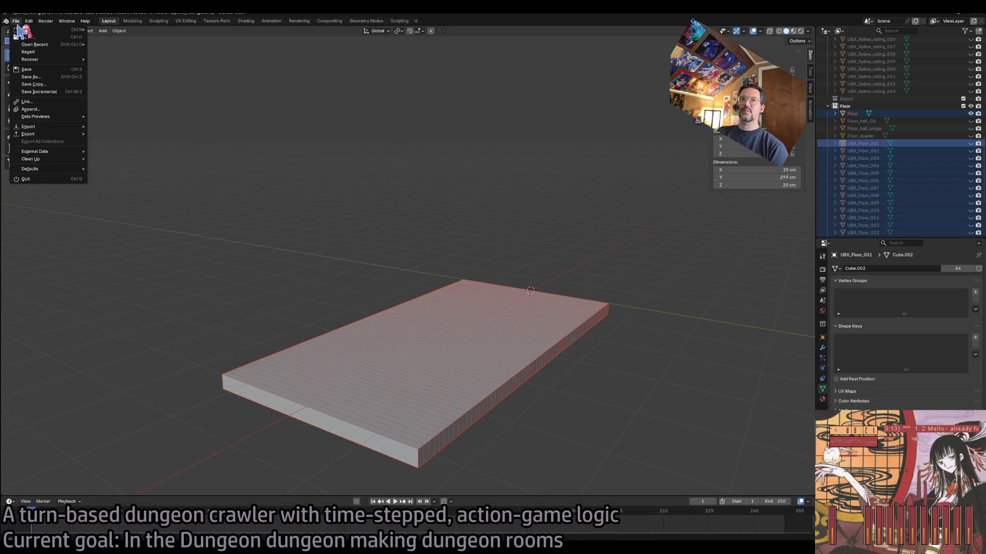
mouse_move(56, 134)
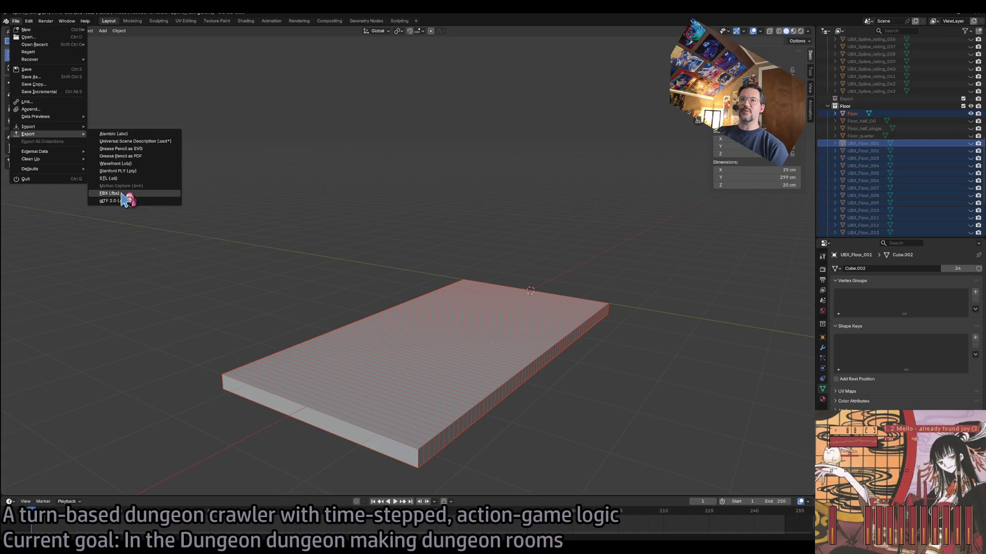
left_click(118, 201)
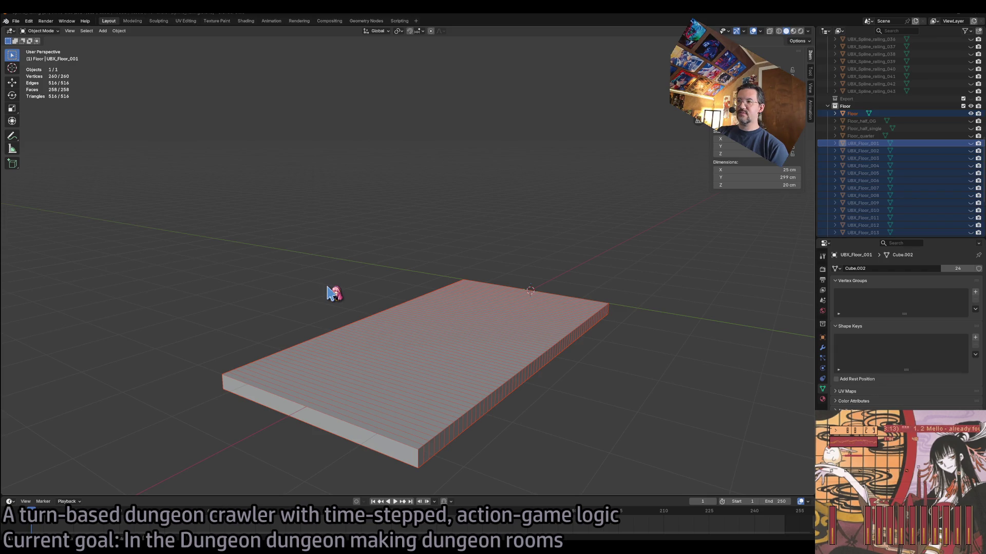
- Rename Floor to Floor_half and deselect it
double_click(853, 113)
type("_ha")
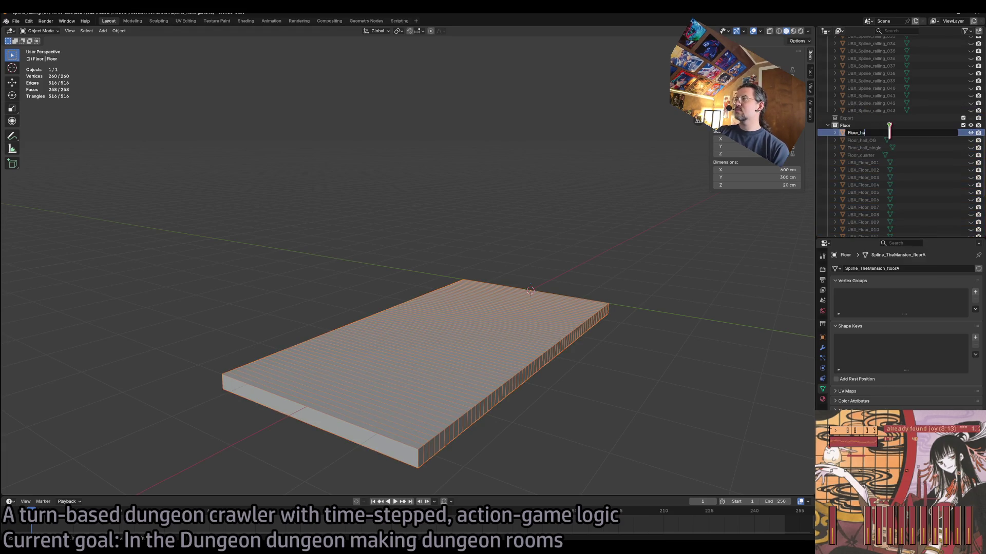
type("lf")
key("Return")
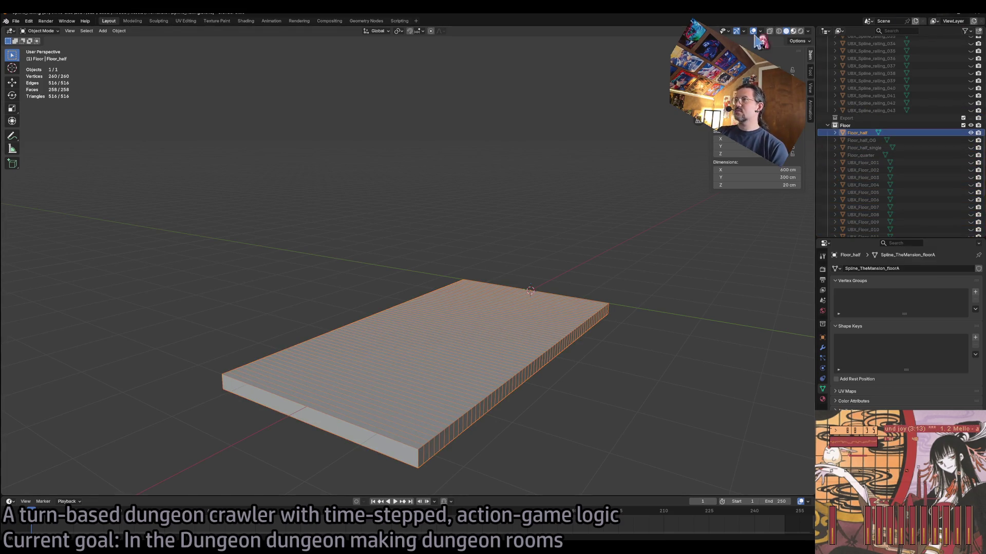
left_click(560, 194)
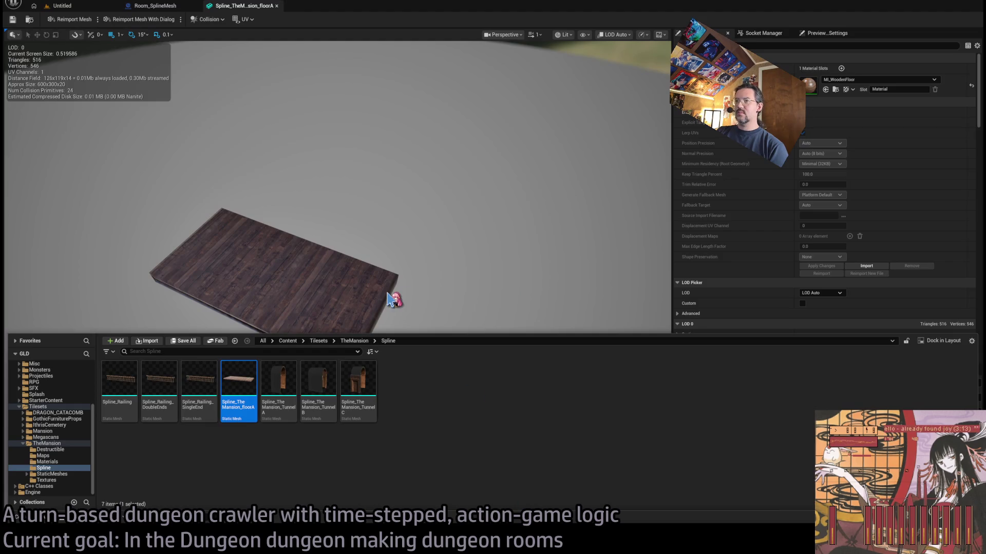
- Reimport the floorA mesh, then undo to restore its MI_WoodenFloor material
left_click(394, 300)
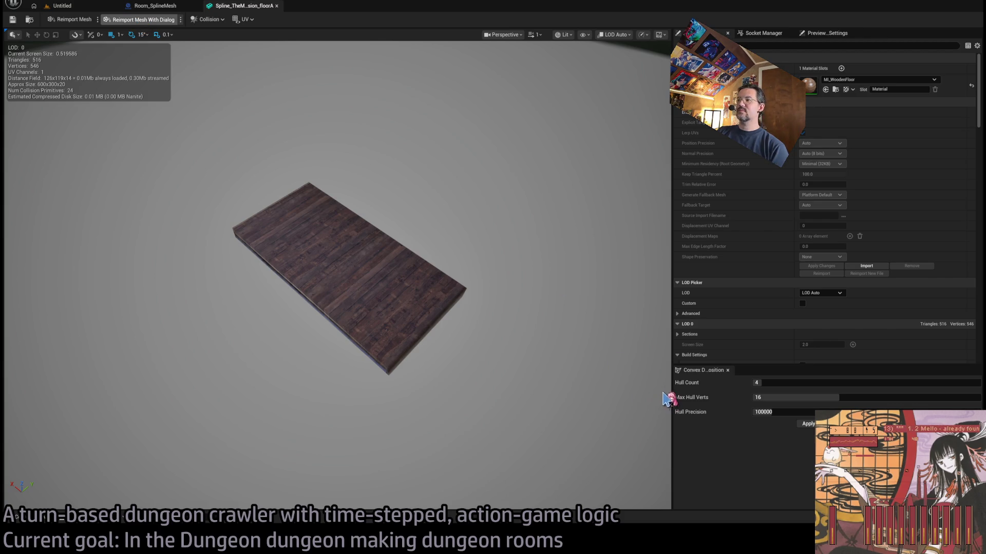
left_click(72, 20)
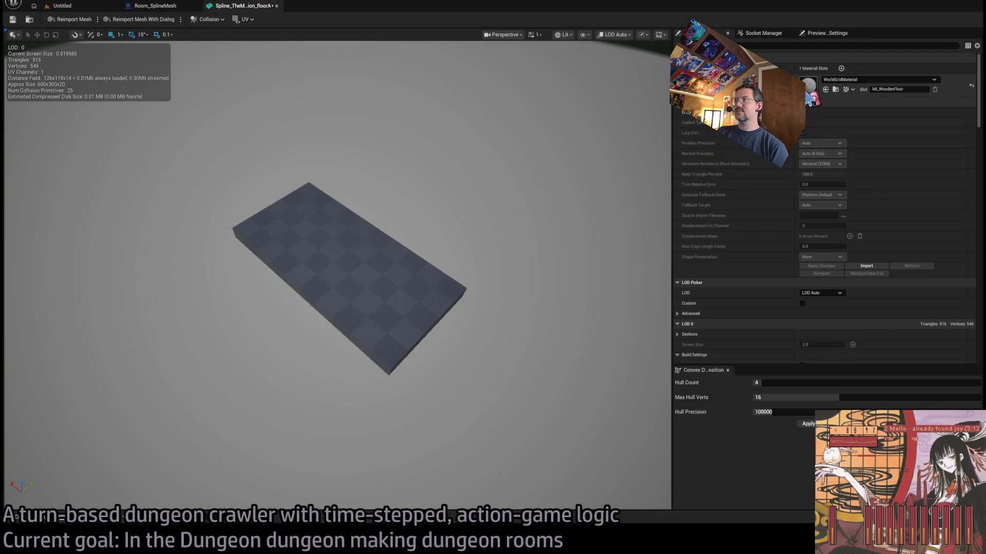
key("ctrl+z")
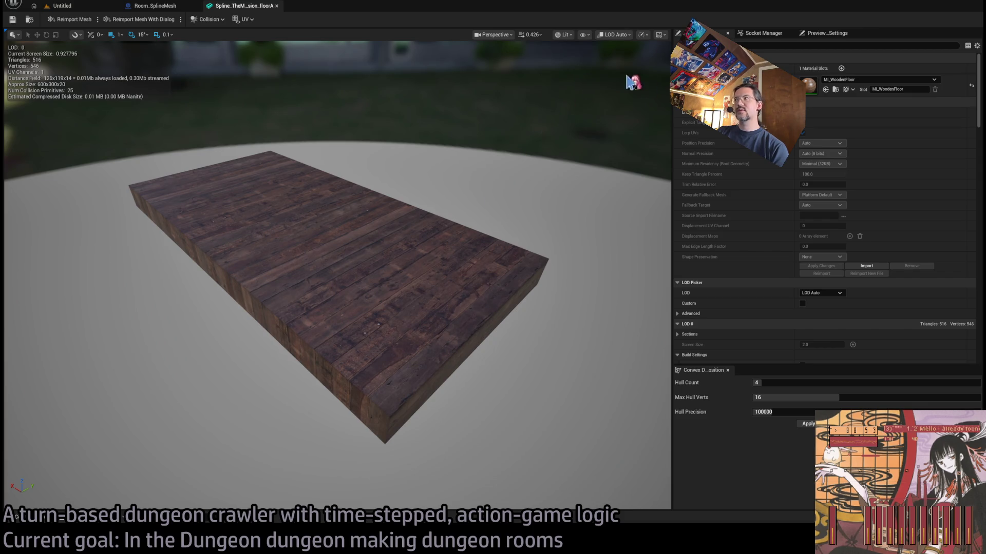
left_click(836, 90)
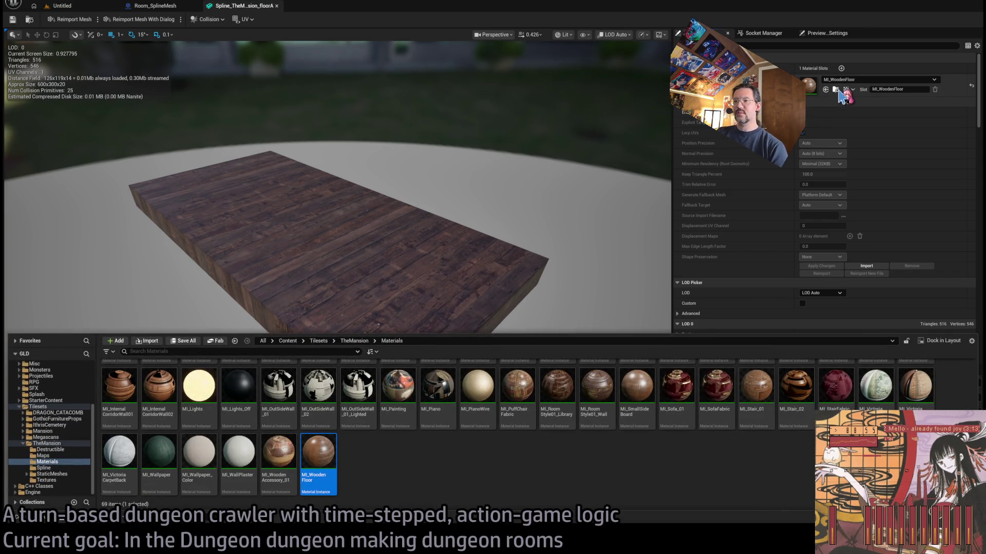
- Check the reimported slab in wireframe view, then return to lit view
left_click(577, 220)
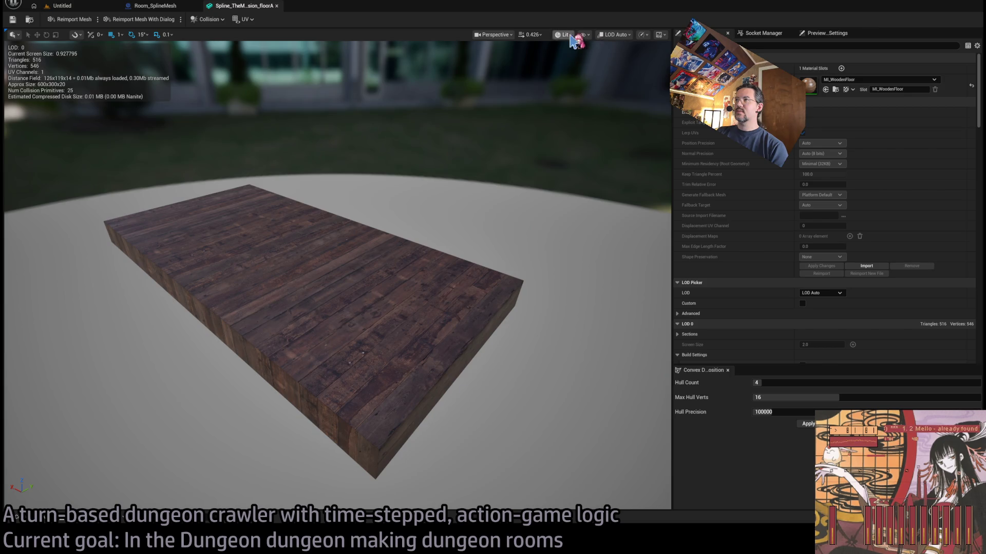
key("alt+2")
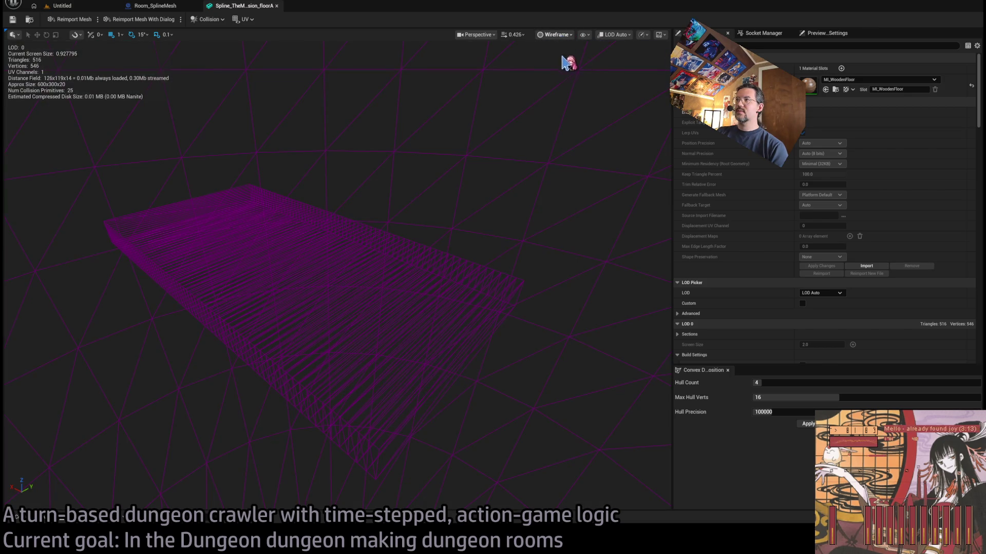
key("alt+4")
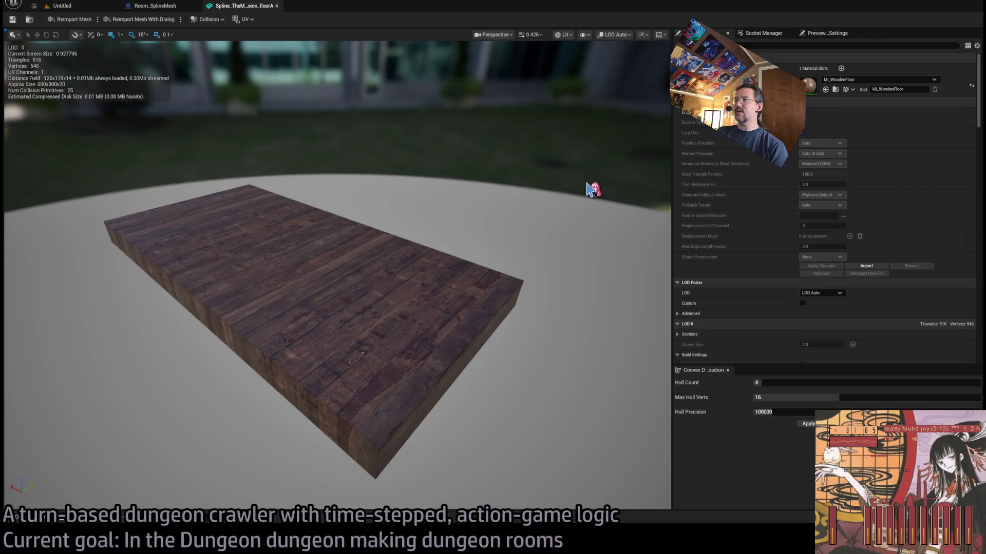
- Move a collision box up off the floor, undo, then raise another and delete it
key("w")
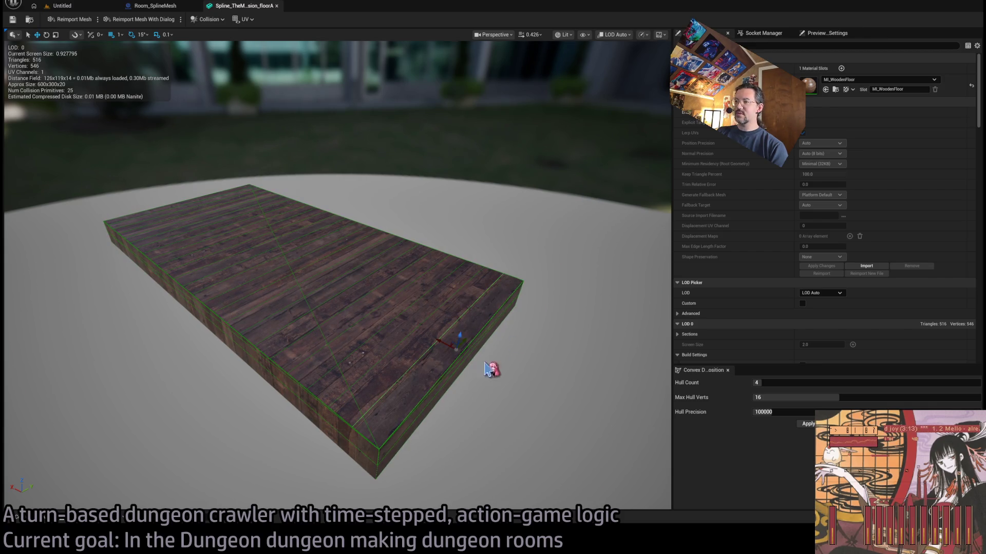
mouse_move(459, 338)
left_mouse_down()
mouse_move(469, 215)
mouse_move(495, 163)
mouse_move(499, 176)
mouse_move(475, 188)
left_mouse_up()
key("ctrl+z")
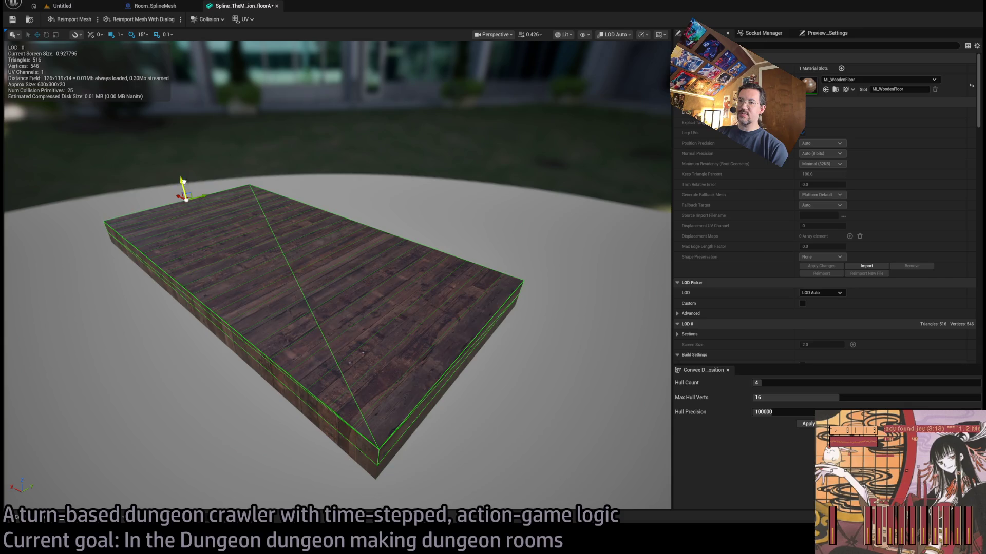
mouse_move(182, 181)
left_mouse_down()
mouse_move(206, 90)
mouse_move(268, 123)
left_mouse_up()
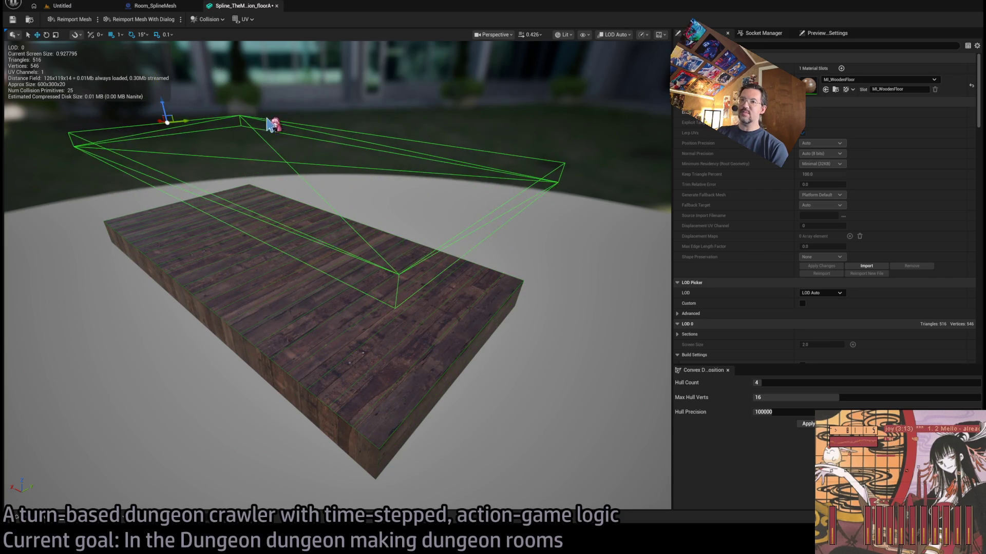
key("Delete")
- Pull more boxes off the tile and delete one, then undo back to 25 primitives
left_click_drag(411, 352, 411, 329)
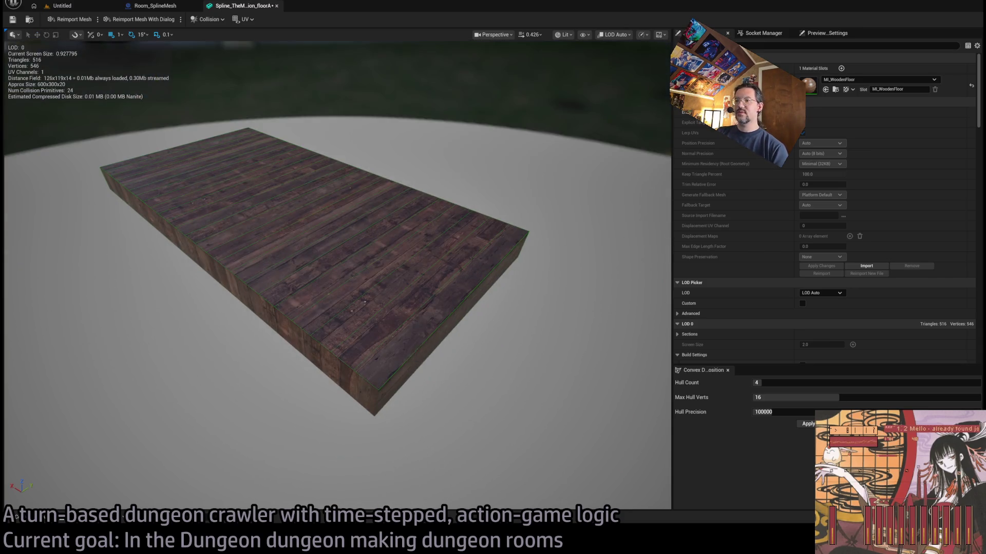
left_click(366, 386)
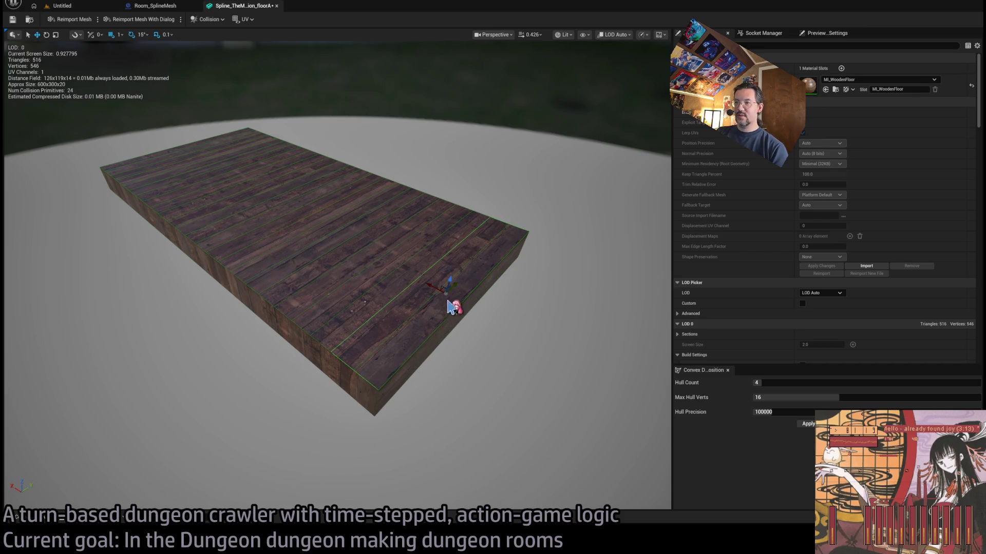
left_click_drag(431, 279, 502, 356)
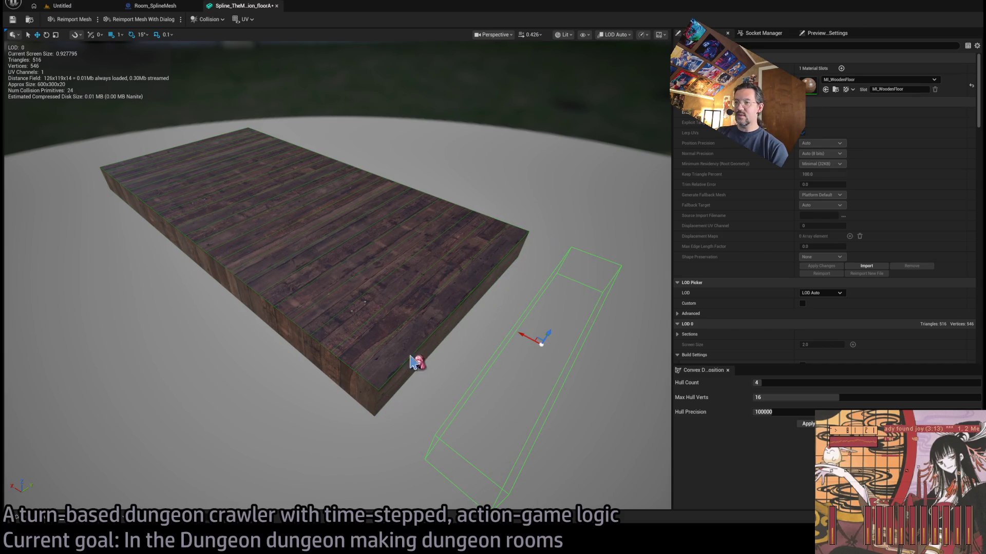
key("Delete")
left_click(430, 308)
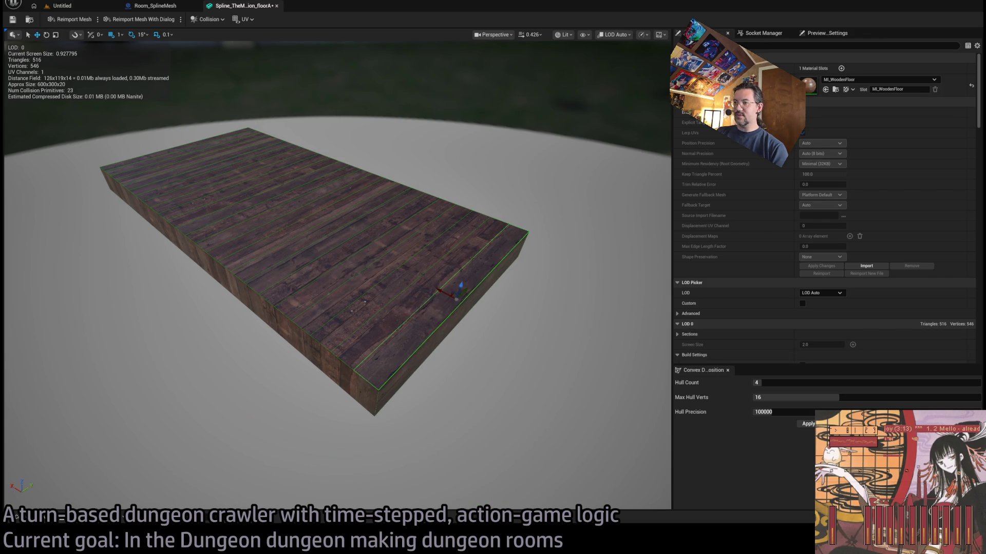
left_click(399, 268)
left_click_drag(399, 268, 471, 342)
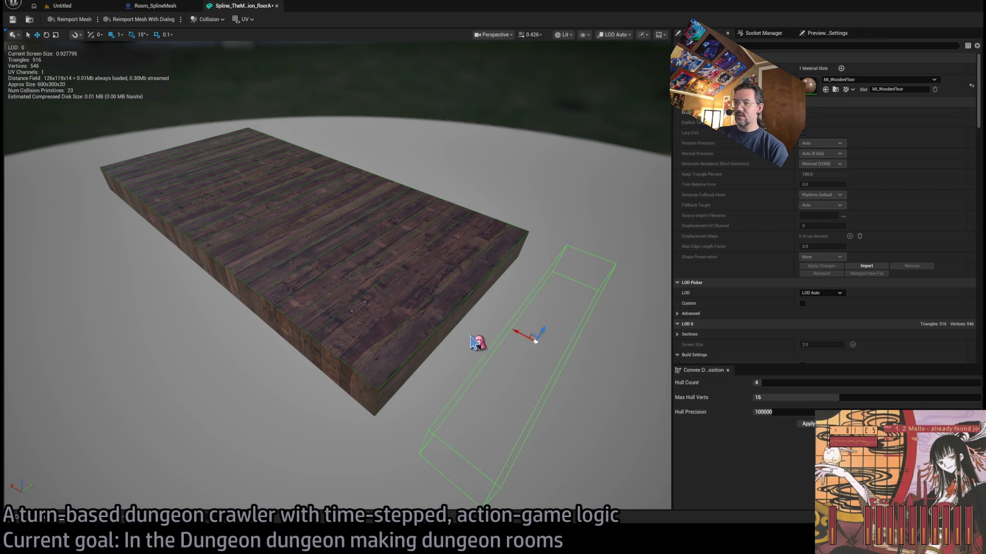
key("ctrl+z")
key("ctrl+z")
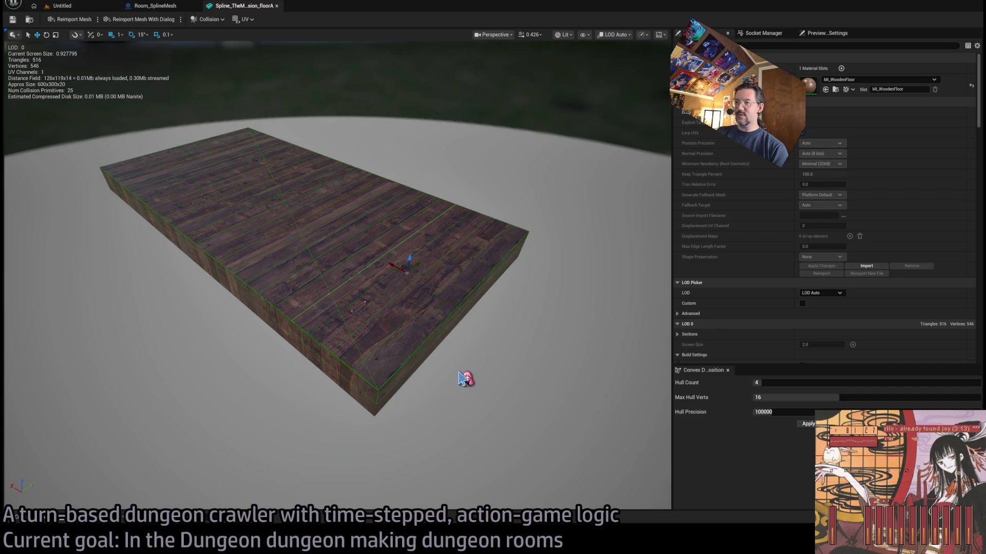
key("ctrl+z")
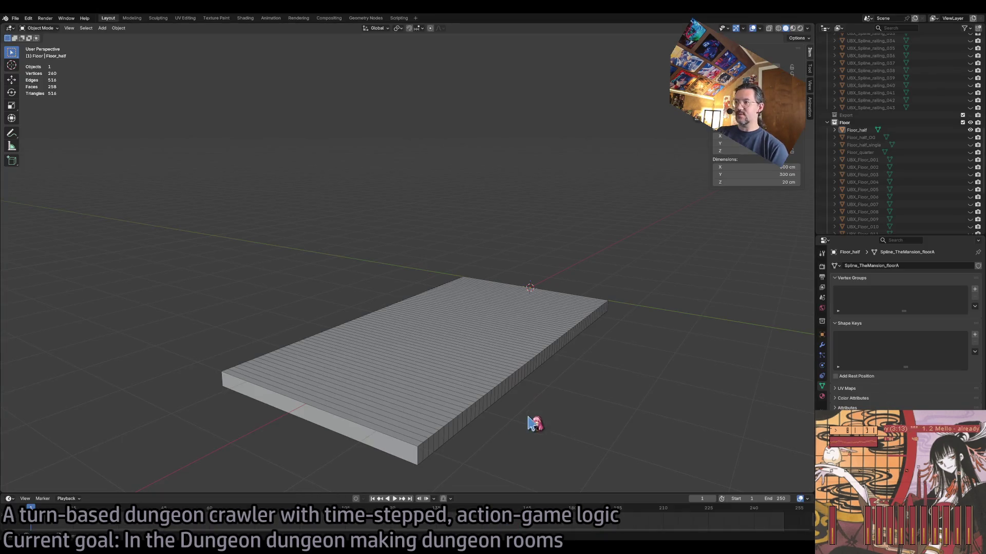
- Unhide collision boxes UBX_Floor_001 through UBX_Floor_024, leaving UBX_Floor_half_single_001 hidden
left_click(884, 161)
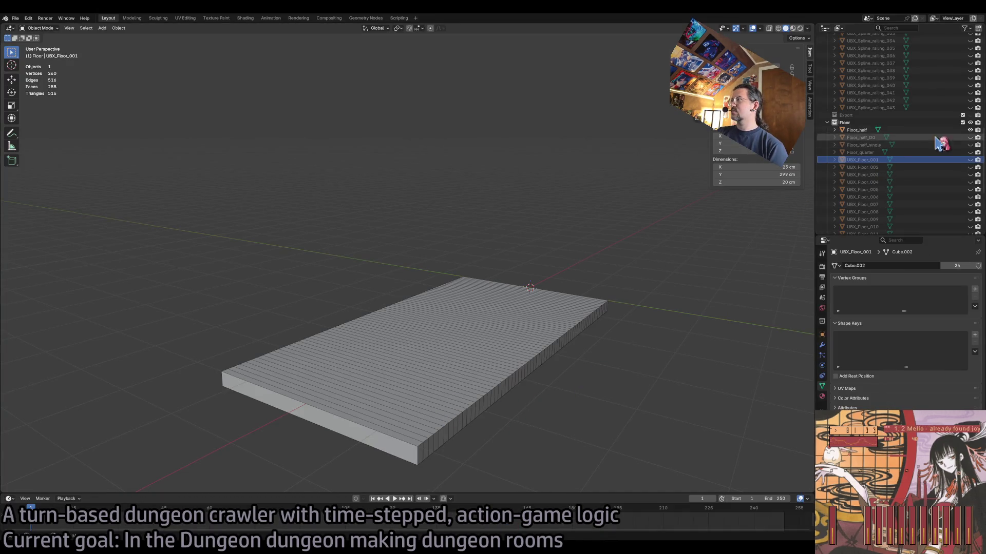
left_click(969, 130)
left_click_drag(970, 160, 975, 215)
scroll(945, 169, "down", 5)
left_click_drag(969, 142, 977, 205)
scroll(949, 156, "down", 5)
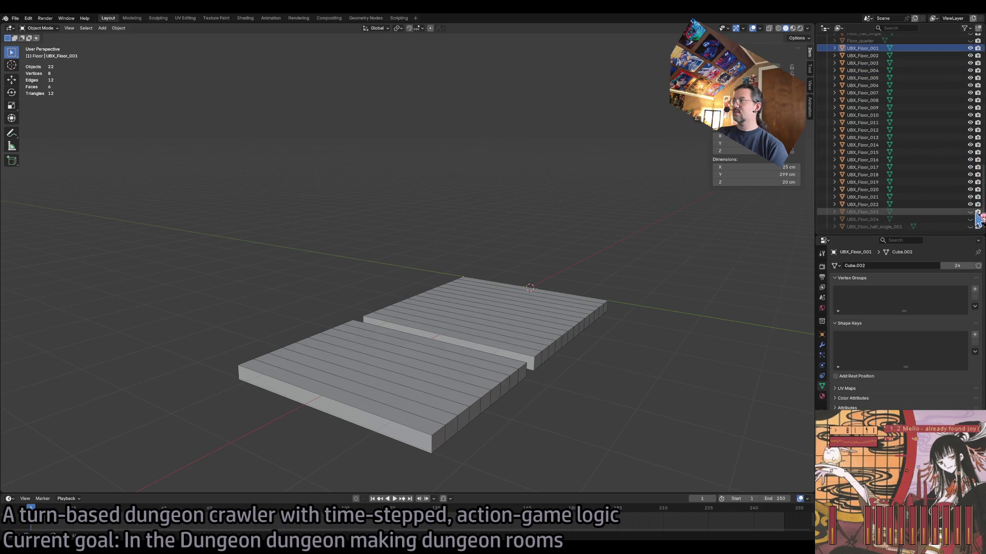
left_click(970, 212)
left_click(970, 226)
left_click(971, 227)
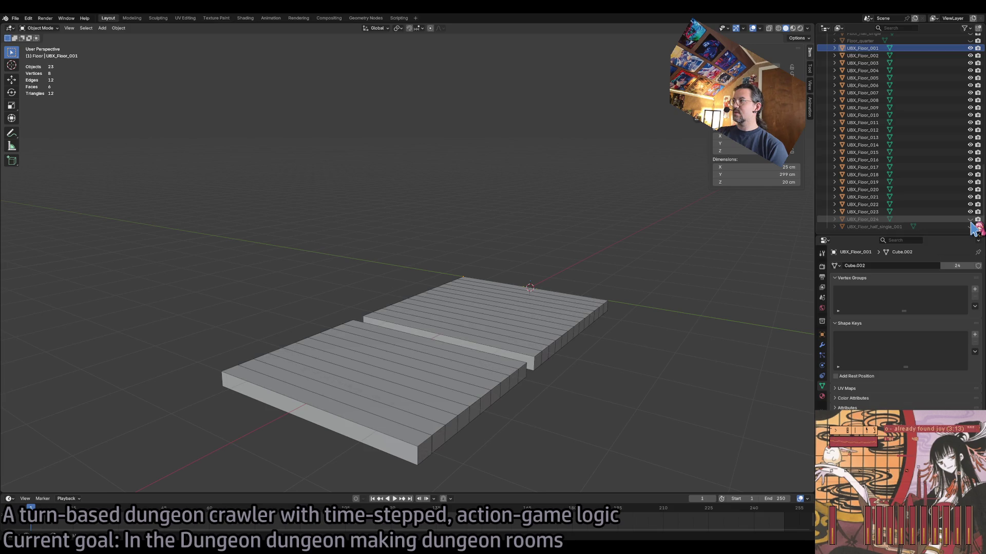
left_click(971, 219)
left_click(970, 219)
left_click(971, 219)
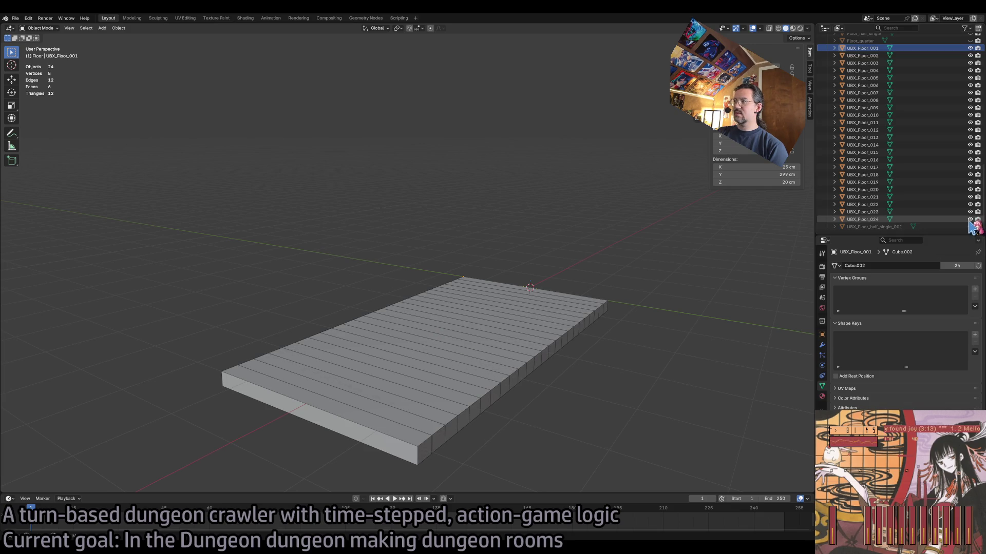
left_click(921, 219)
scroll(907, 102, "up", 3)
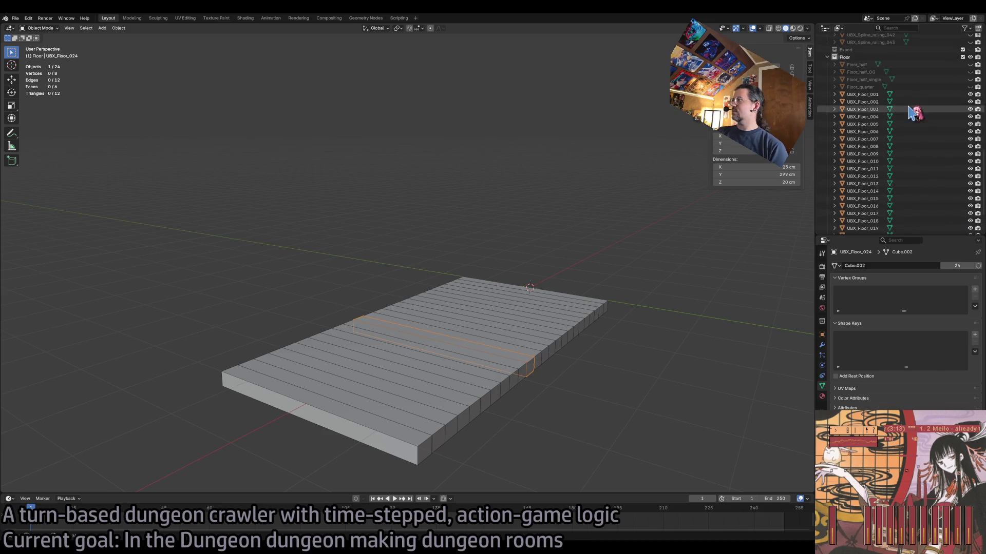
- Rename the Floor_half mesh to Floor
left_click(904, 95, "shift")
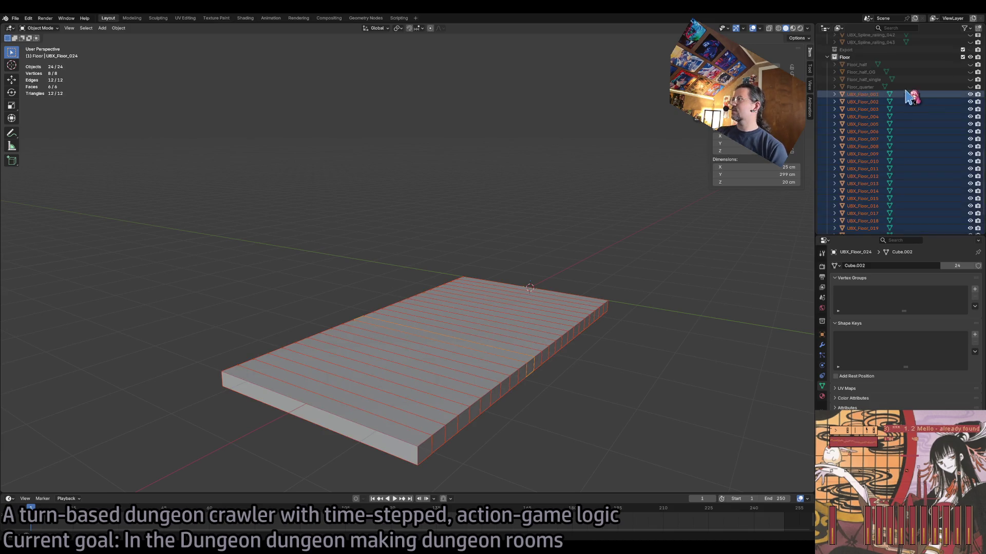
double_click(857, 65)
scroll(905, 82, "up", 3)
type("r")
key("Return")
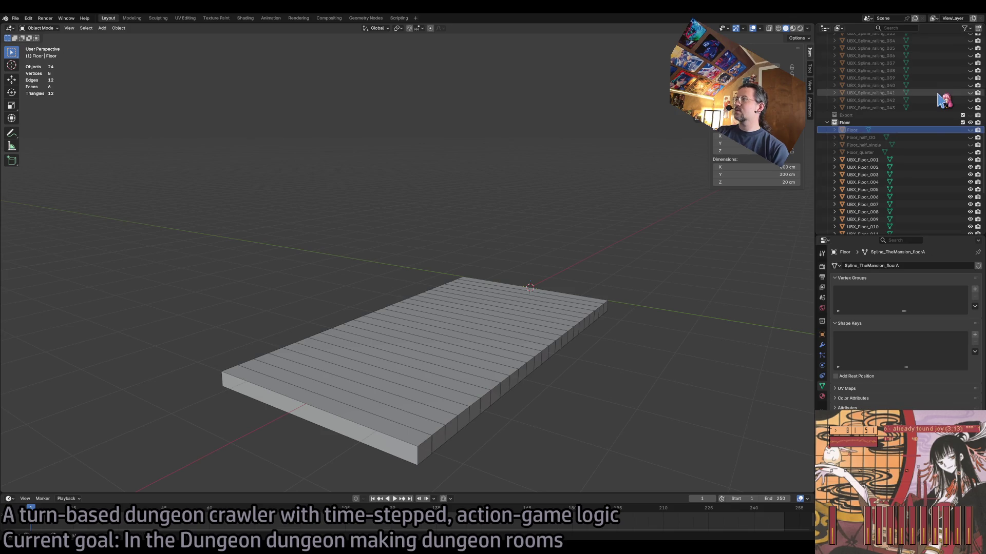
- Select Floor together with collision boxes UBX_Floor_001 through UBX_Floor_024
left_click(871, 159)
scroll(872, 169, "down", 5)
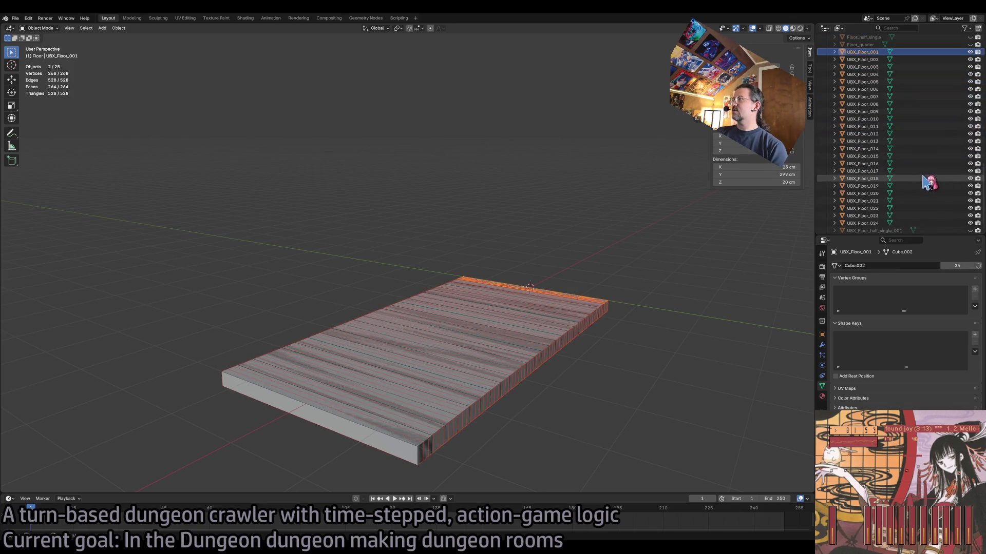
left_click(880, 219, "shift")
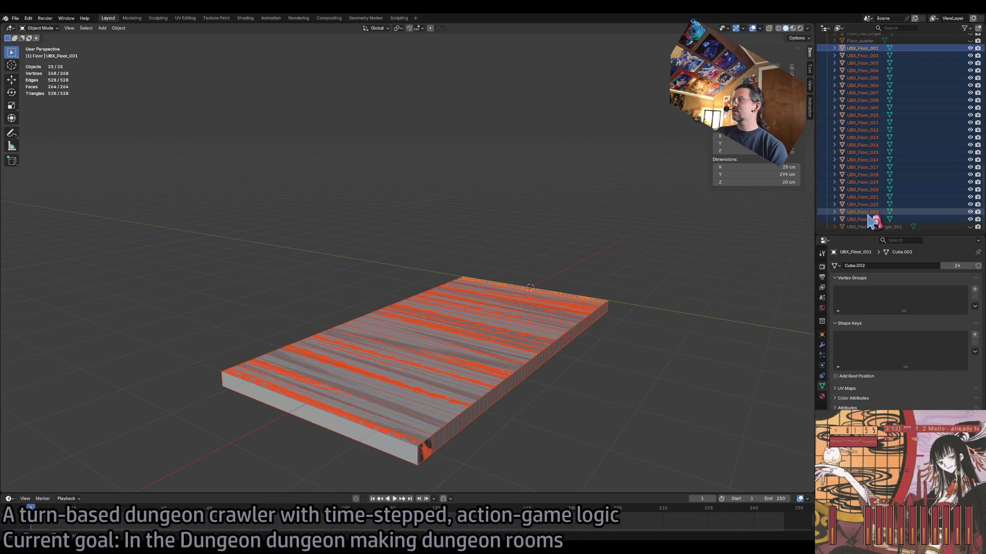
left_click(19, 21)
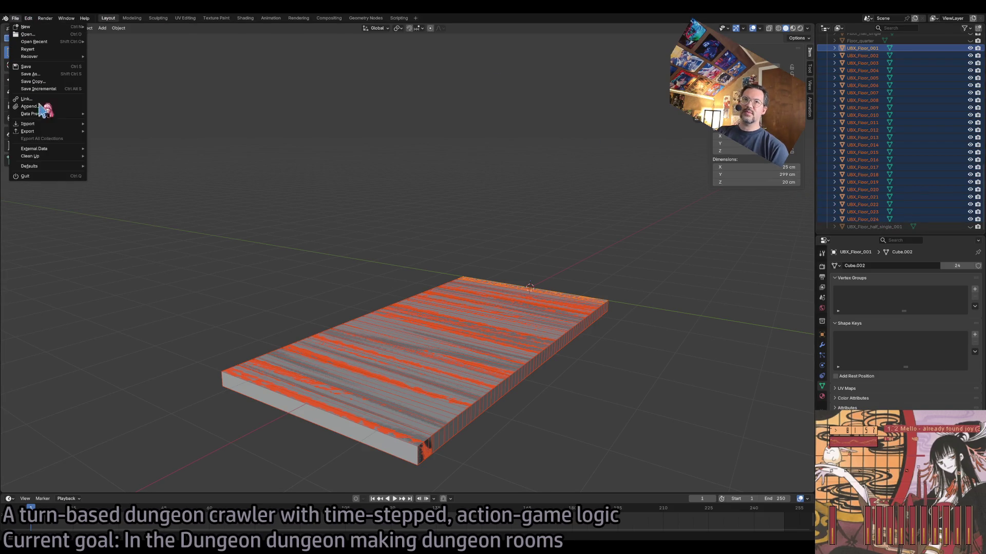
- Export the selected Floor and UBX boxes through File > Export > FBX (.fbx)
mouse_move(54, 133)
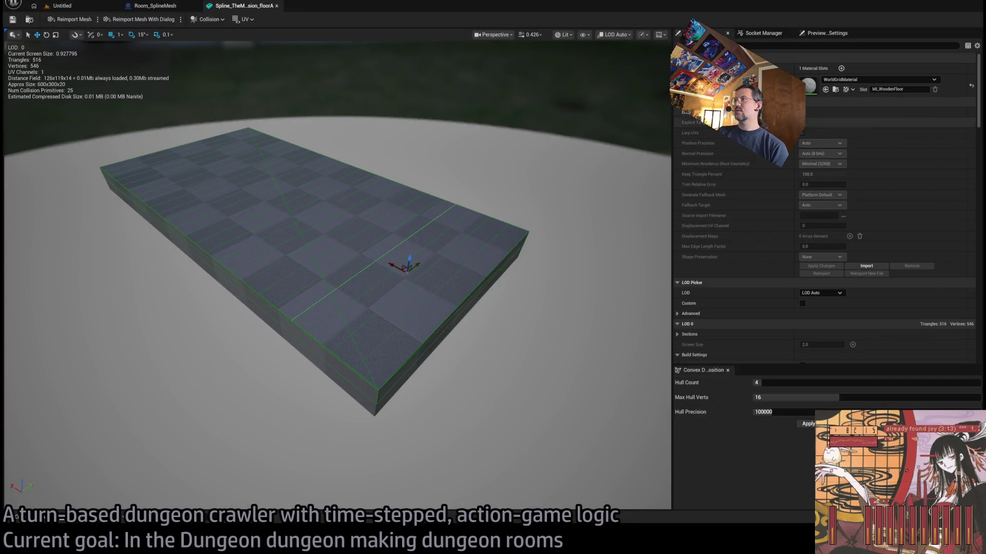
- Reimport the floorA mesh from the updated FBX
left_click(575, 198)
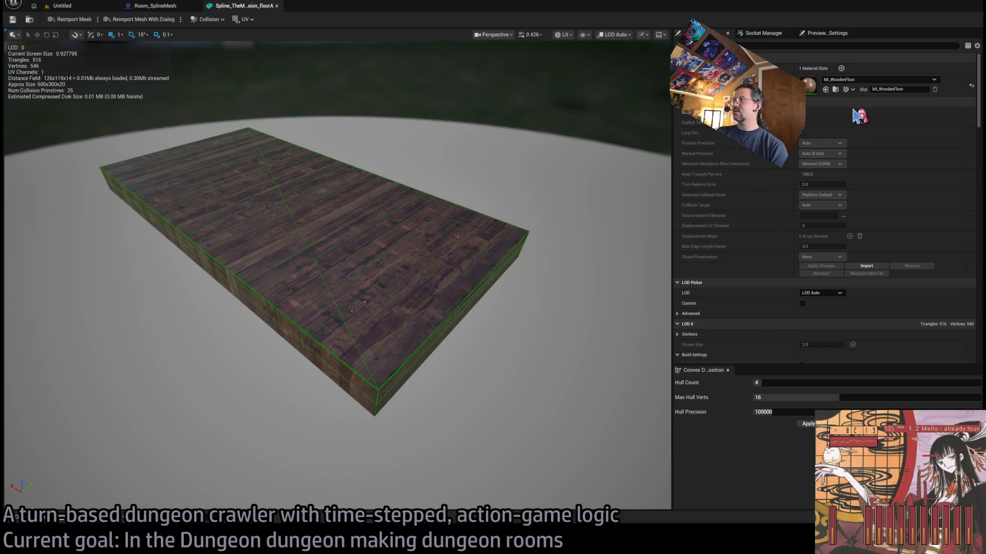
scroll(950, 257, "down", 10)
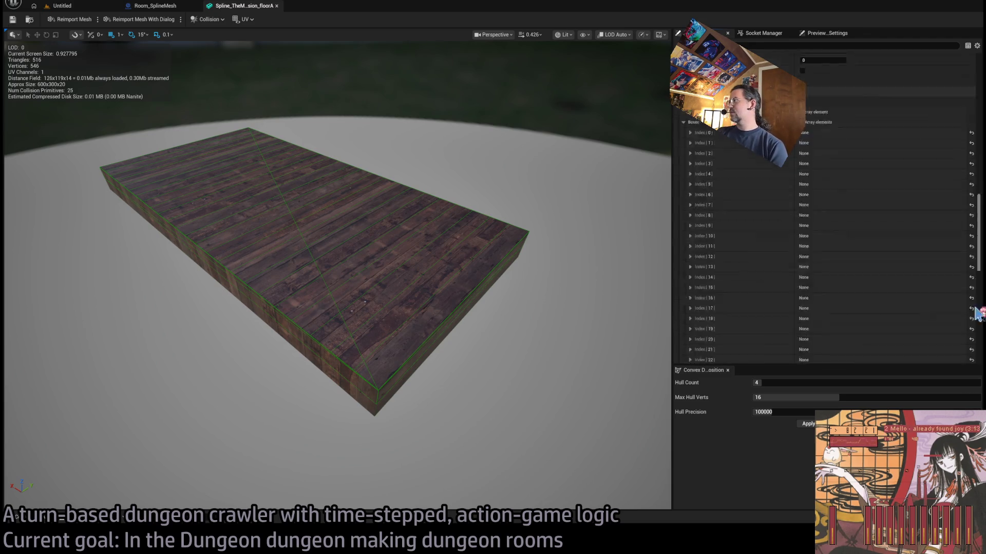
scroll(976, 313, "down", 10)
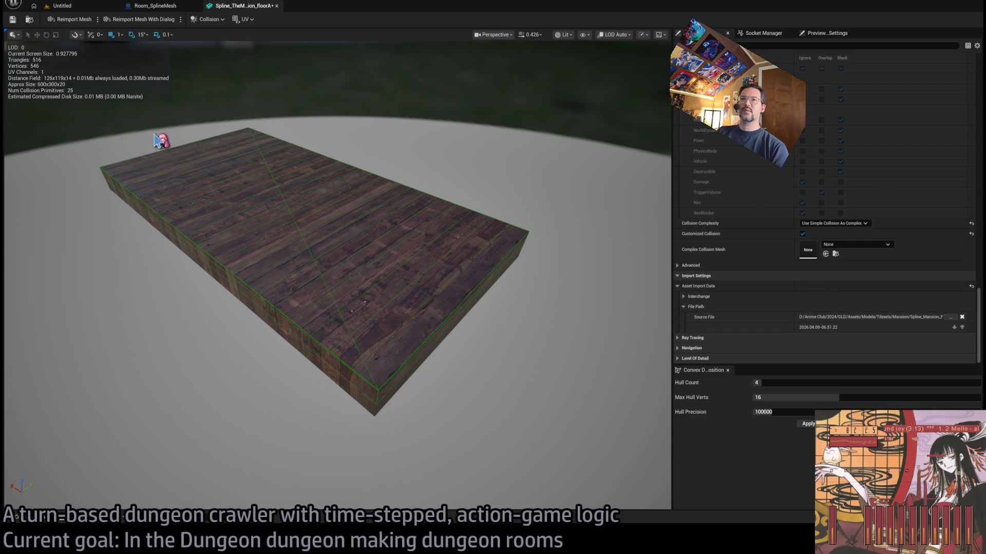
left_click(69, 19)
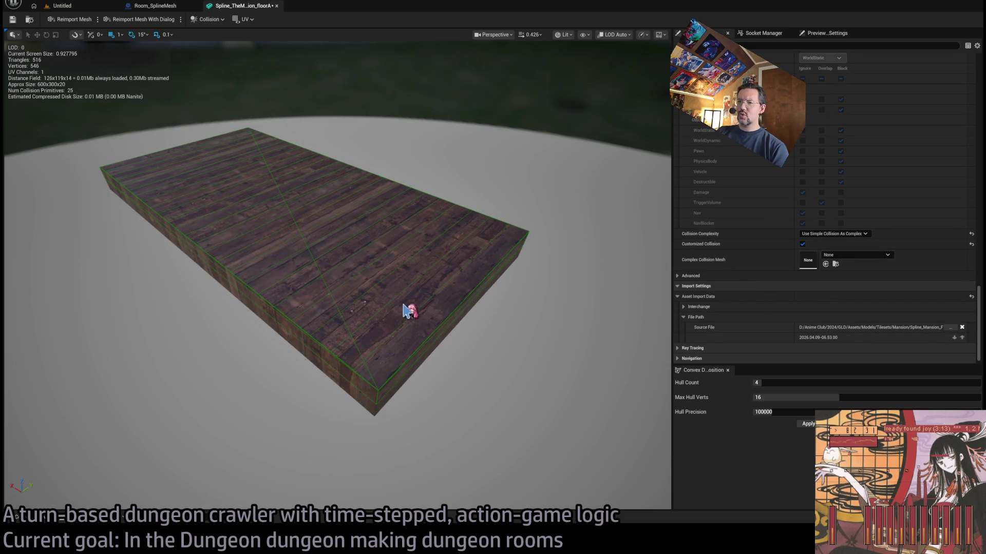
- Move a stray collision box onto the tile, then test deleting and restoring it
left_click(426, 278)
left_click_drag(568, 349, 443, 260)
key("ctrl+z")
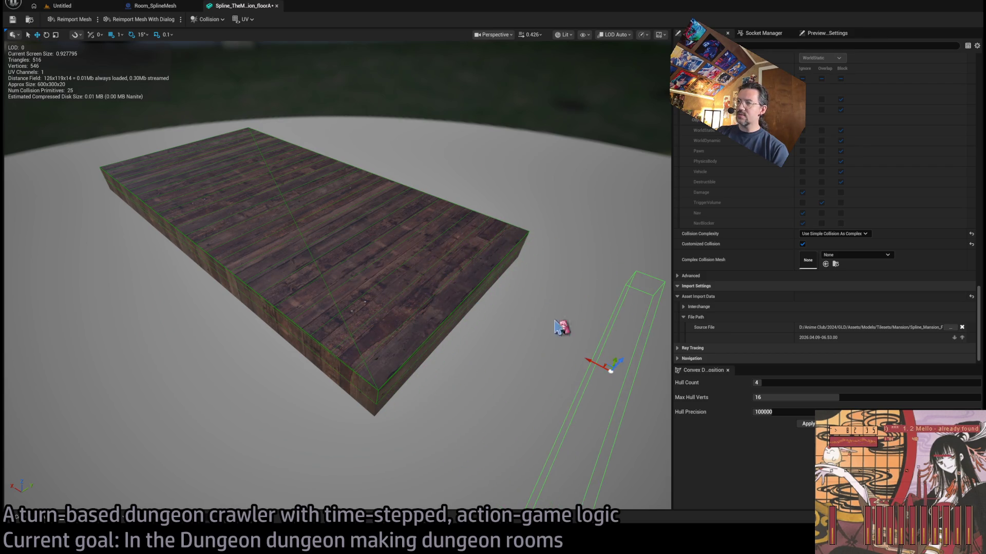
key("ctrl+y")
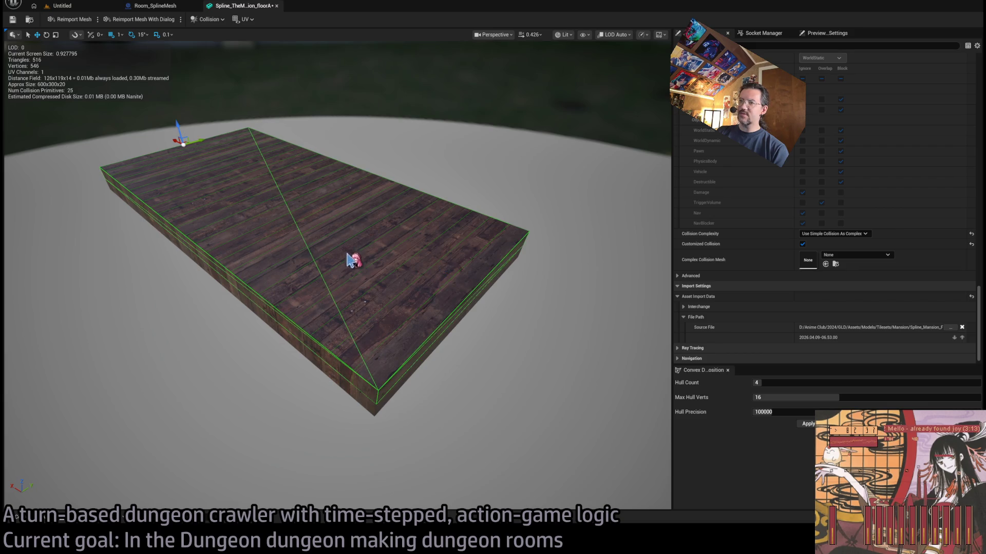
key("Delete")
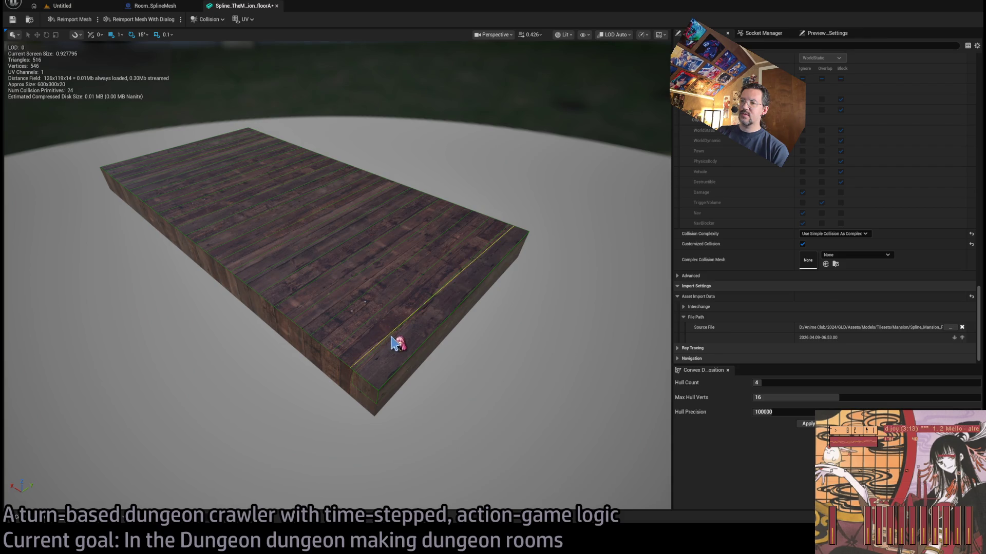
key("ctrl+z")
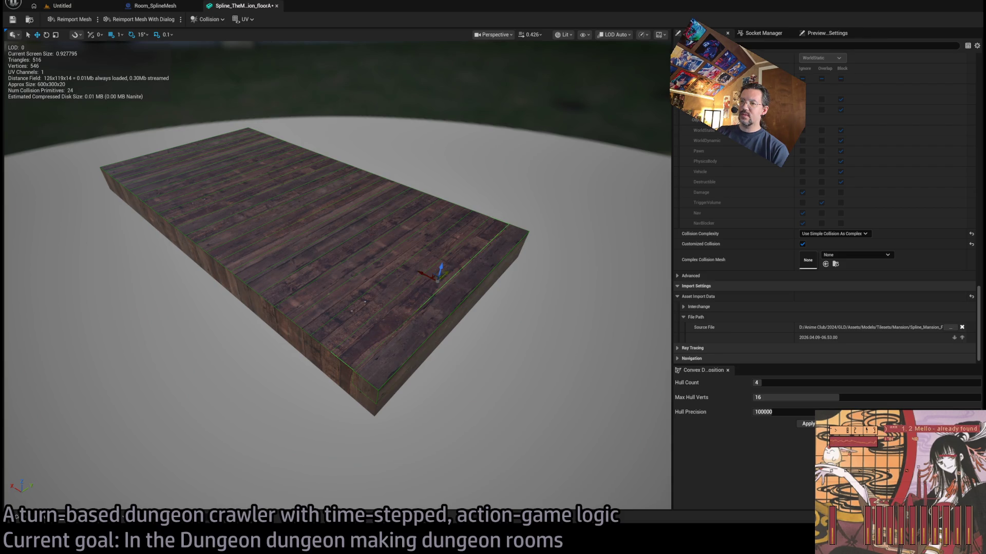
- Orbit to the tile's side and trial-move the end collision box, then undo
scroll(913, 249, "up", 4)
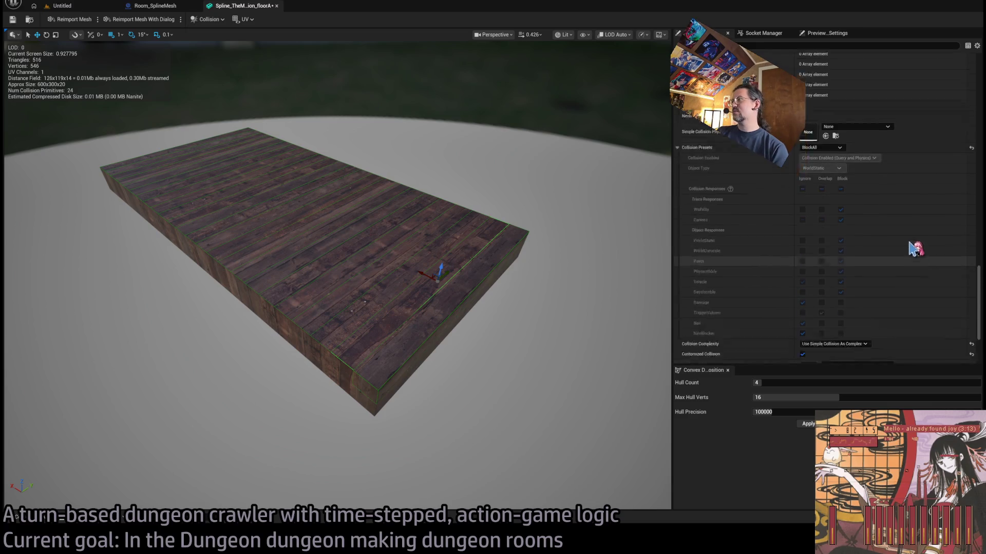
scroll(914, 249, "up", 10)
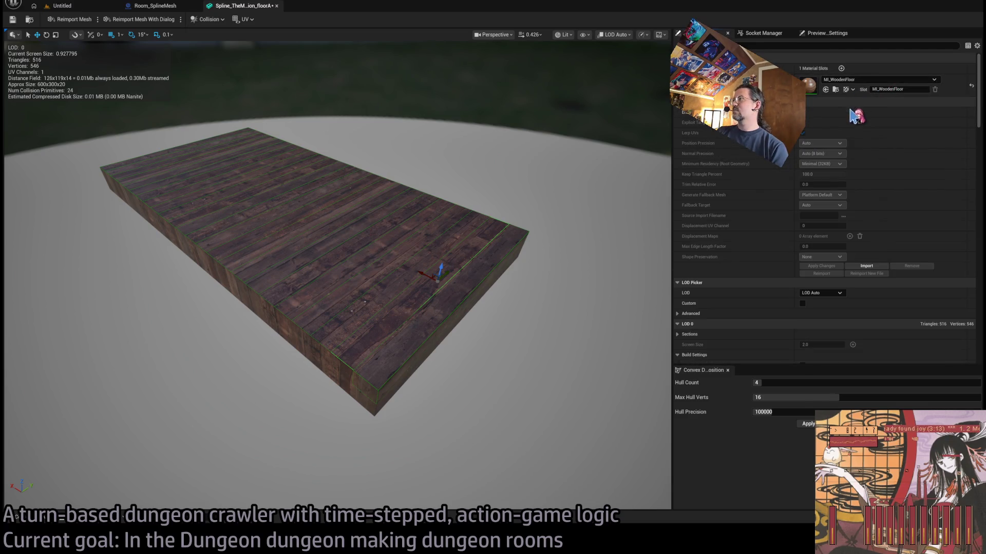
left_click_drag(632, 203, 551, 255)
left_click(514, 251)
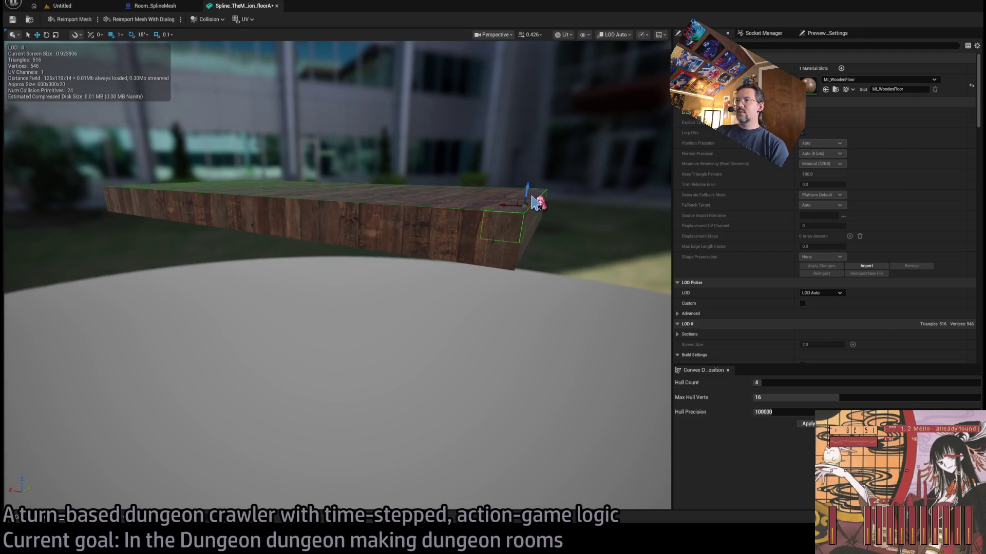
mouse_move(536, 203)
left_mouse_down()
mouse_move(524, 214)
mouse_move(513, 300)
mouse_move(532, 315)
mouse_move(538, 307)
left_mouse_up()
key("ctrl+z")
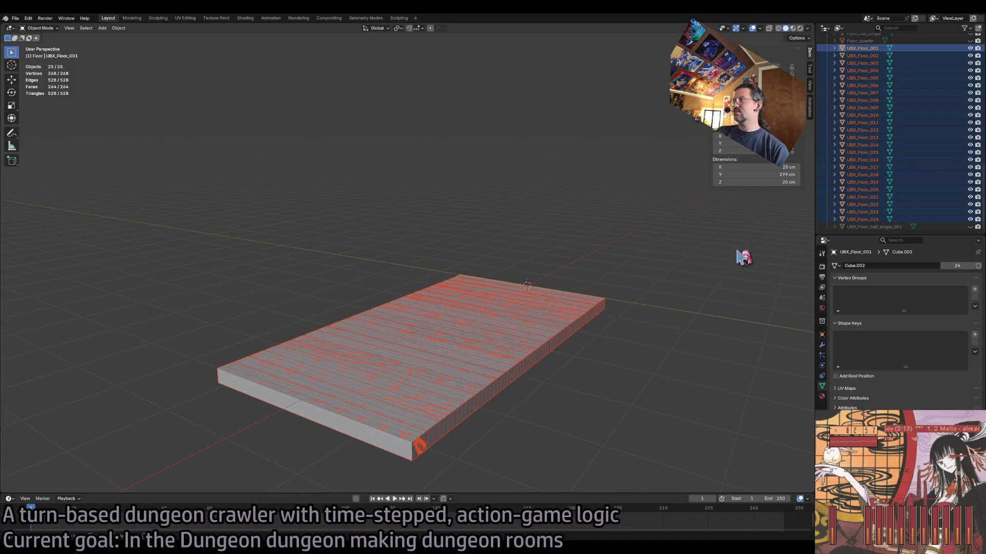
- Hide the Floor mesh to inspect the UBX planks, reselect Floor, and switch to Unreal
scroll(899, 129, "up", 3)
left_click(969, 80)
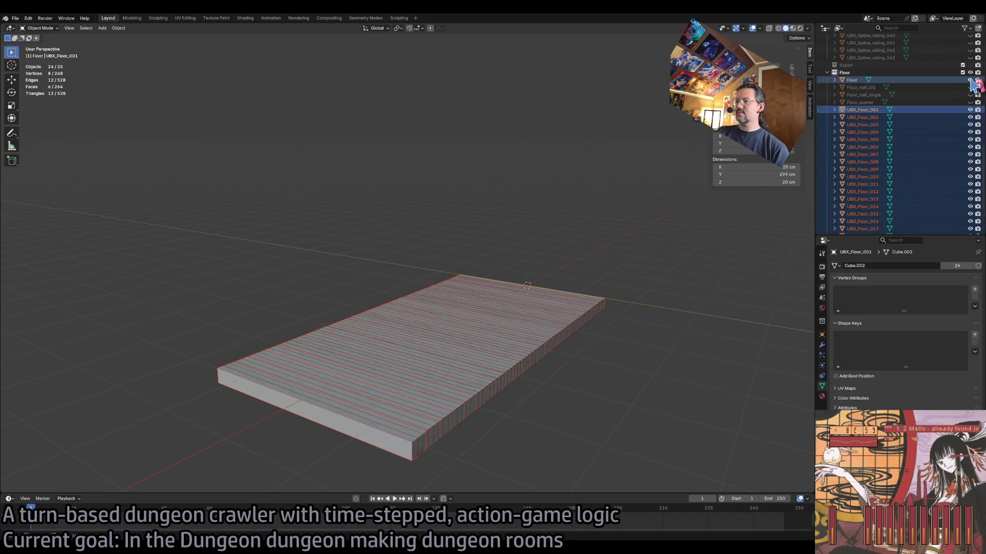
left_click(970, 81)
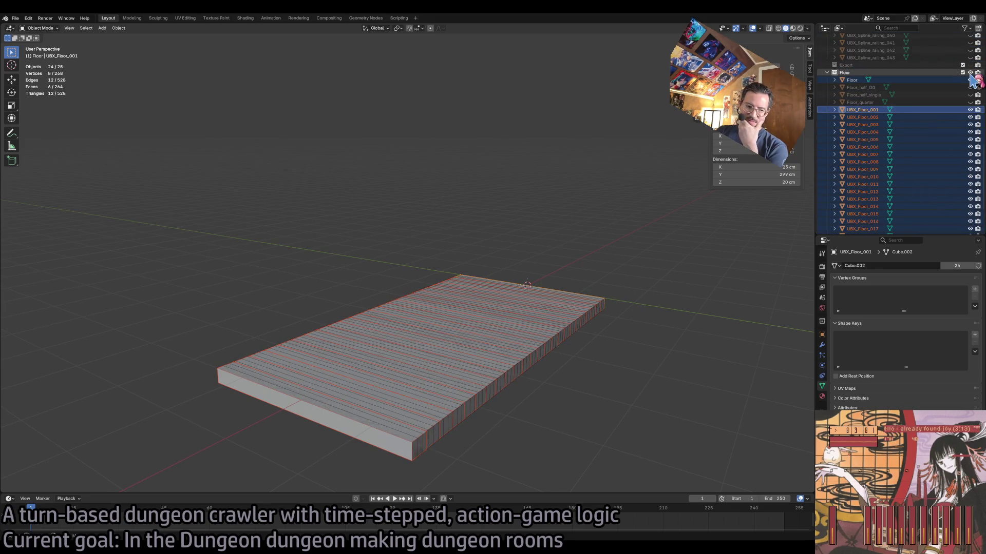
left_click(914, 73)
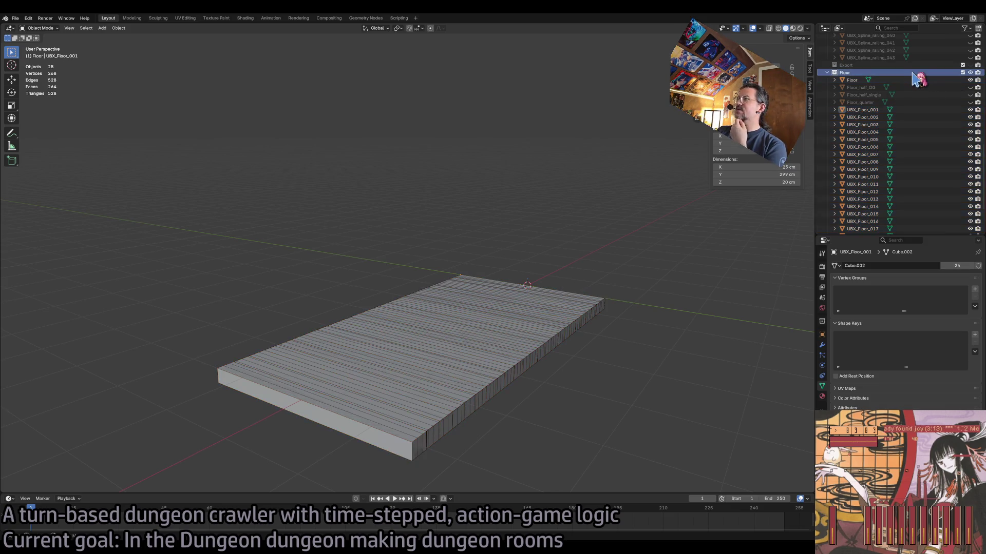
mouse_move(755, 175)
left_mouse_down()
mouse_move(790, 174)
mouse_move(755, 174)
left_mouse_up()
left_click(852, 79)
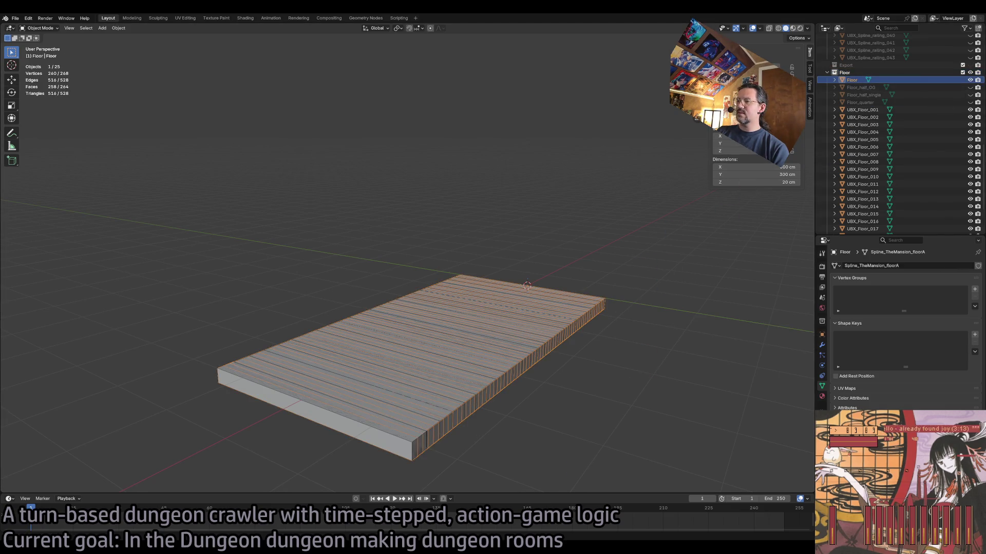
key("alt+Tab")
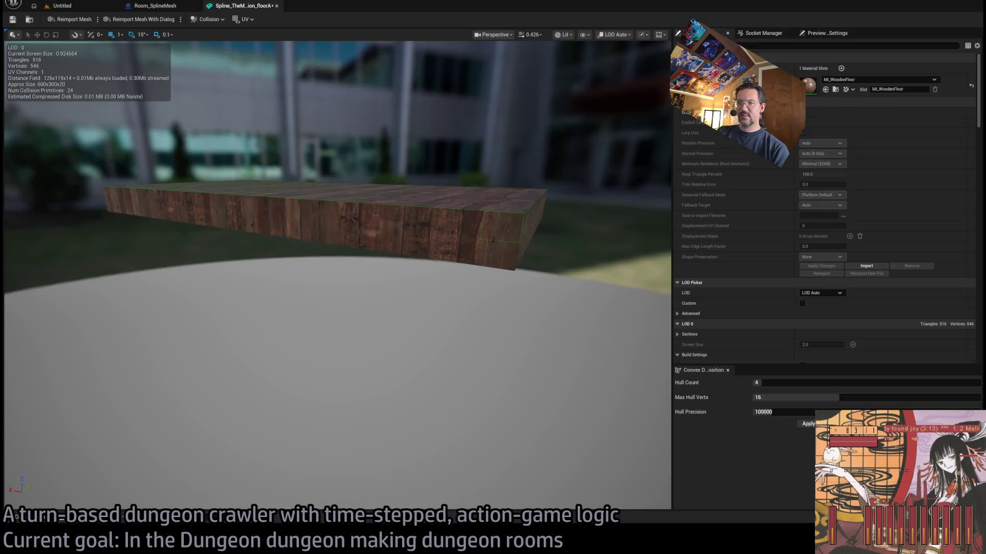
- View the plank from below and move its right-end collision box above it
left_click_drag(459, 225, 458, 225)
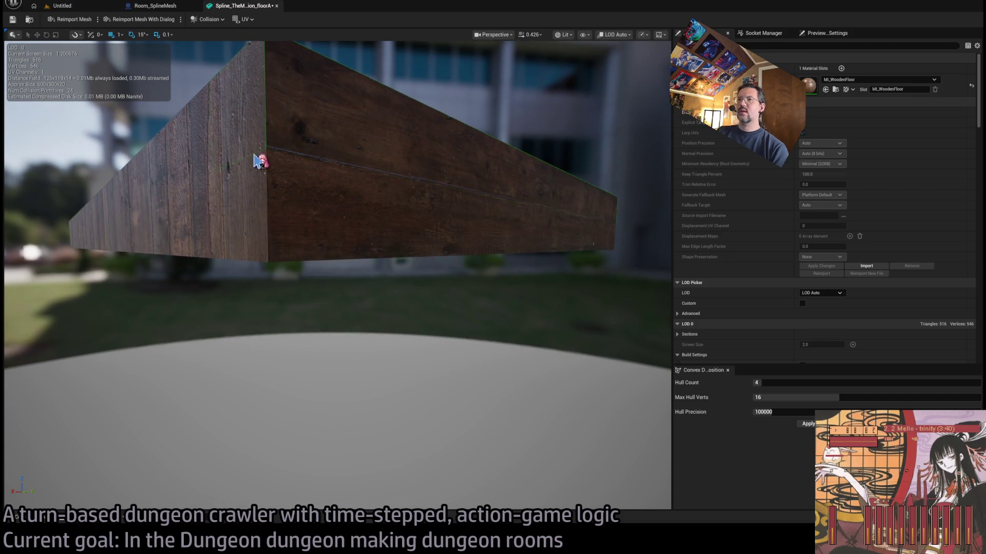
left_click_drag(260, 159, 504, 211)
left_click(557, 205)
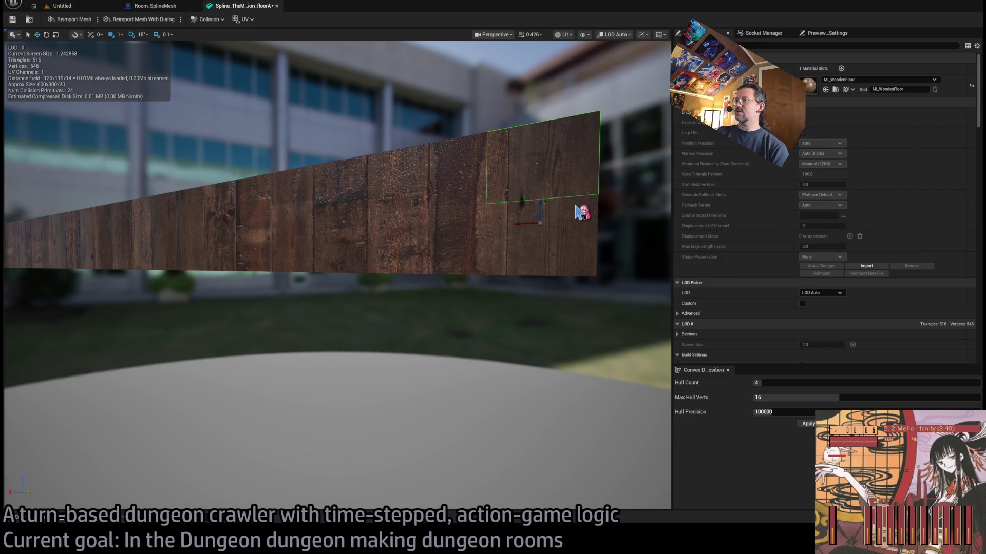
mouse_move(540, 207)
left_mouse_down()
mouse_move(531, 329)
mouse_move(575, 151)
mouse_move(629, 236)
left_mouse_up()
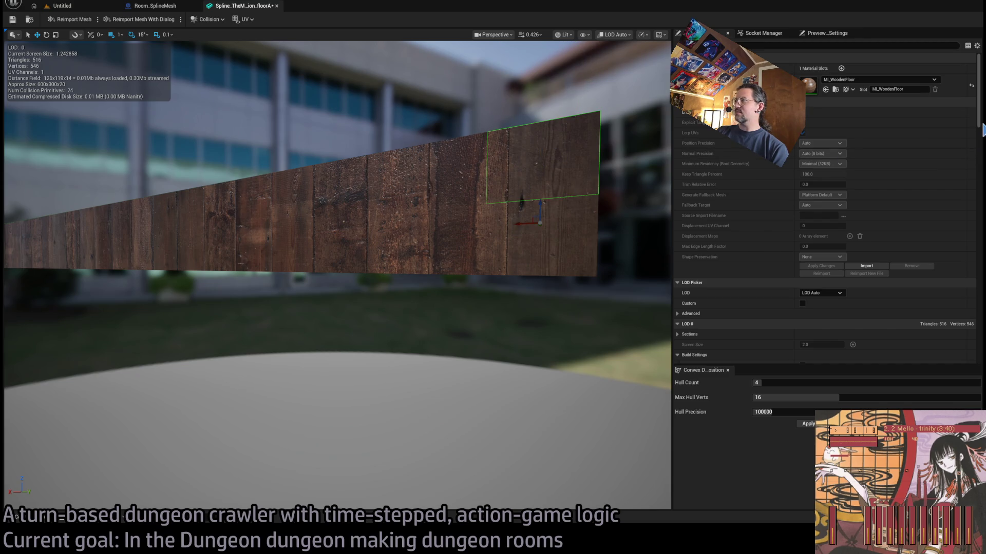
scroll(982, 133, "down", 5)
scroll(981, 134, "down", 10)
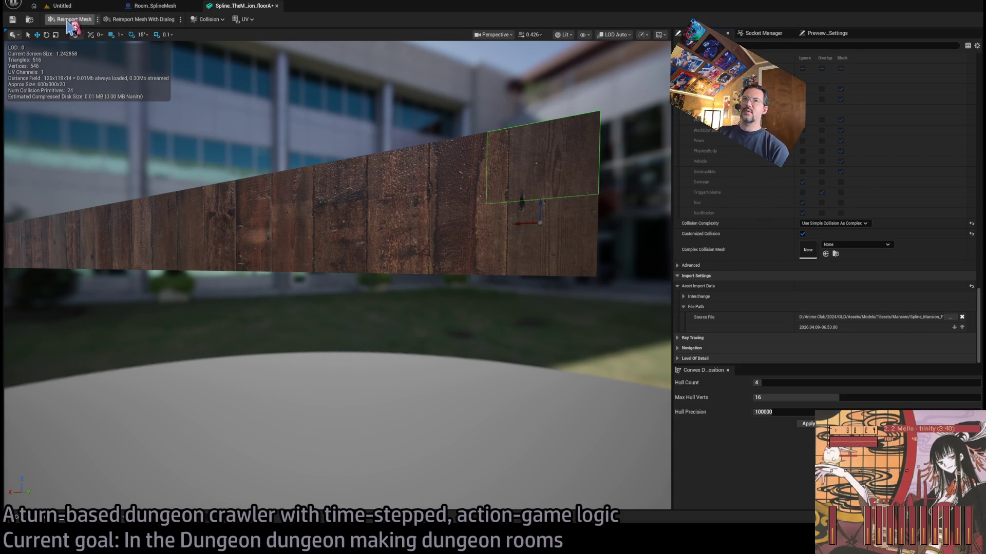
- Select the plank's end collision box and reimport the floorA mesh from source
left_click(306, 140)
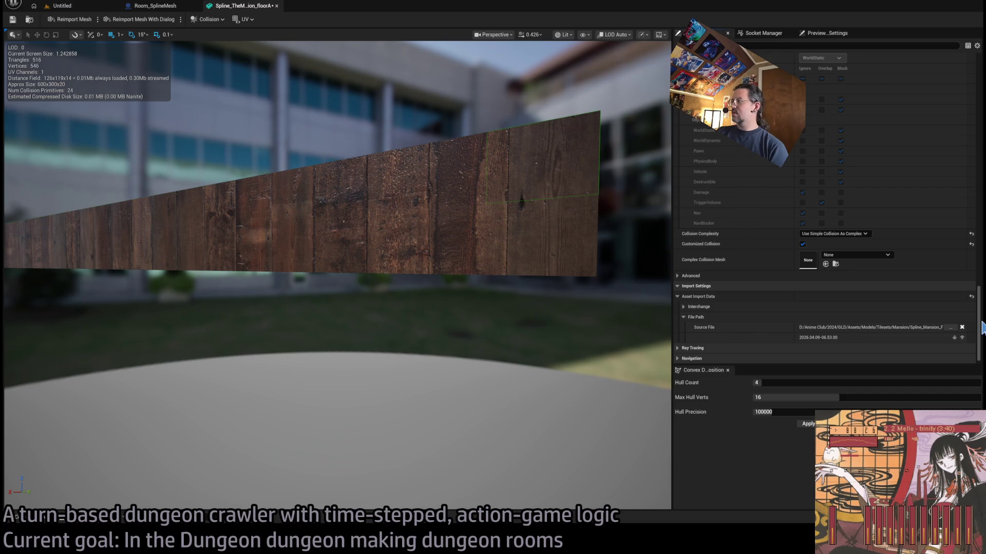
left_click_drag(980, 316, 979, 85)
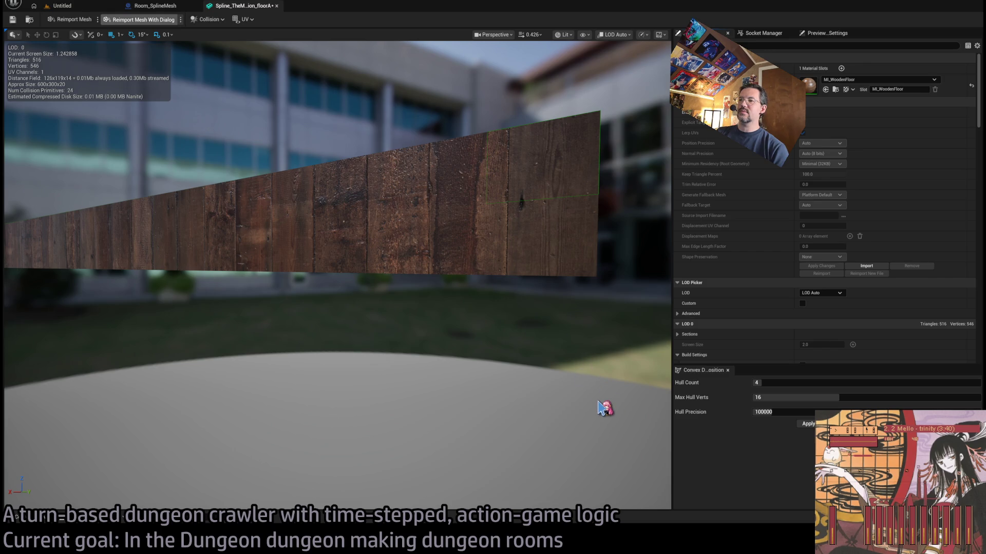
left_click(591, 201)
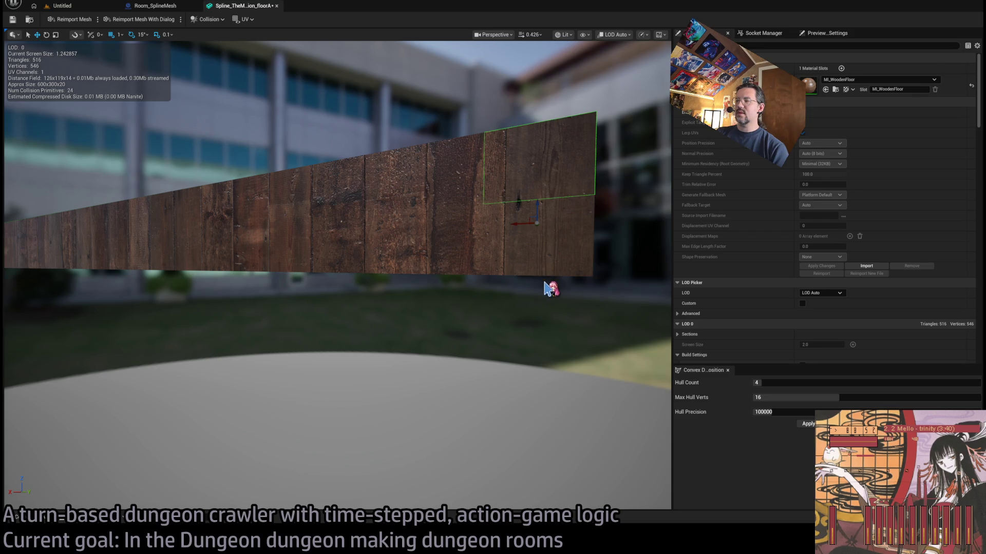
left_click(86, 11)
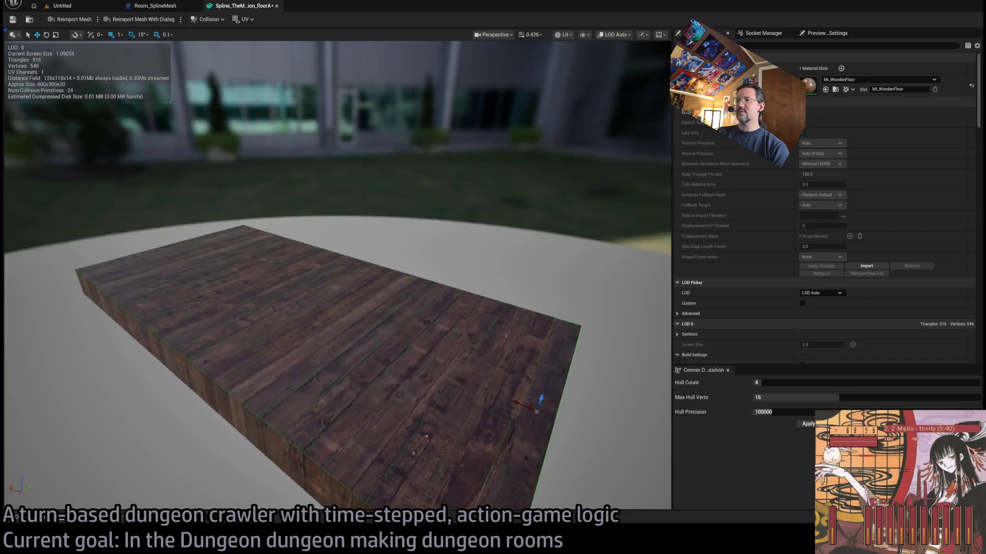
- From a low side view, move the collision box down the plank's face, then return to Blender
mouse_move(431, 181)
left_mouse_down()
mouse_move(431, 149)
mouse_move(431, 181)
left_mouse_up()
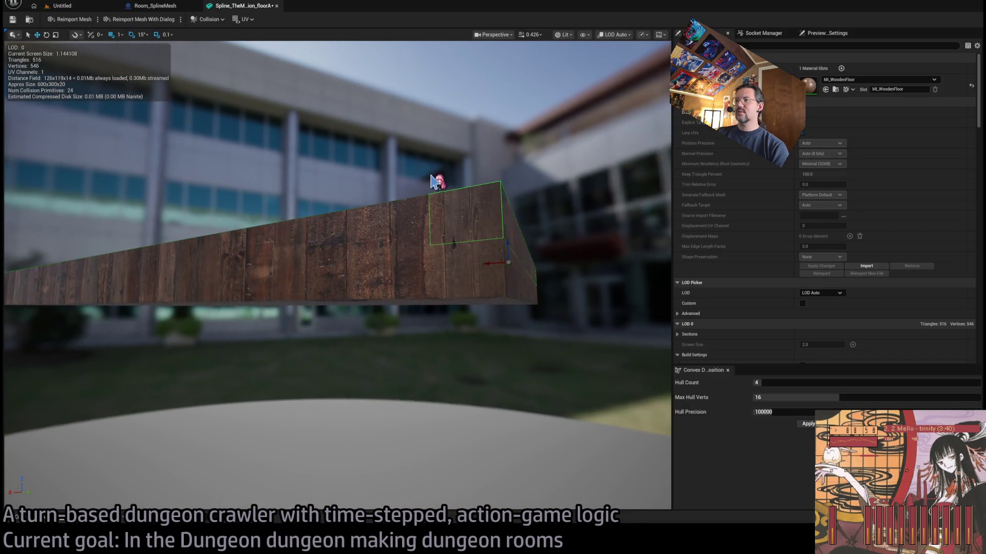
mouse_move(508, 253)
left_mouse_down()
mouse_move(515, 279)
mouse_move(520, 190)
mouse_move(512, 279)
mouse_move(506, 177)
left_mouse_up()
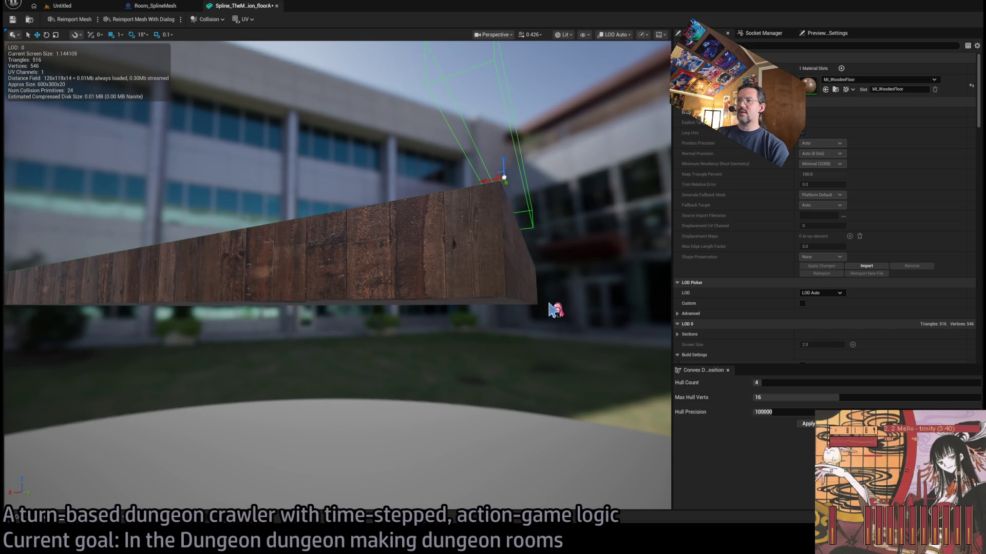
key("alt+Tab")
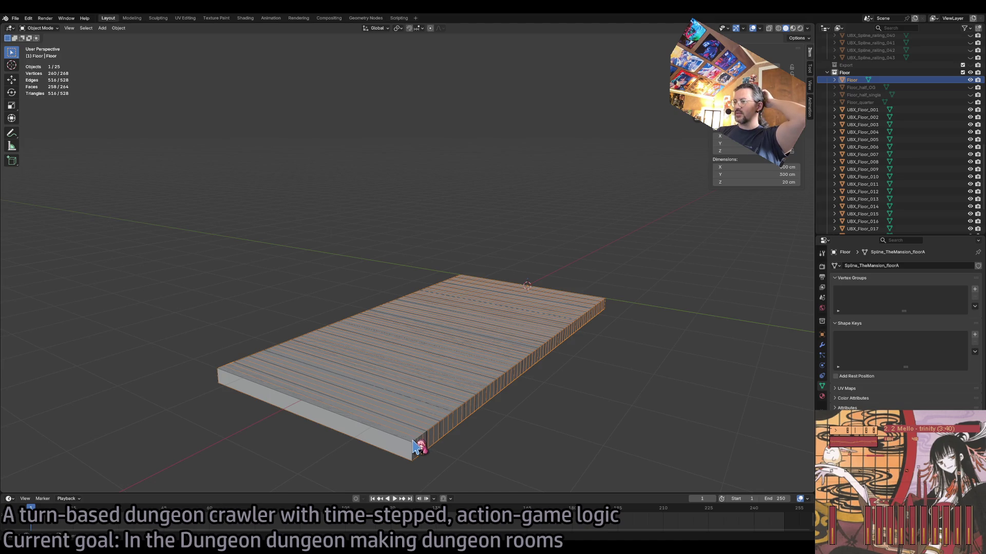
- Compare the Floor mesh's visibility and hide the UBX_Floor collision boxes in the Outliner
left_click(482, 467)
left_click(431, 441)
left_click(429, 438)
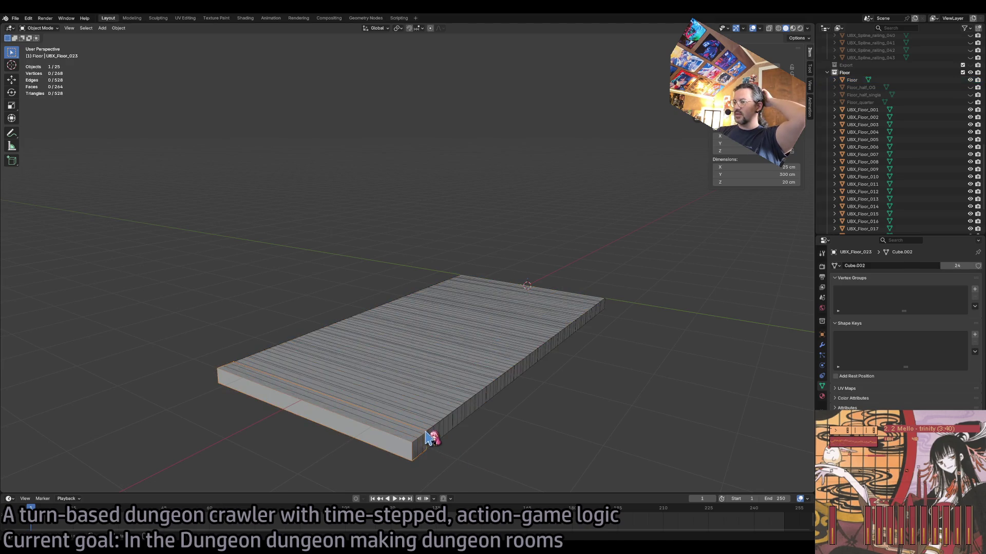
scroll(459, 440, "up", 3)
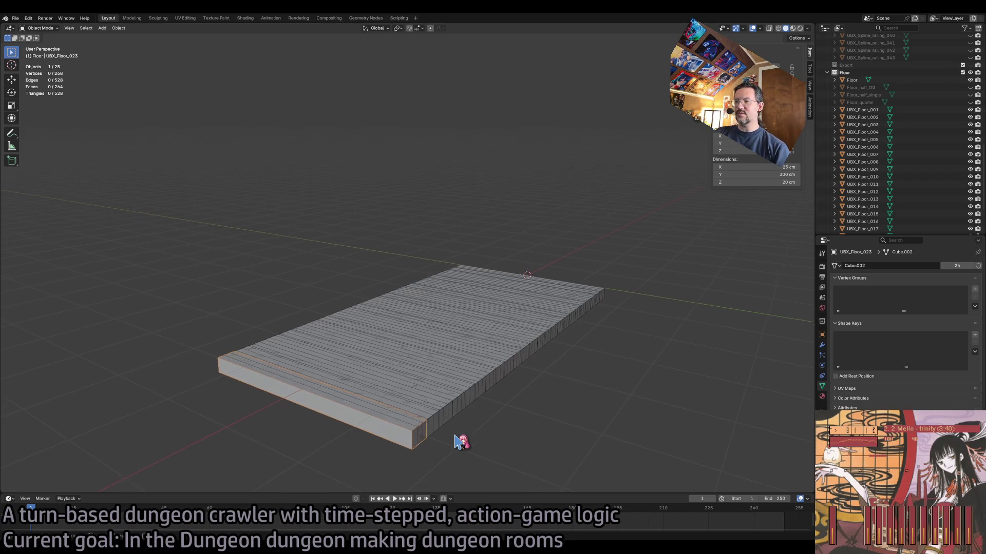
scroll(460, 440, "up", 4)
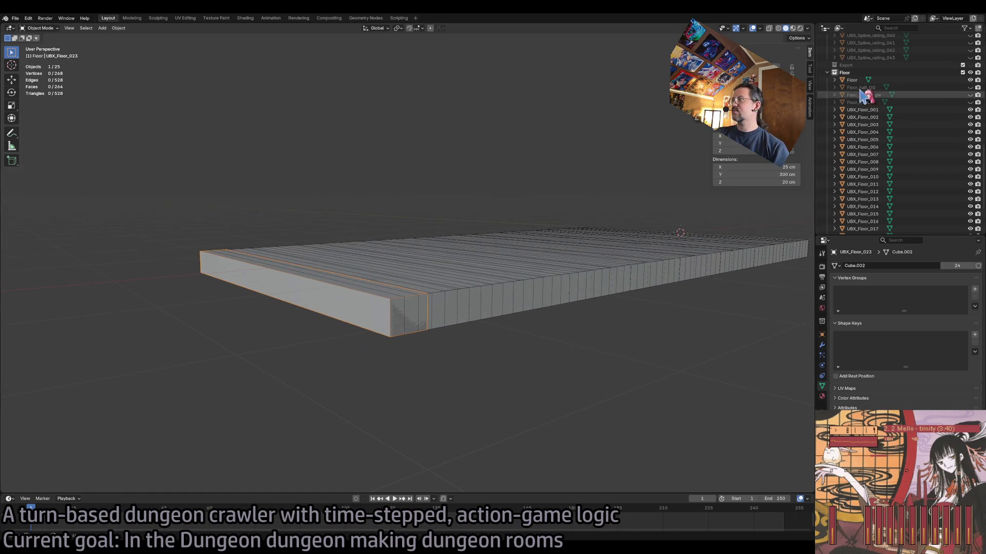
left_click(970, 80)
left_click(970, 80)
left_click(970, 80)
left_click(970, 80)
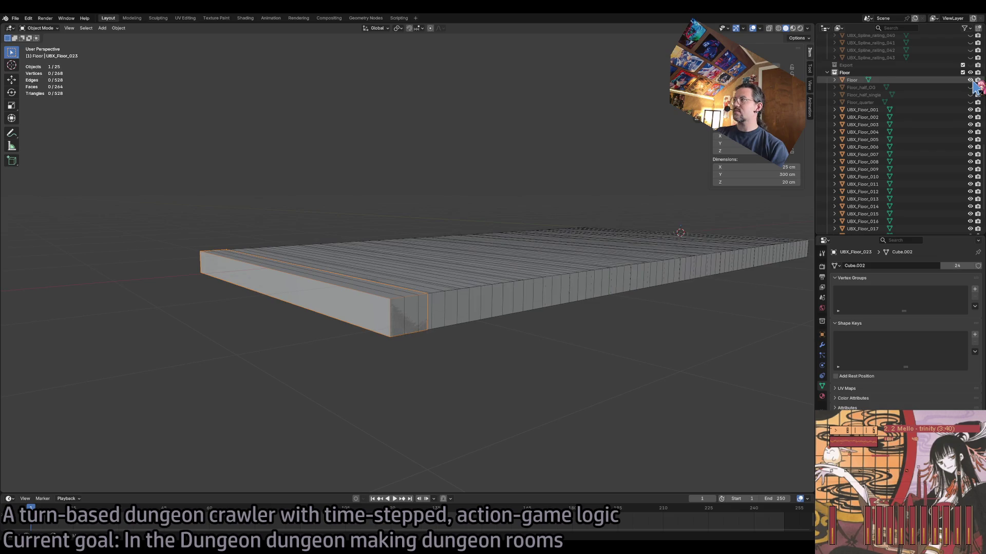
left_click_drag(971, 111, 975, 225)
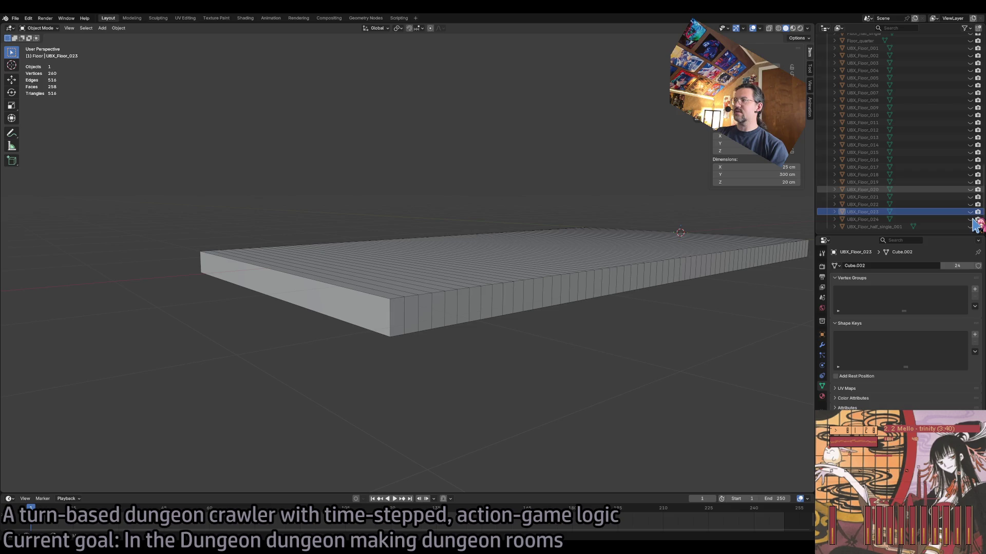
scroll(935, 154, "up", 10)
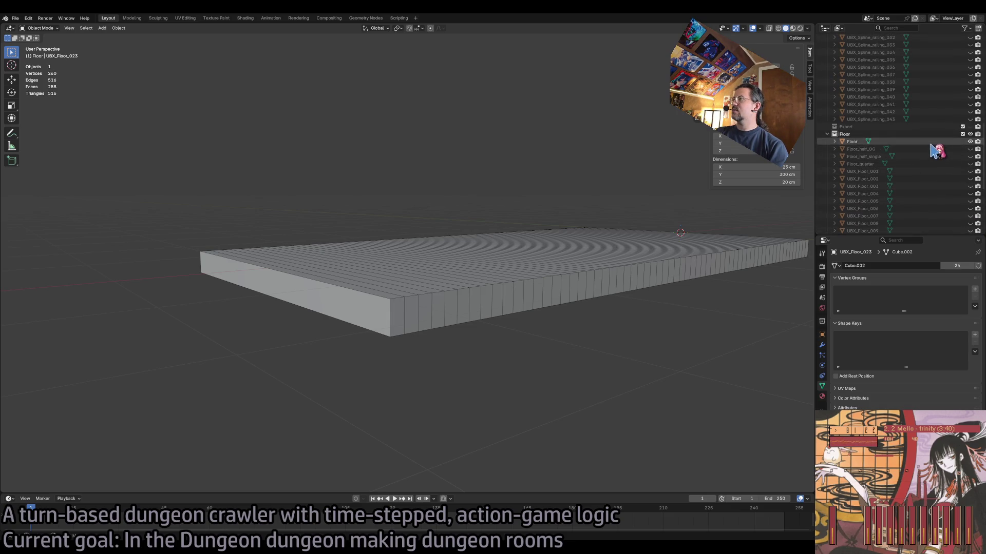
- Hide Floor and show only collision boxes UBX_Floor_001 through UBX_Floor_009
left_click(931, 143)
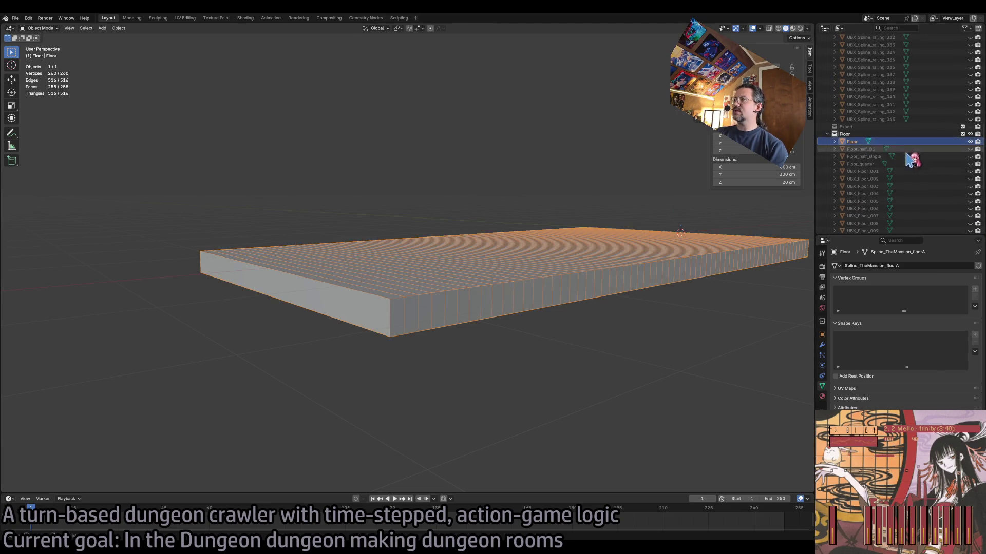
left_click(970, 142)
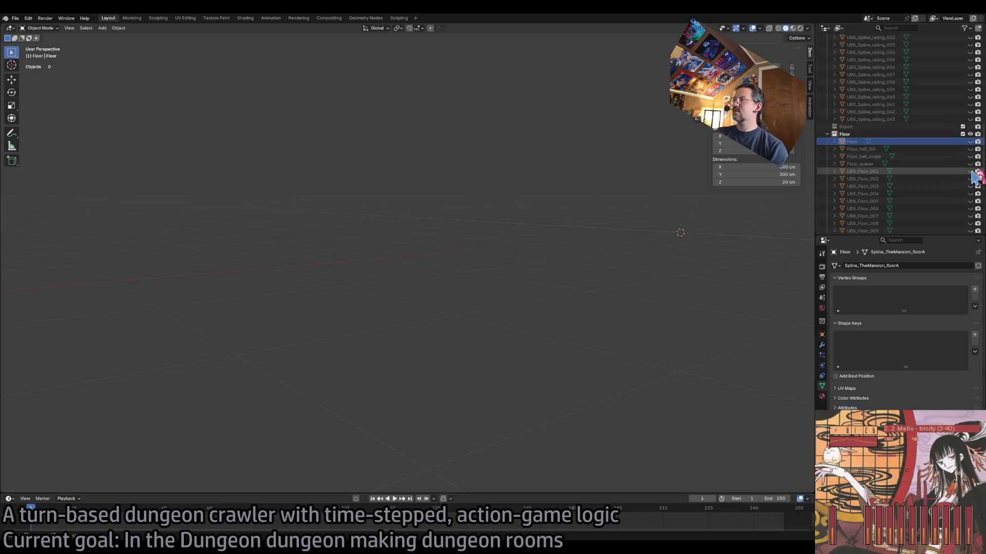
left_click(970, 171)
left_click(970, 171)
mouse_move(970, 172)
left_mouse_down()
mouse_move(971, 245)
mouse_move(968, 170)
mouse_move(955, 200)
mouse_move(974, 225)
left_mouse_up()
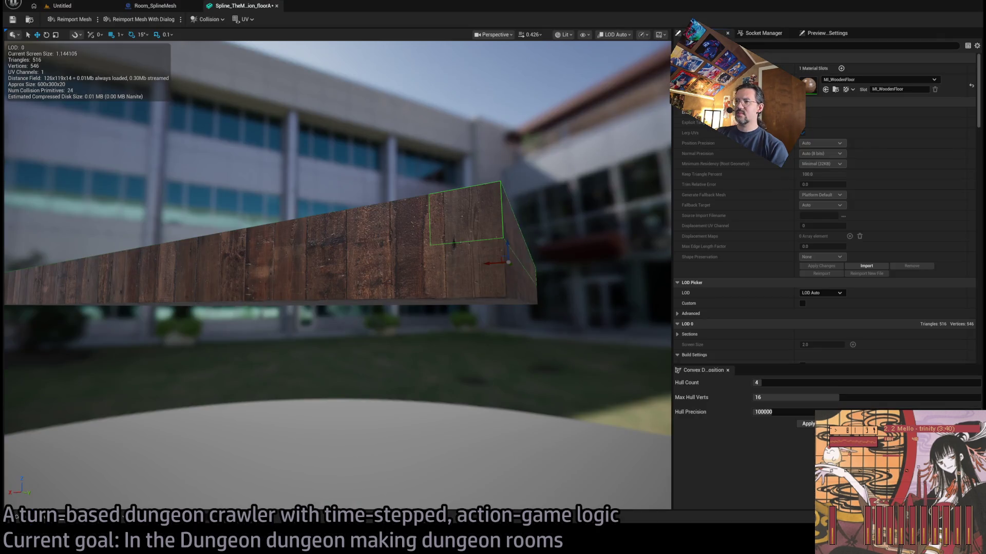
- Orbit beneath the floorA slab to view its collision wireframes and scroll the Details panel
left_click(518, 273)
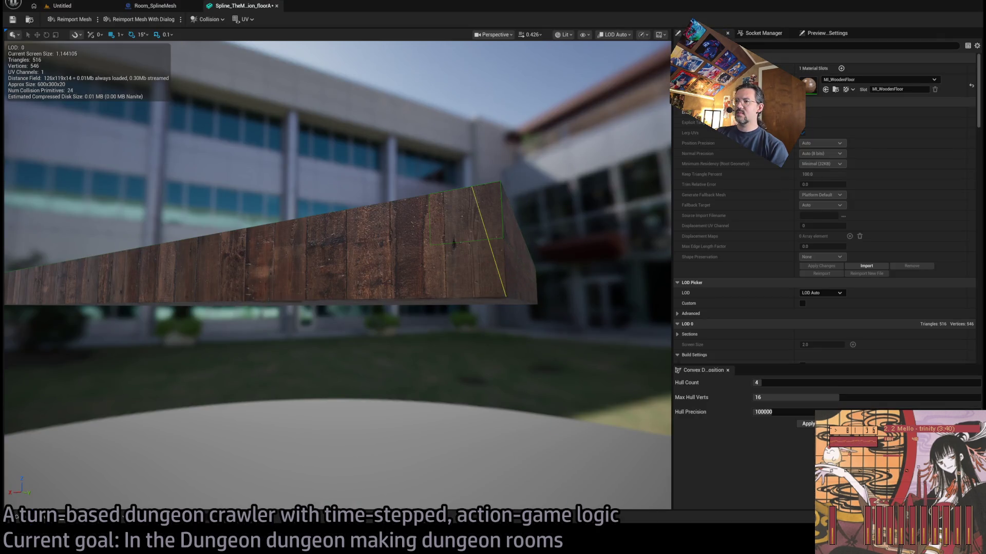
mouse_move(500, 326)
left_mouse_down()
mouse_move(545, 236)
mouse_move(477, 215)
left_mouse_up()
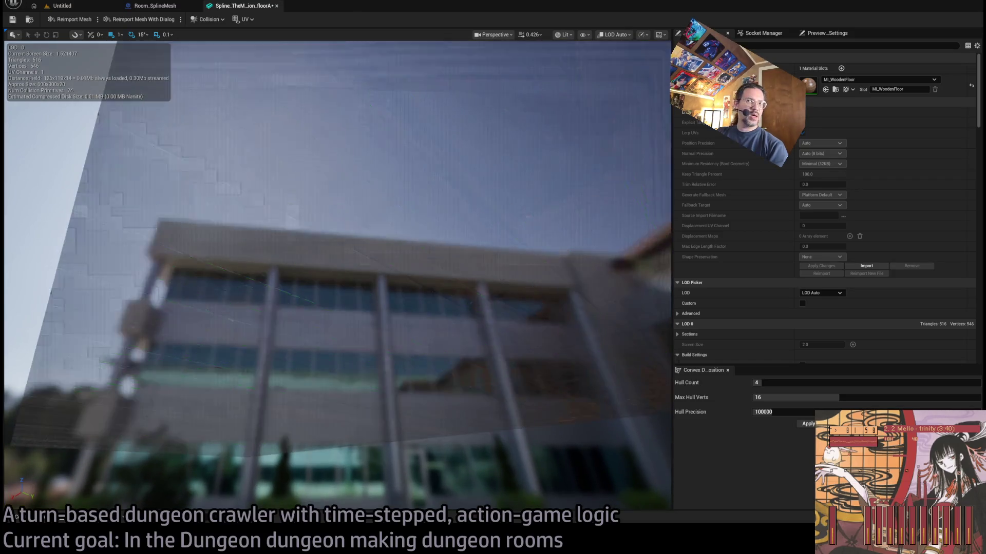
mouse_move(641, 259)
left_mouse_down()
mouse_move(634, 229)
mouse_move(639, 259)
mouse_move(638, 250)
left_mouse_up()
left_click_drag(561, 319, 561, 318)
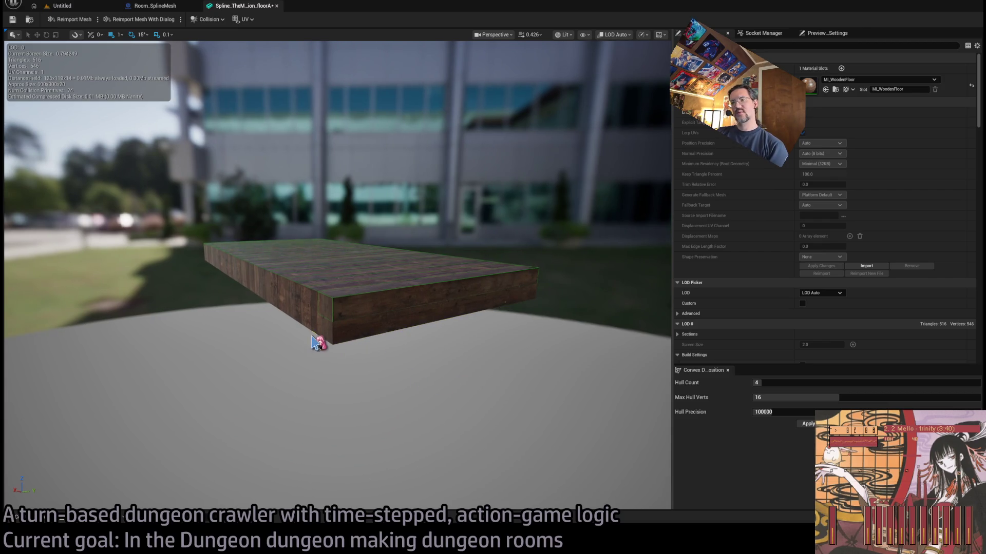
left_click_drag(364, 361, 363, 361)
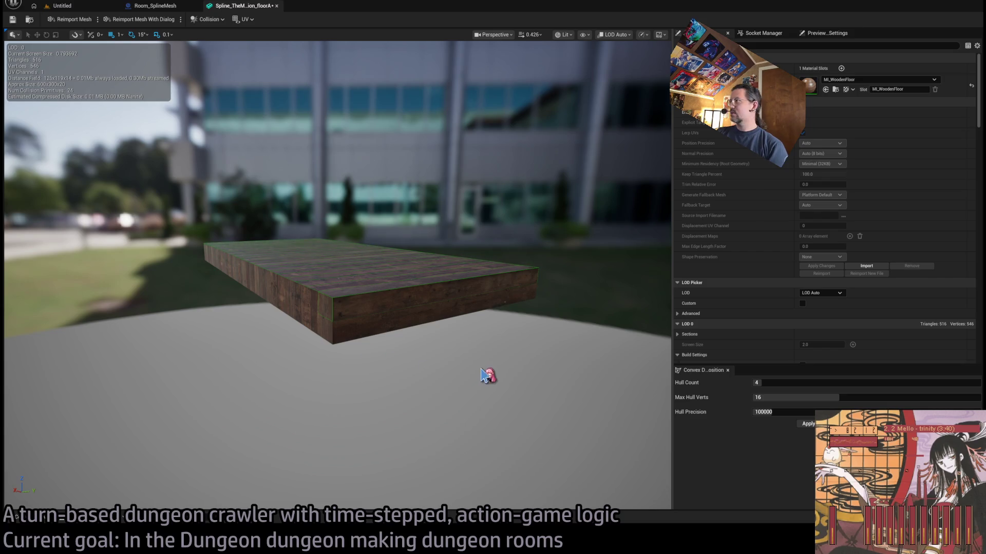
scroll(981, 113, "down", 5)
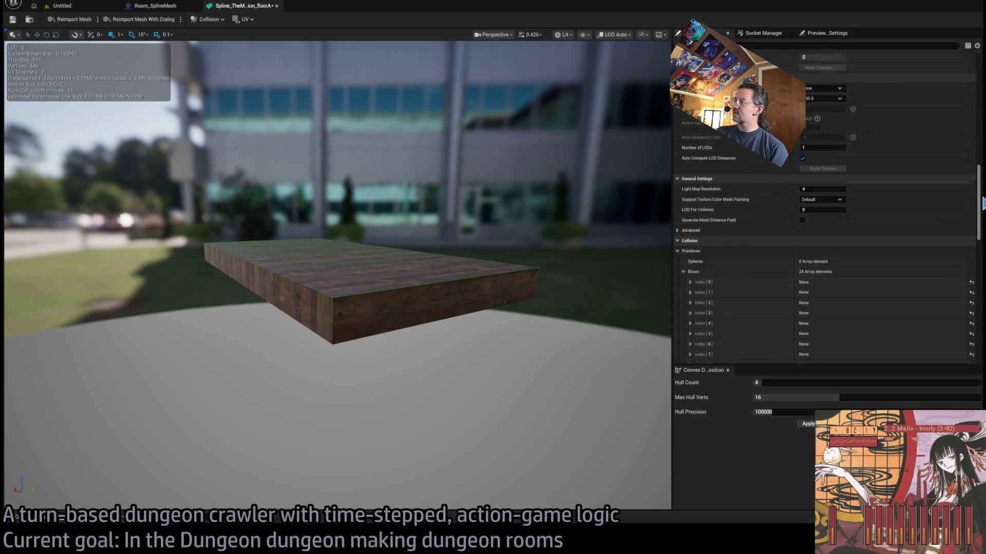
- Tilt the floorA slab view, then show the 101 Interchange Import smoothing-group warnings
scroll(981, 137, "up", 3)
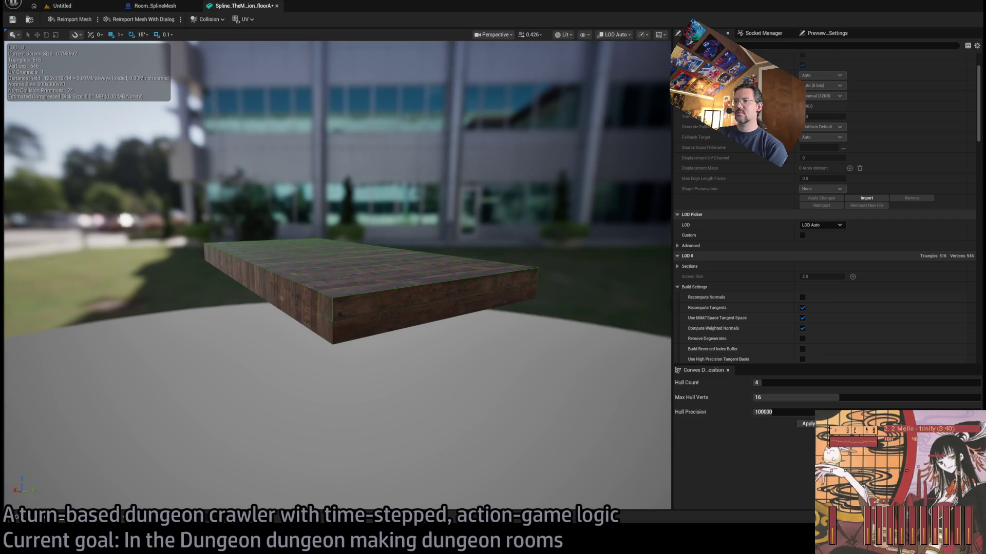
left_click_drag(447, 331, 445, 359)
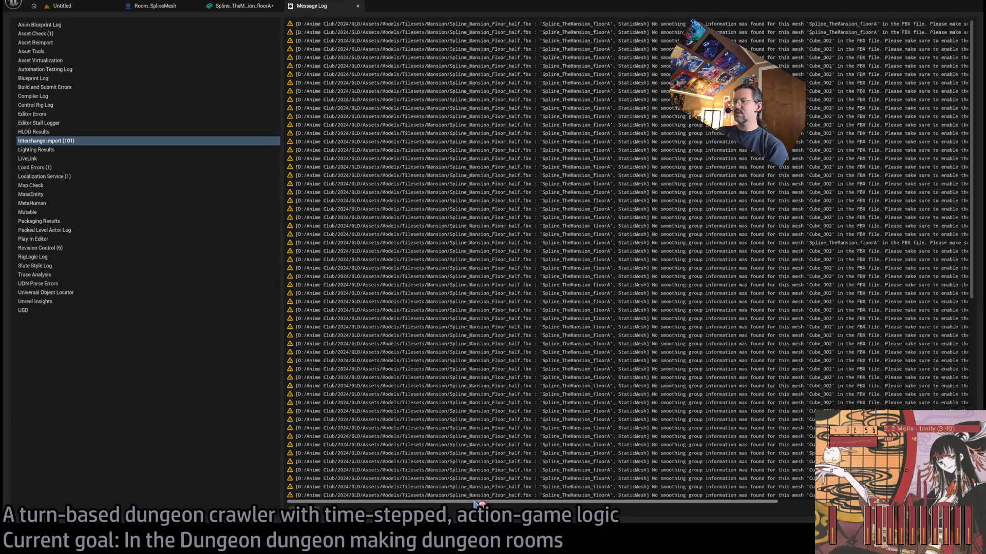
- Inspect a Spline_TheMansion_floorA smoothing-group warning row, then close the Message Log
left_click_drag(478, 502, 667, 504)
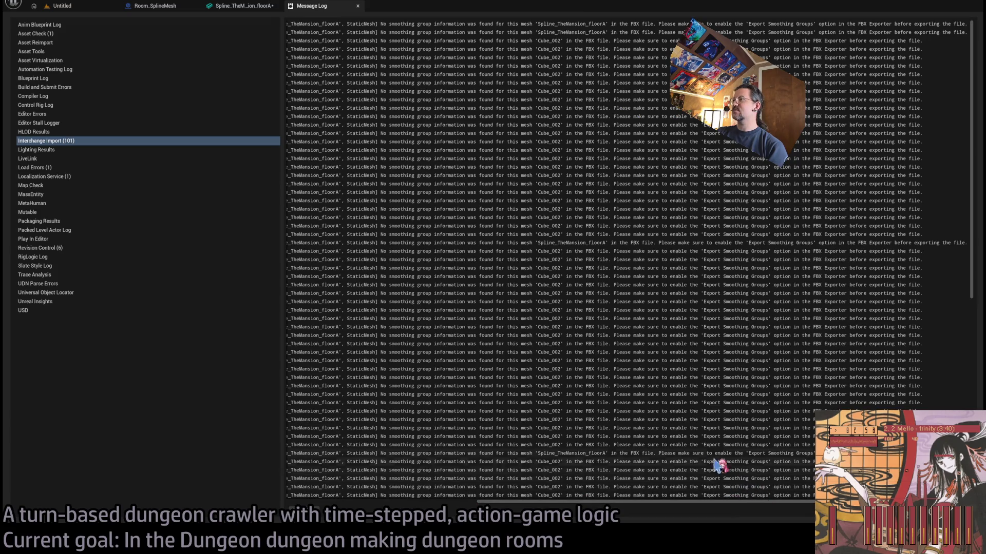
left_click(642, 244)
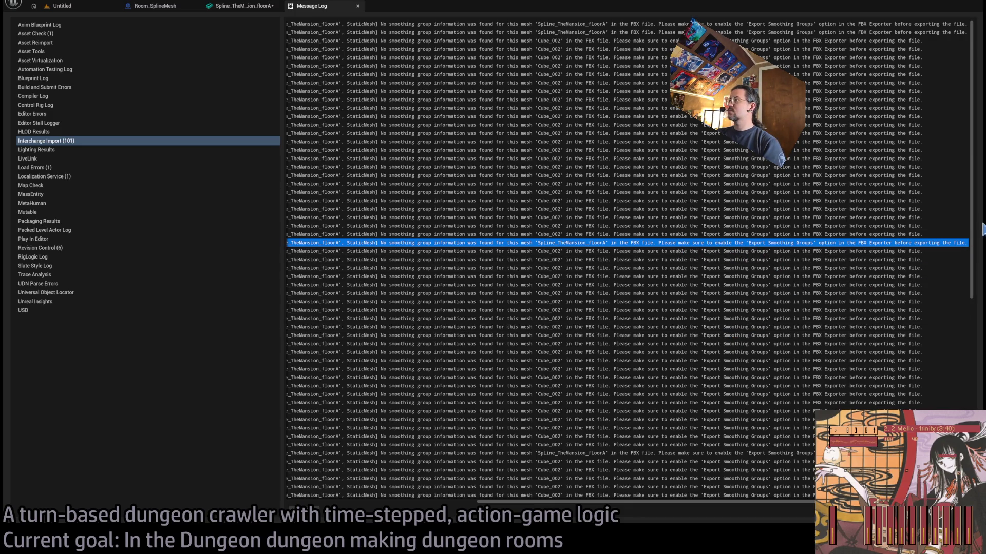
scroll(975, 229, "down", 1)
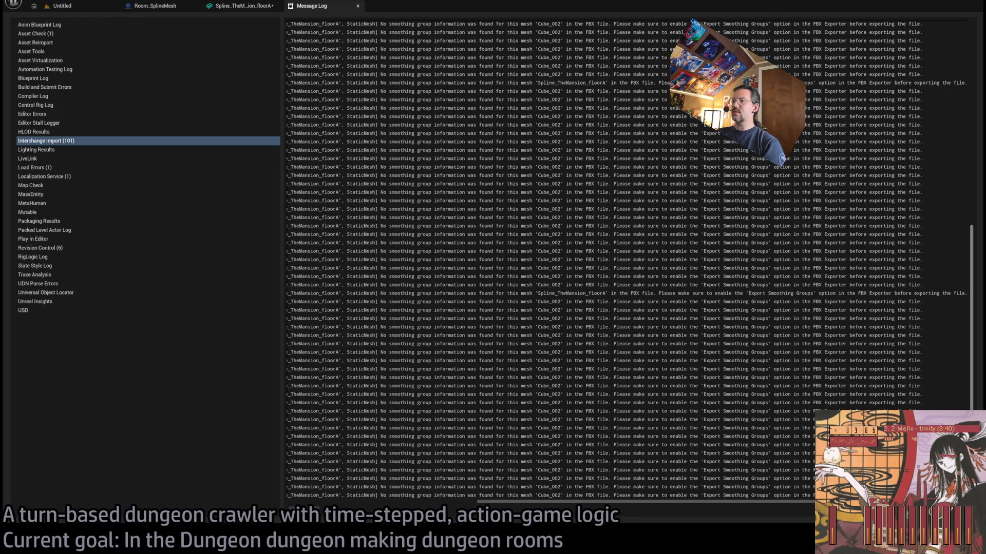
scroll(817, 161, "up", 1)
middle_click(283, 8)
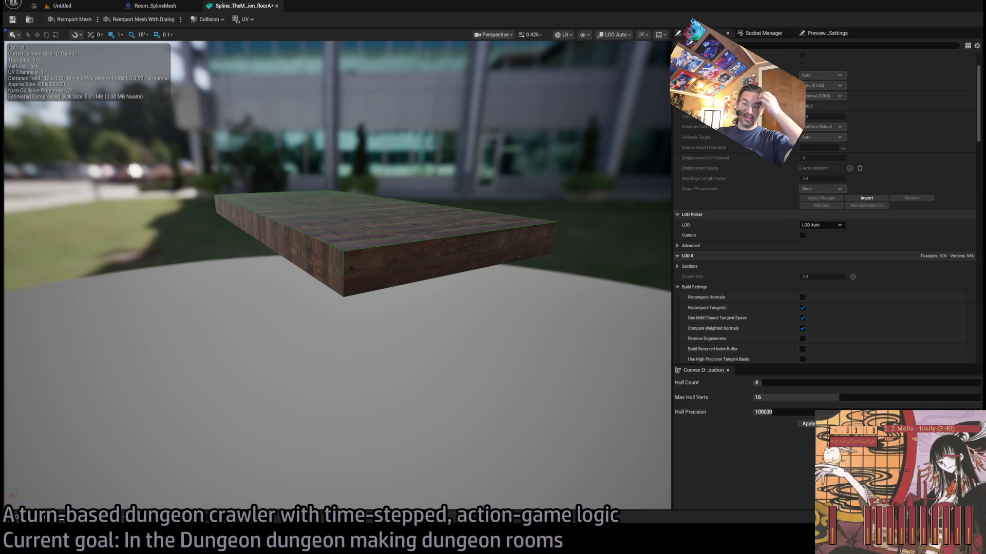
- Orbit around the tile's top, underside and collision boxes, then open MI_WoodenFloor's M_FloorBase material
mouse_move(334, 360)
left_mouse_down()
mouse_move(277, 354)
mouse_move(308, 350)
mouse_move(288, 370)
left_mouse_up()
scroll(338, 275, "up", 5)
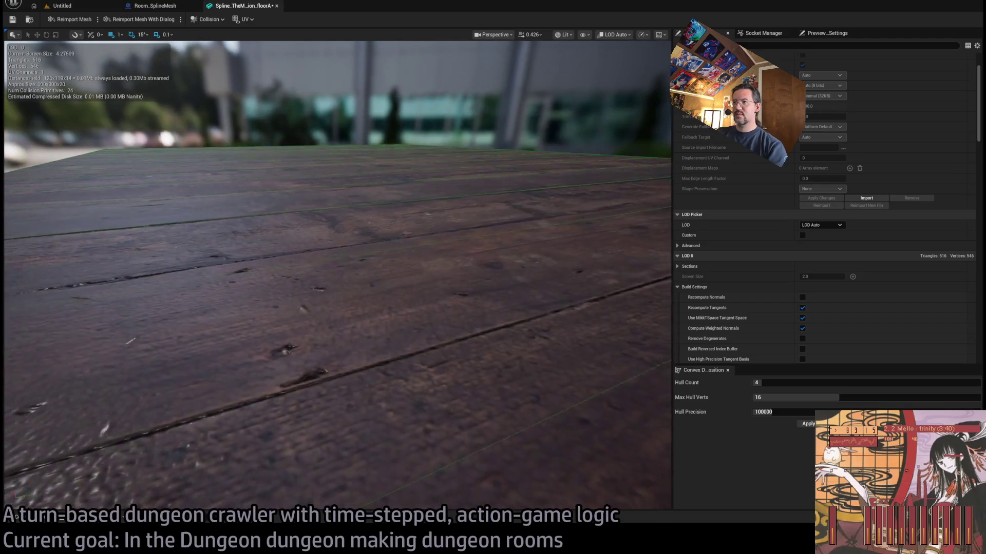
scroll(337, 275, "down", 5)
left_click_drag(337, 275, 277, 275)
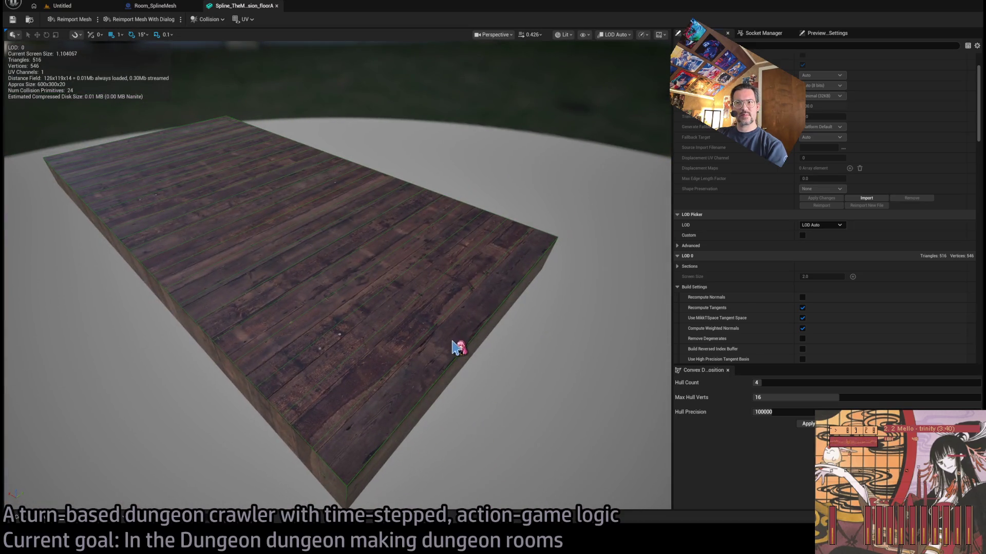
mouse_move(278, 275)
left_mouse_down()
mouse_move(277, 162)
mouse_move(295, 149)
mouse_move(266, 201)
mouse_move(278, 195)
left_mouse_up()
left_click_drag(536, 386, 535, 386)
scroll(841, 319, "up", 3)
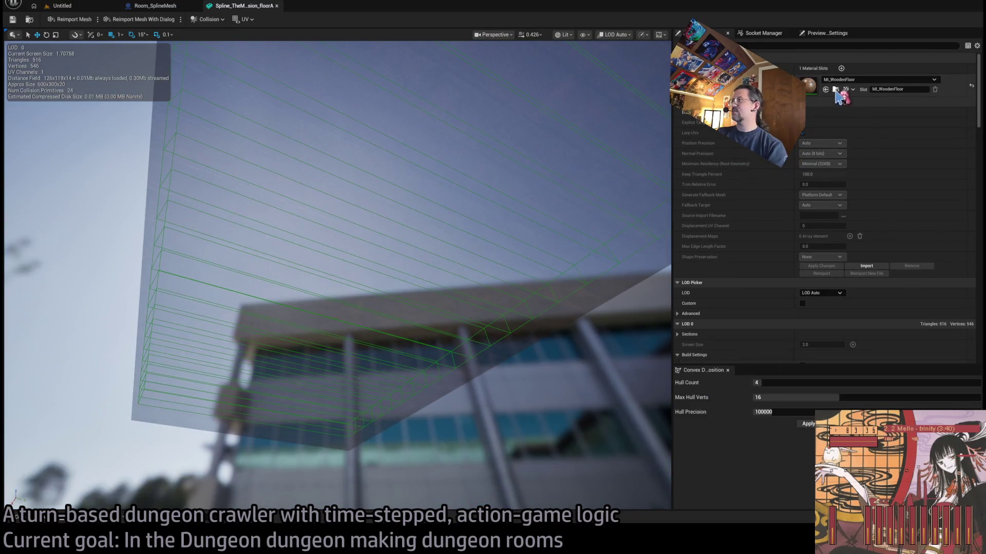
double_click(817, 89)
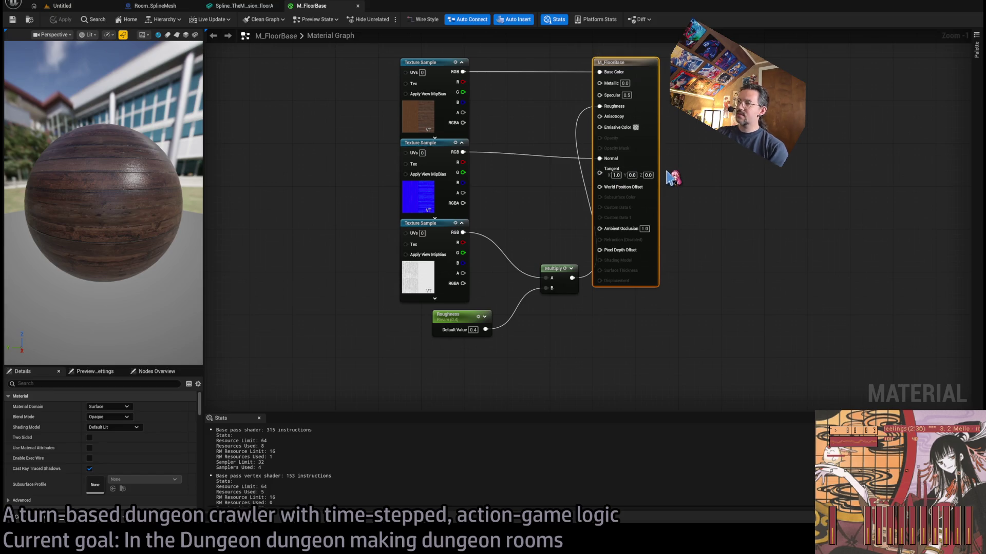
- Reframe the M_FloorBase node graph, then close it to return to the floorA mesh editor
mouse_move(540, 215)
left_mouse_down()
mouse_move(558, 277)
mouse_move(586, 233)
mouse_move(569, 257)
mouse_move(537, 222)
mouse_move(594, 246)
mouse_move(613, 228)
mouse_move(549, 229)
mouse_move(598, 288)
mouse_move(604, 267)
left_mouse_up()
scroll(589, 290, "up", 1)
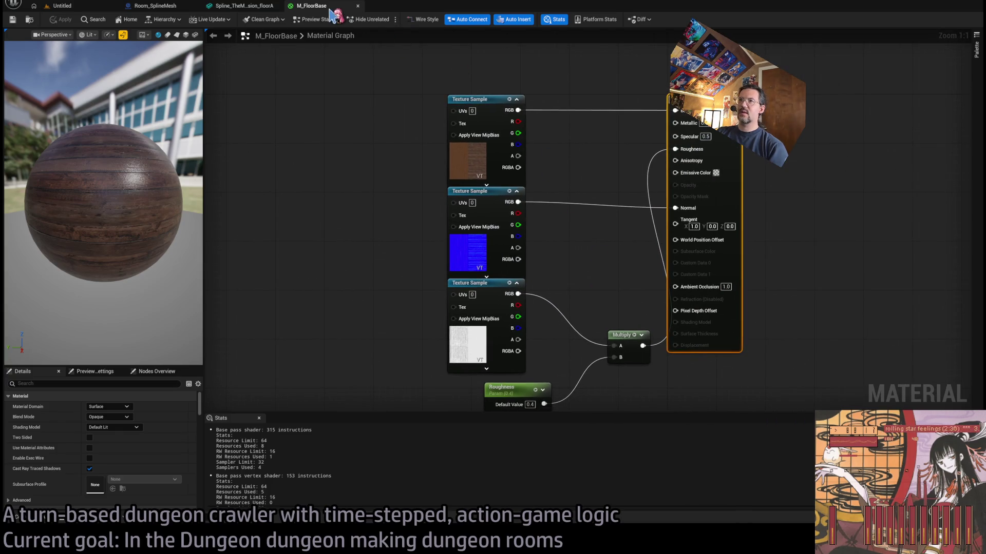
left_click(358, 5)
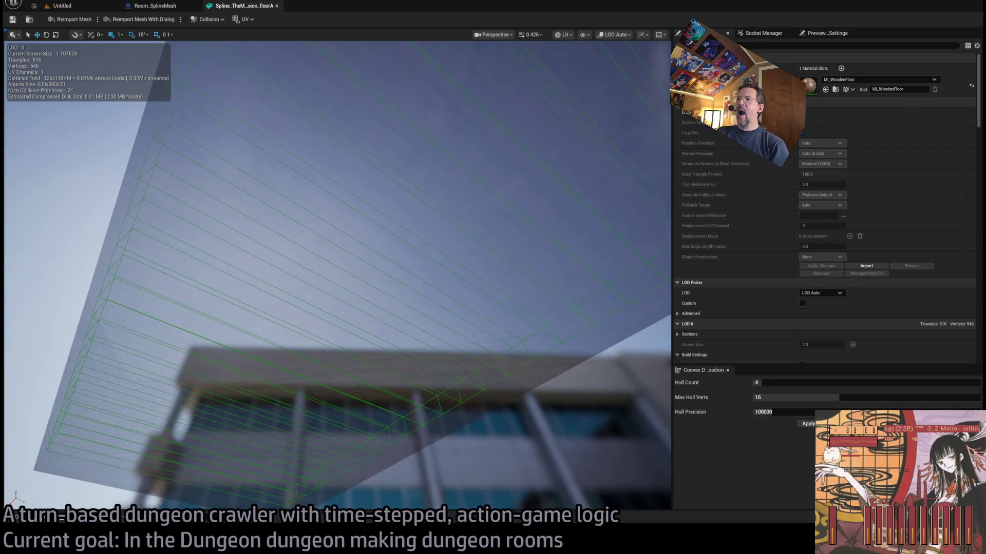
left_click_drag(495, 176, 494, 176)
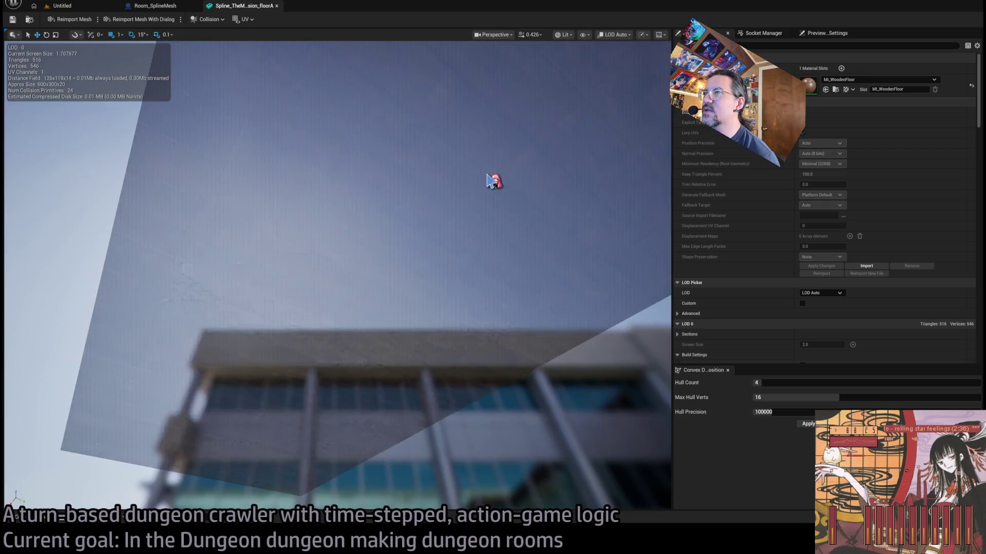
left_click_drag(488, 175, 487, 175)
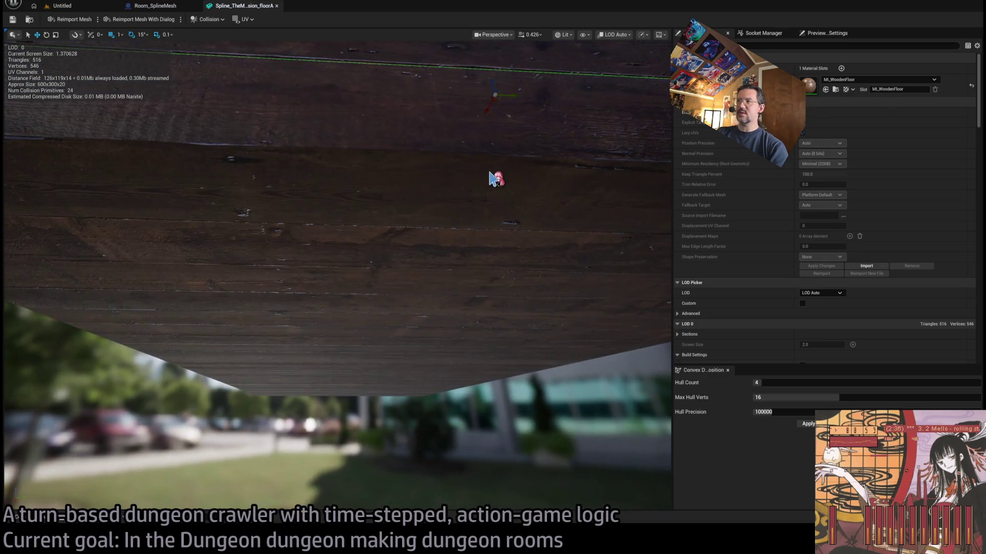
left_click(750, 45)
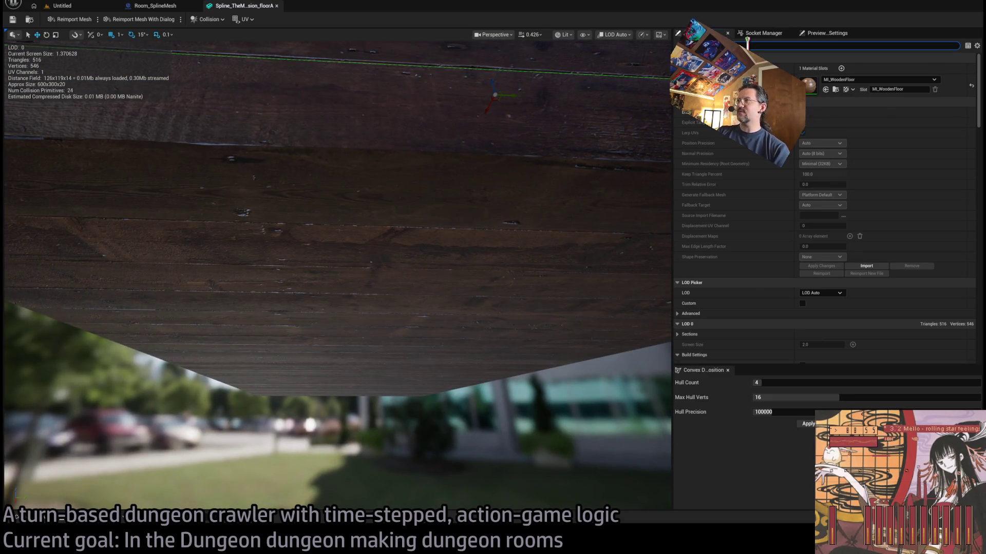
- Enable removal of degenerate triangles in the mesh build settings and apply the changes
type("bounds")
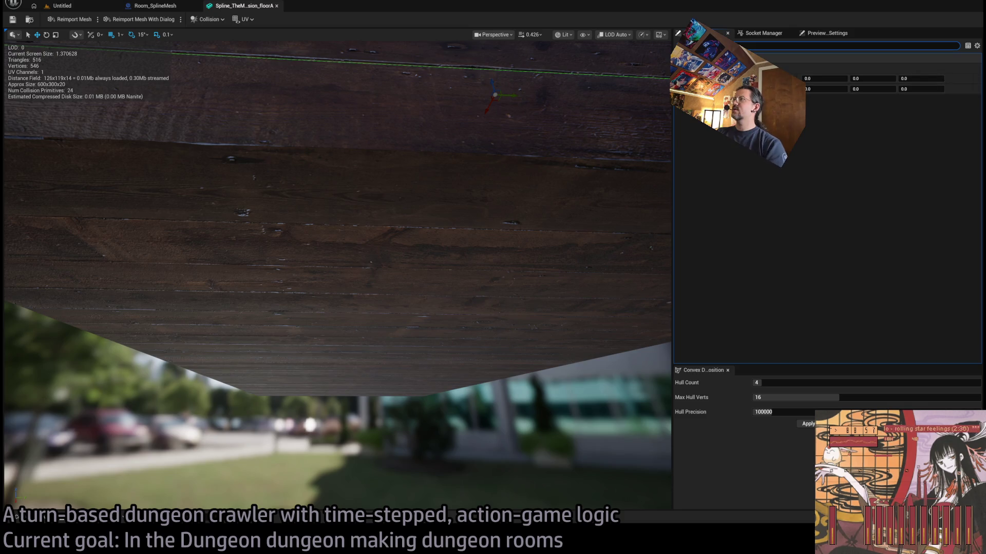
key("Escape")
scroll(978, 167, "down", 3)
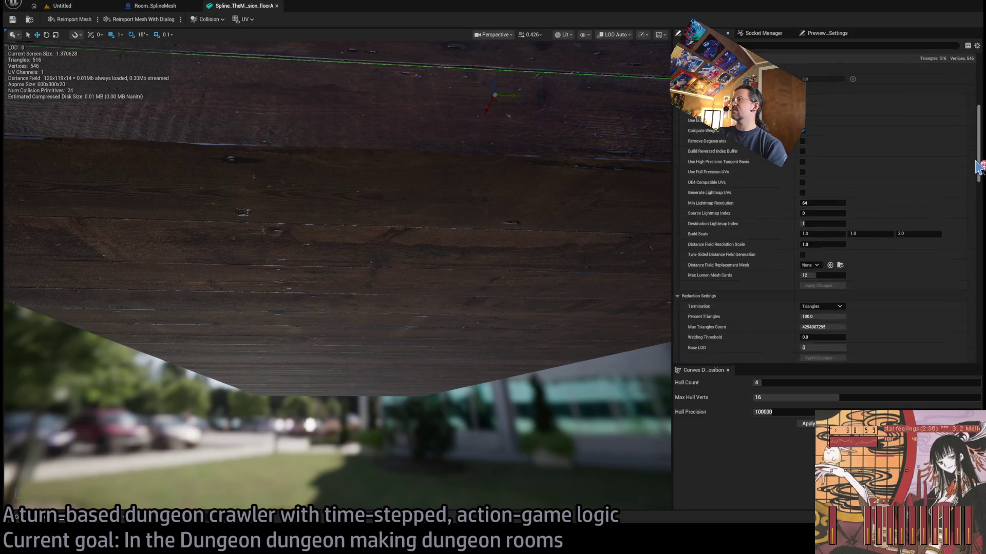
scroll(978, 167, "up", 1)
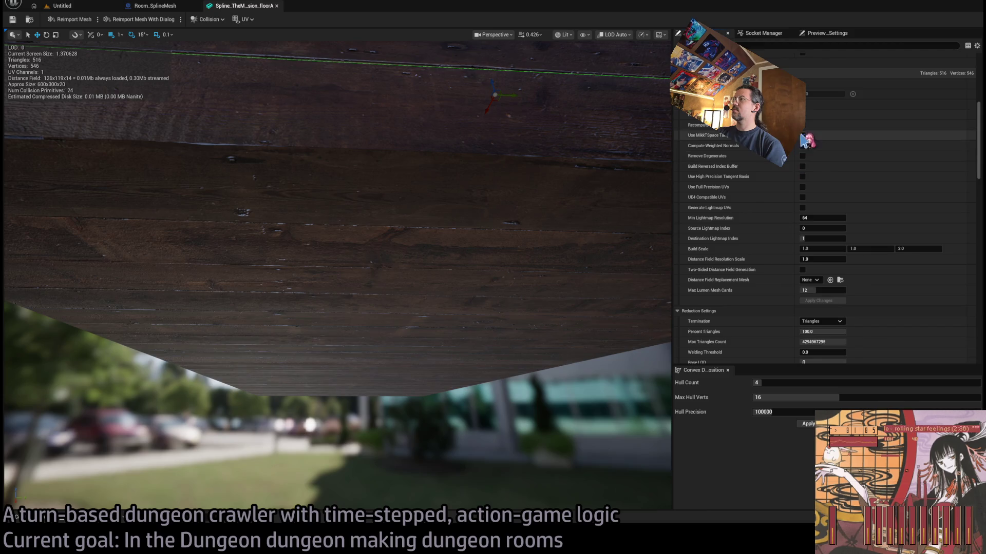
left_click(803, 156)
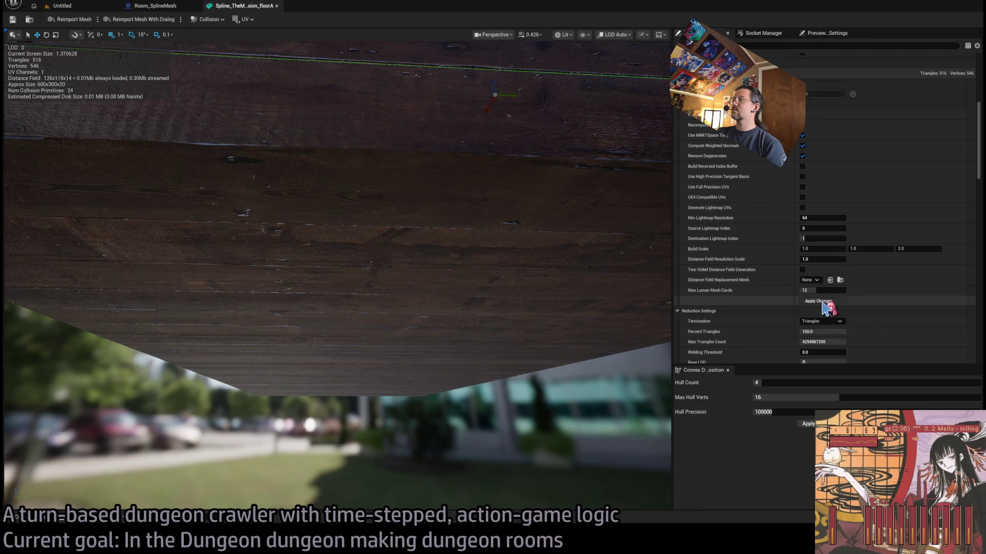
left_click(824, 303)
- Orbit the plank preview and check it in wireframe, then back in lit view
left_click_drag(594, 176, 650, 188)
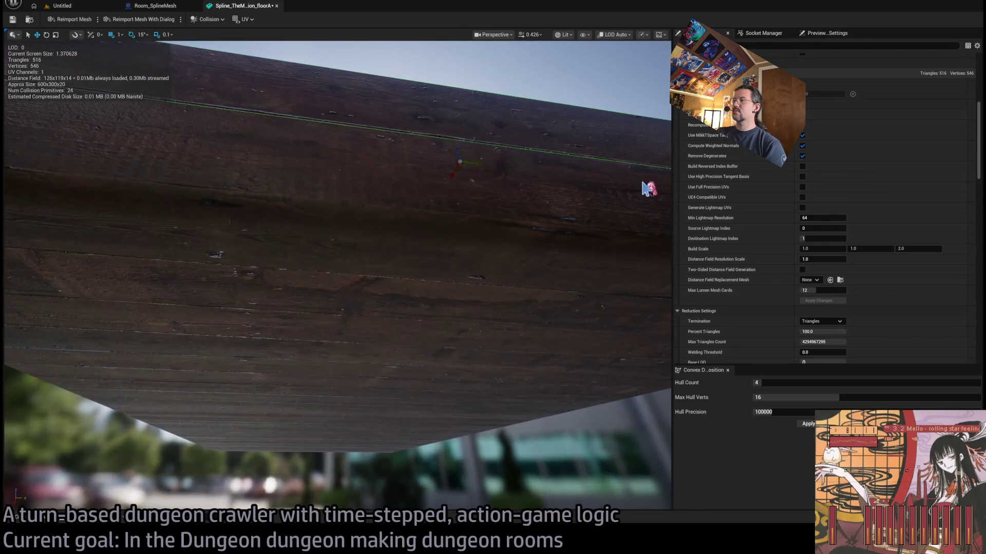
scroll(898, 216, "down", 5)
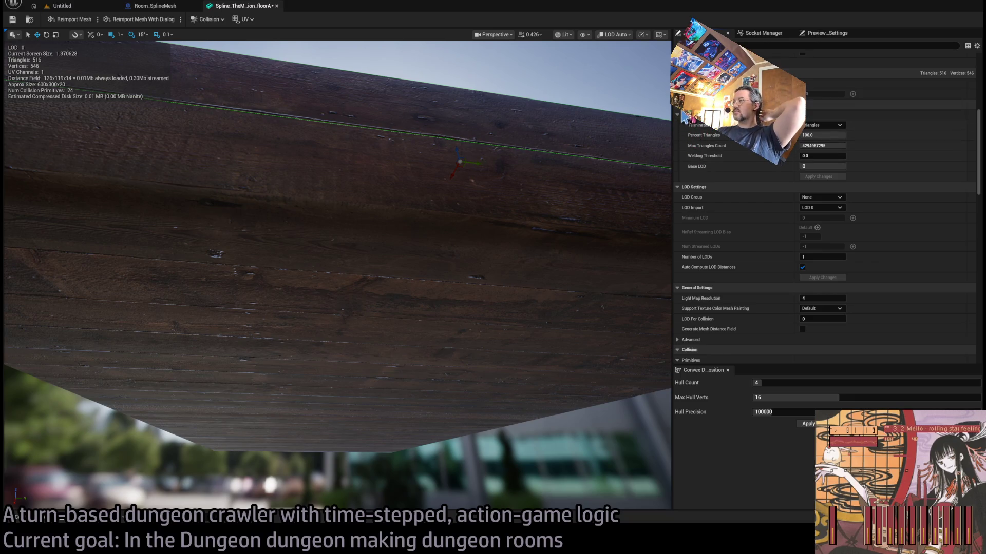
scroll(677, 112, "up", 5)
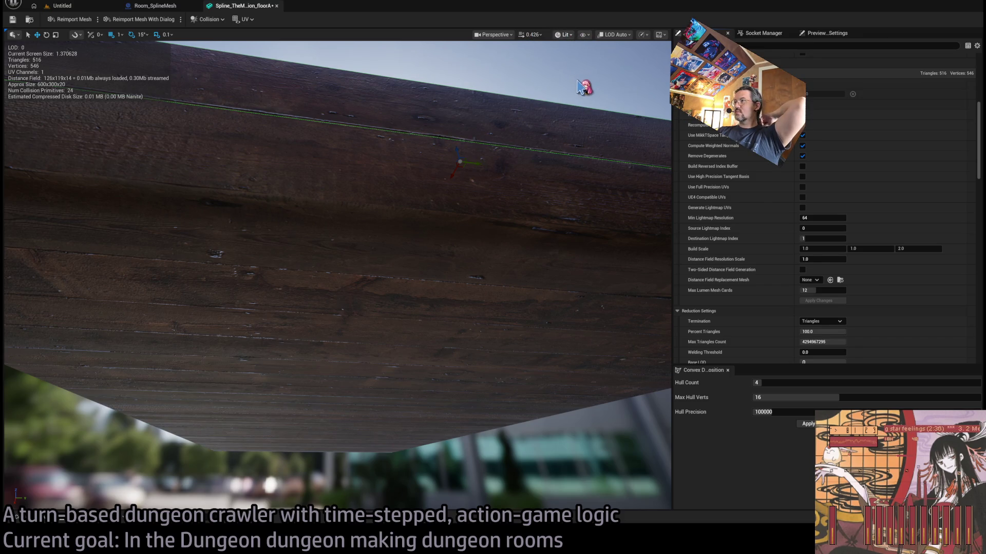
key("alt+2")
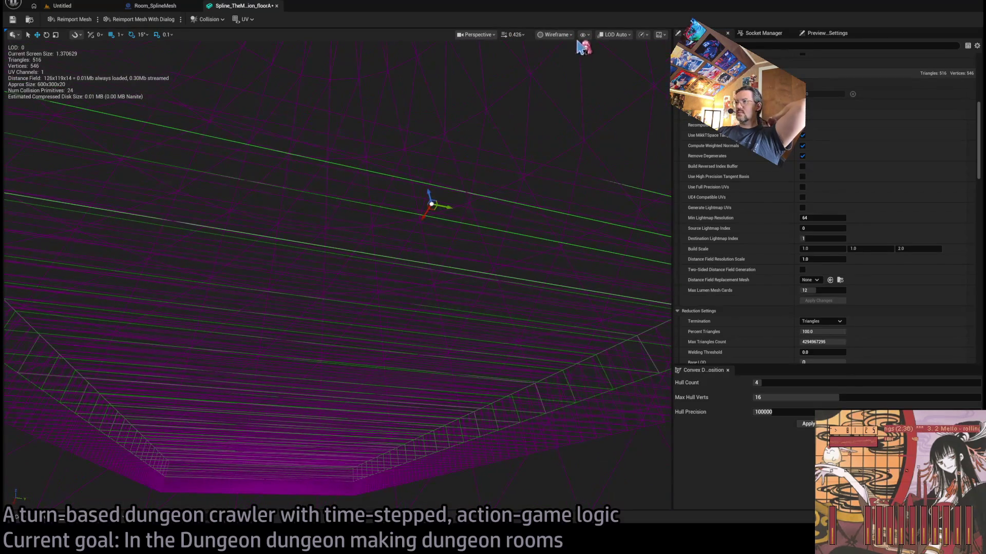
key("alt+4")
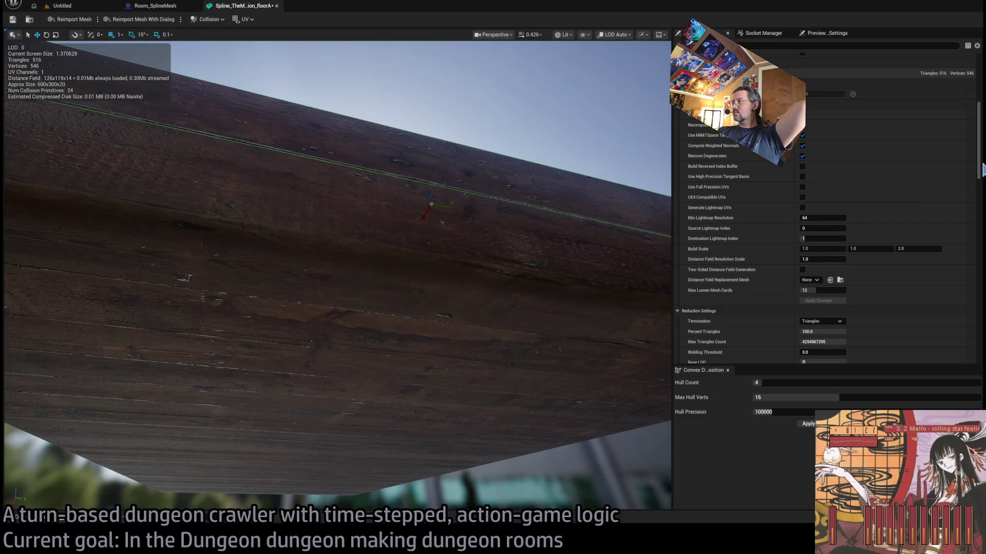
scroll(760, 205, "down", 5)
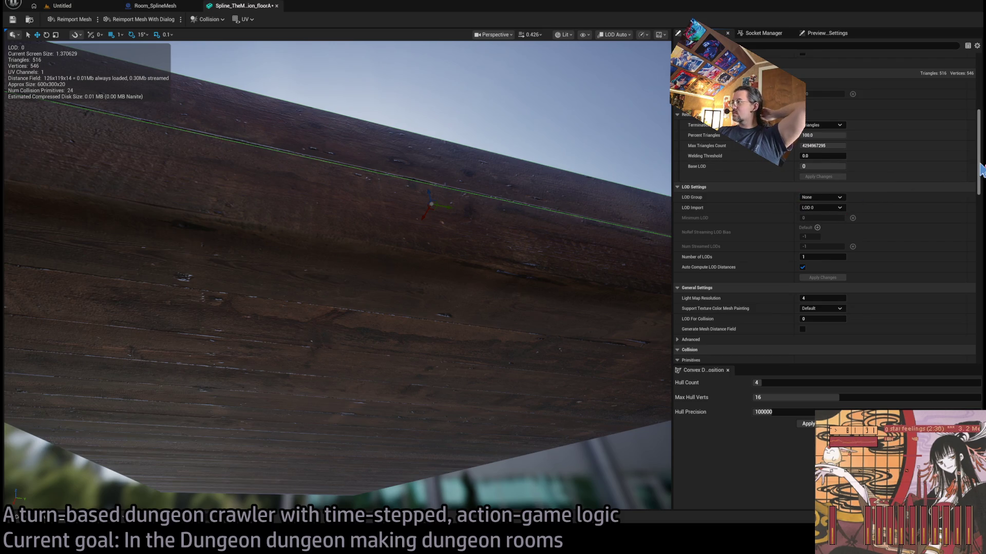
left_click_drag(980, 170, 977, 343)
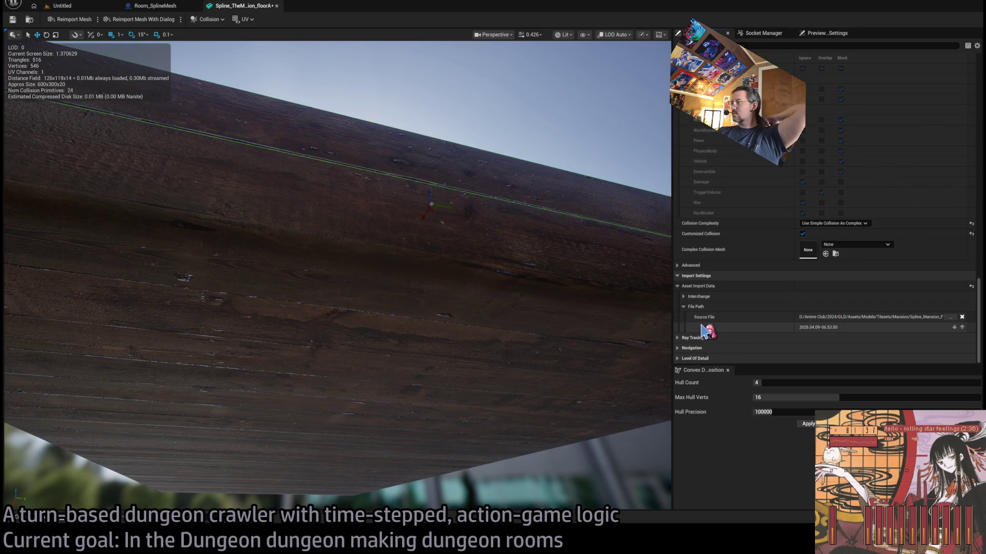
- Browse the Interchange Asset Import Data and Import Settings, view the whole plank, then return to level 1-07
left_click(684, 297)
left_click(689, 308)
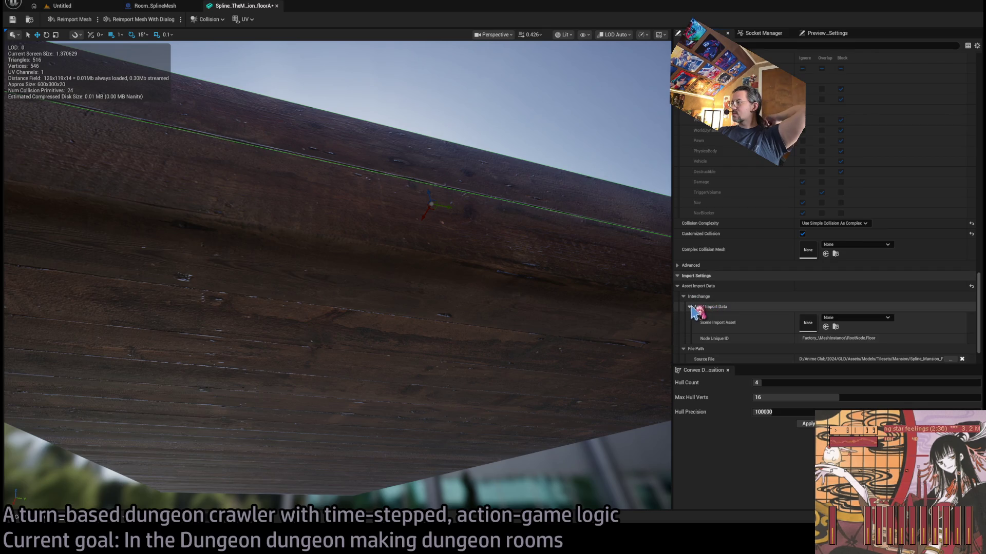
scroll(790, 294, "down", 2)
scroll(770, 290, "up", 1)
left_click(683, 272)
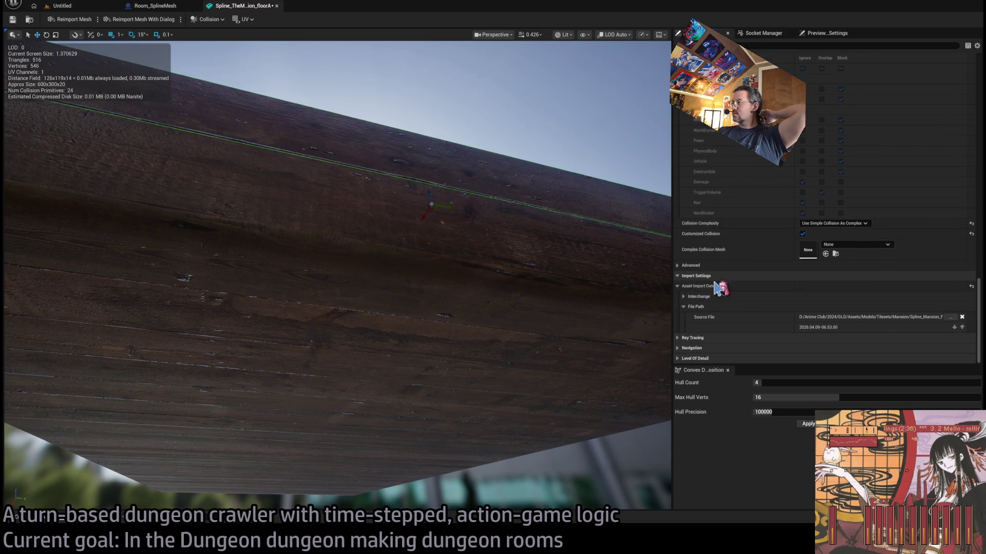
scroll(704, 308, "up", 2)
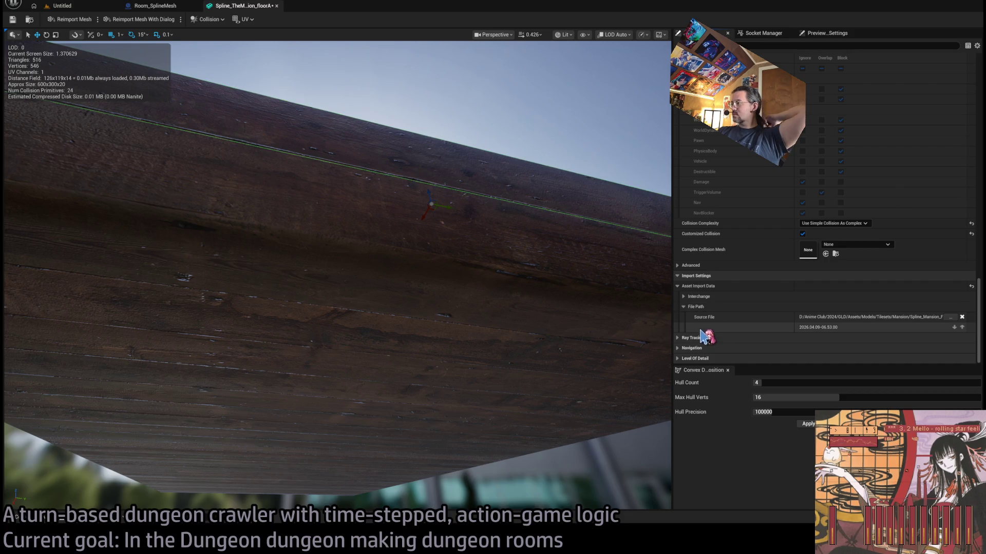
left_click(683, 275)
left_click(682, 275)
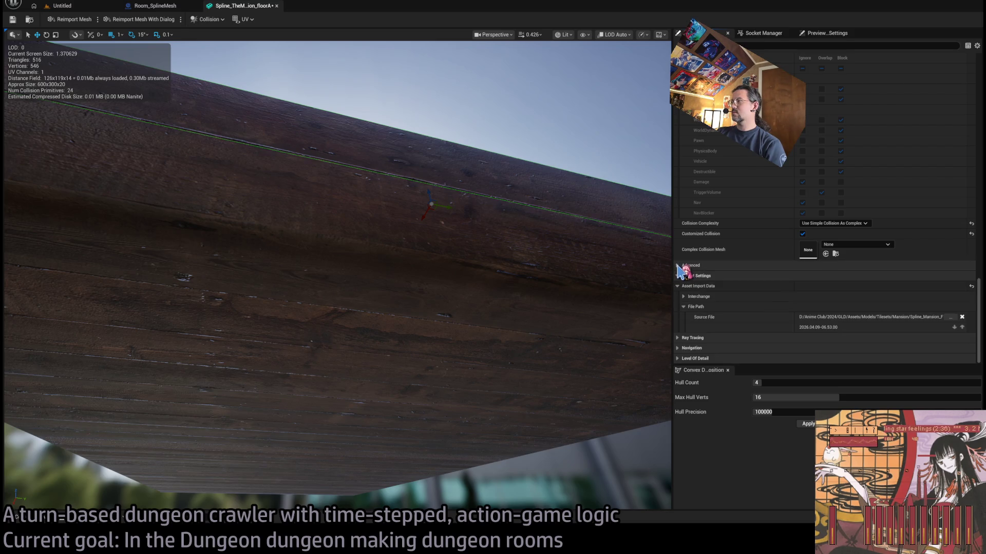
left_click_drag(462, 252, 410, 318)
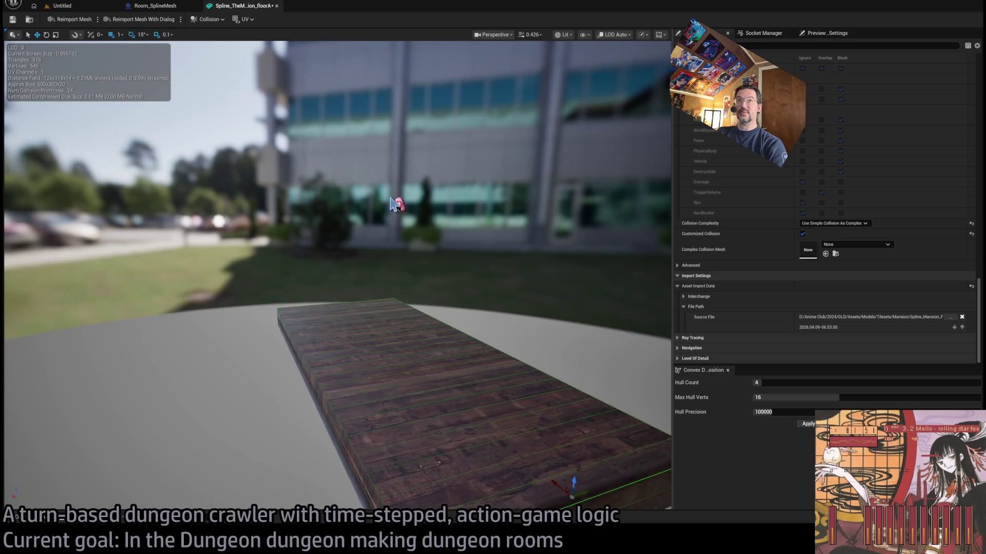
left_click(67, 5)
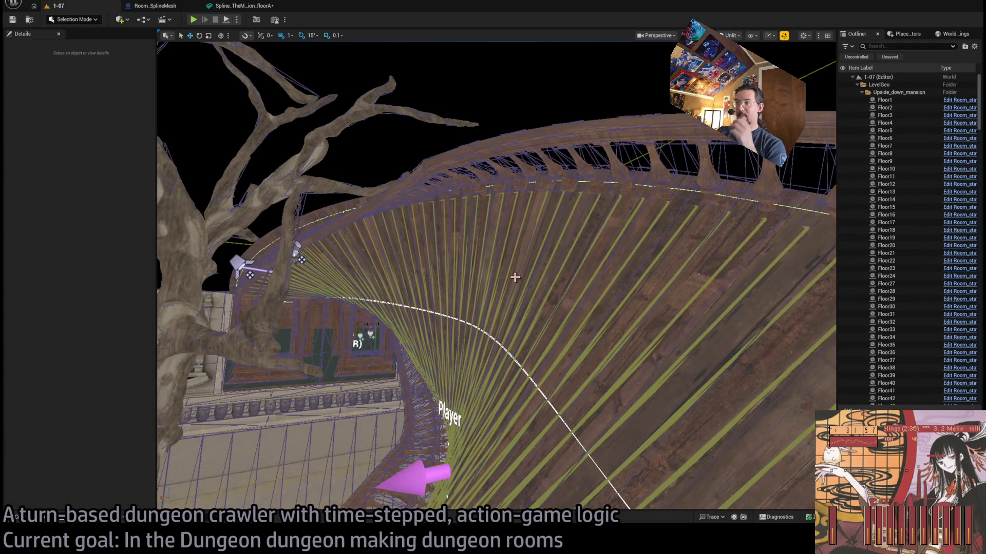
- Select Room_SplineMesh1 on the curved floor and clear its Static Slot 2 entries
left_click_drag(515, 277, 498, 300)
left_click(515, 277)
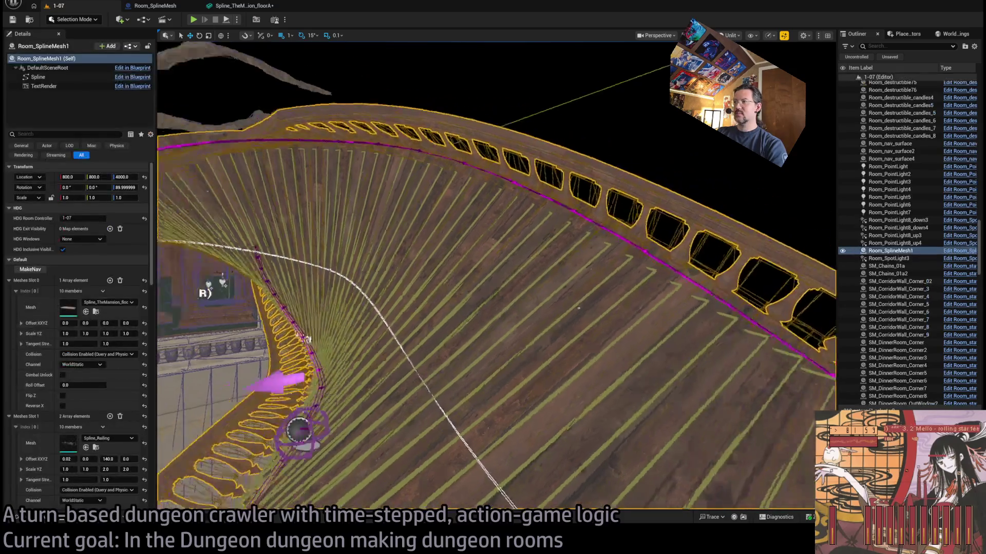
left_click_drag(579, 308, 551, 304)
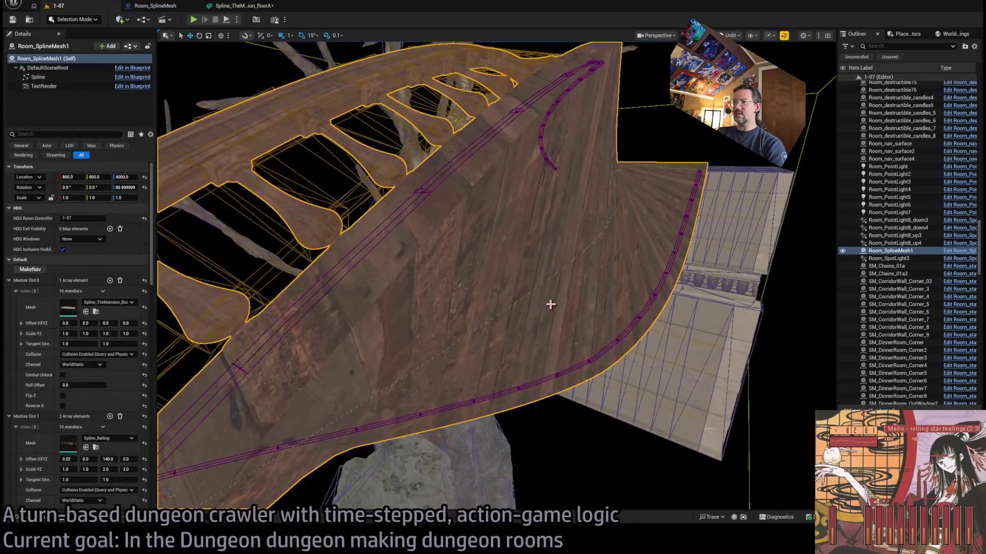
left_click(41, 519)
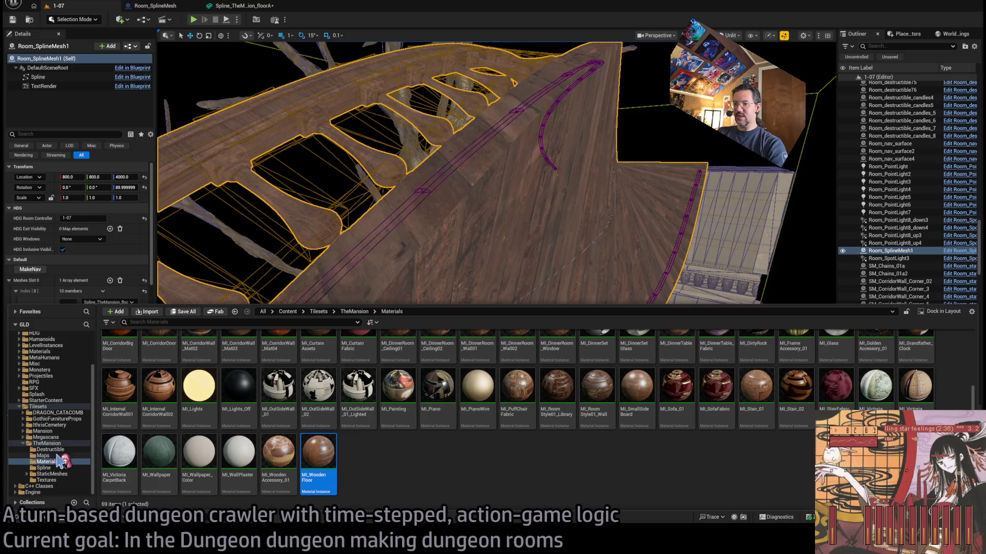
left_click(23, 443)
left_click(68, 444)
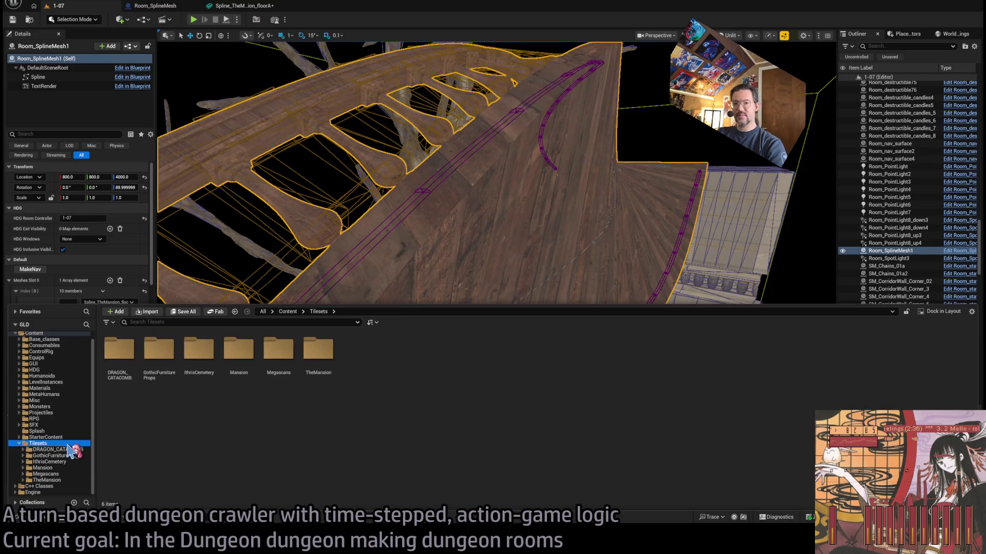
left_click(435, 266)
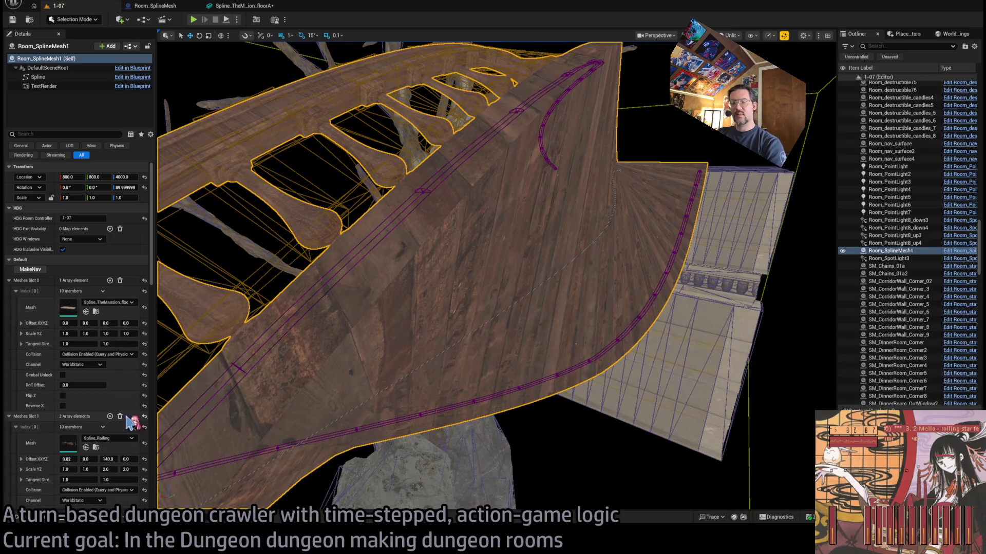
scroll(83, 434, "down", 10)
scroll(84, 433, "down", 10)
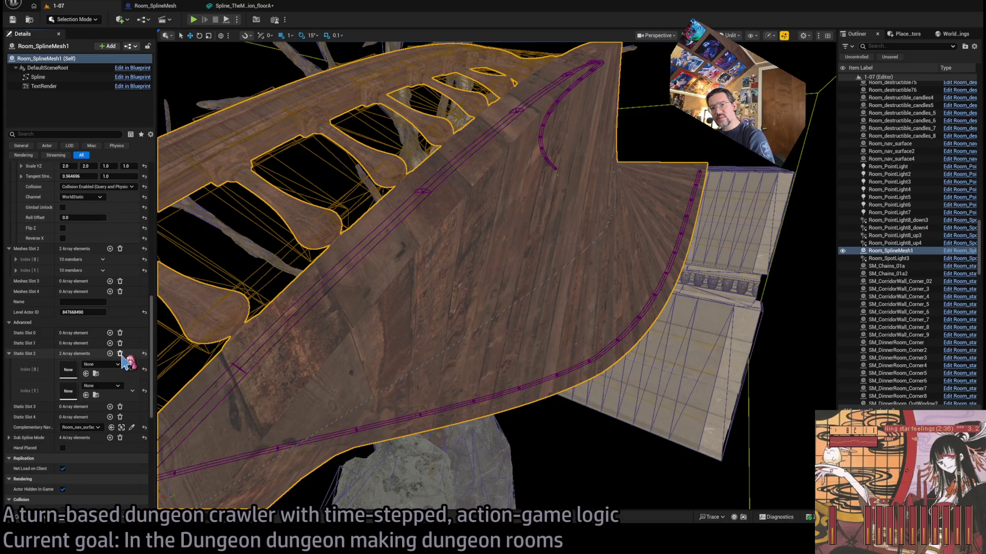
left_click(120, 354)
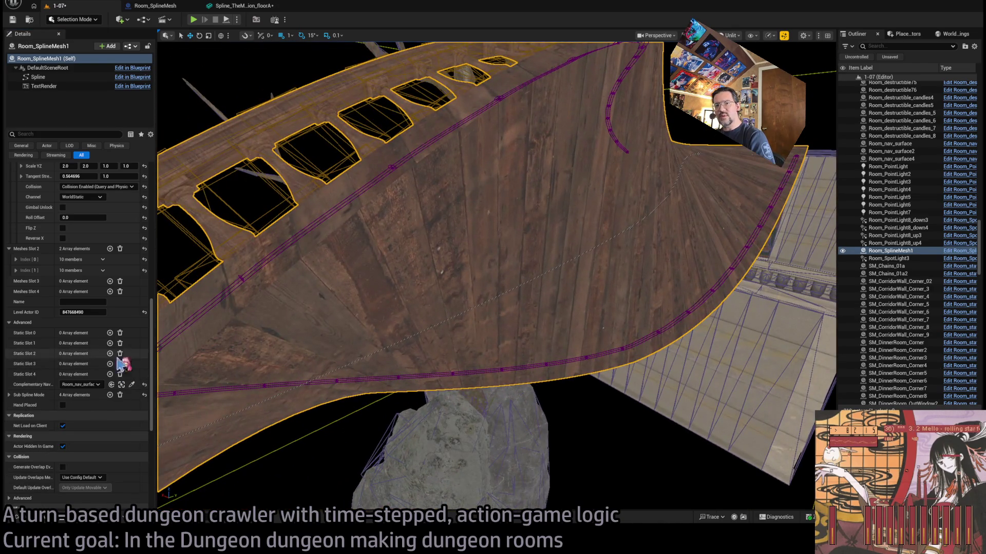
- Reframe Room_SplineMesh1 close to the railing and launch Play In Editor to test the floor
left_click(570, 429)
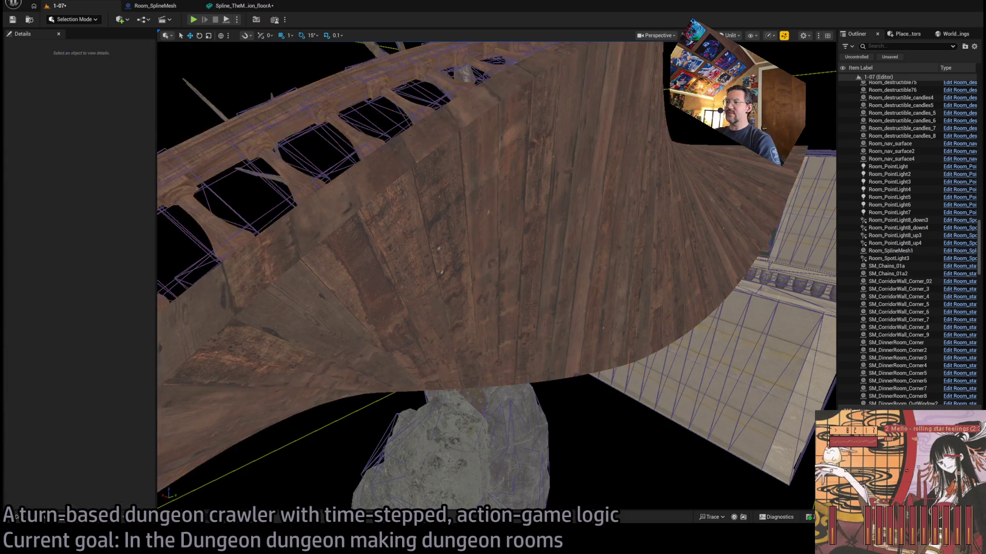
double_click(890, 251)
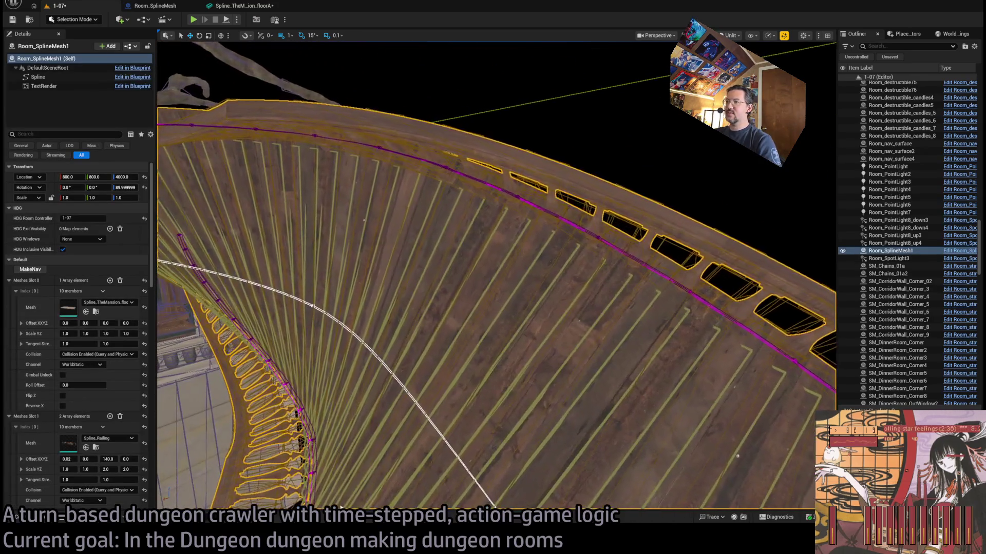
scroll(496, 277, "down", 2)
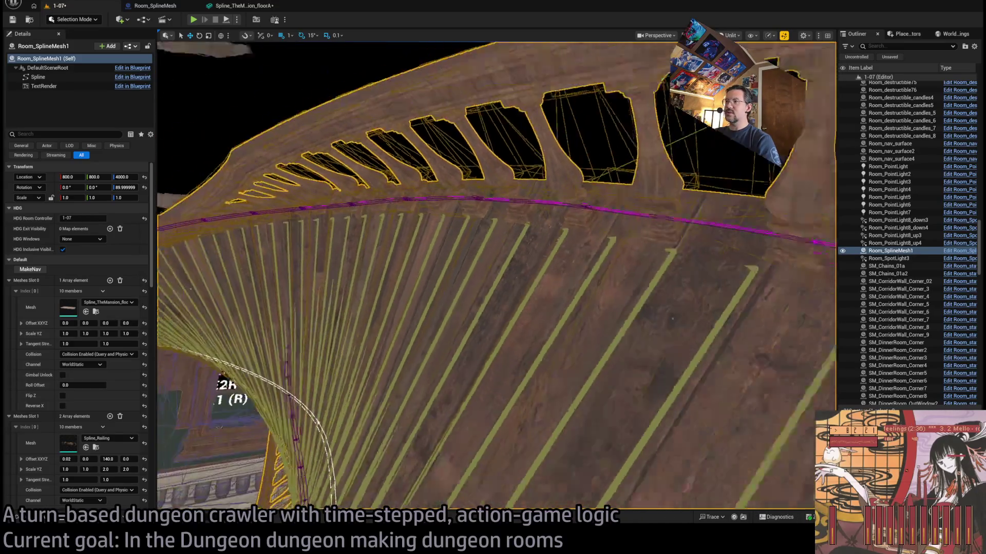
scroll(464, 353, "down", 3)
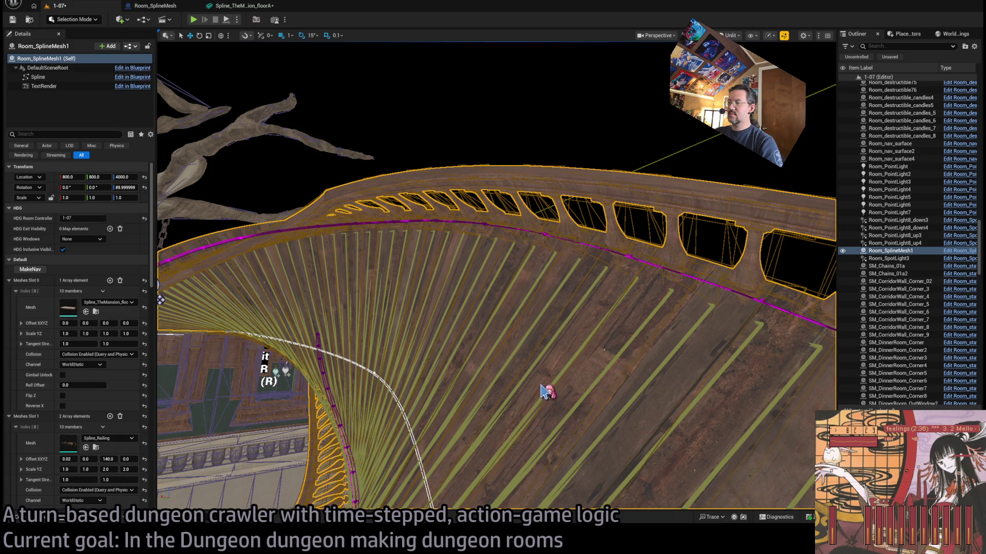
mouse_move(545, 391)
left_mouse_down()
mouse_move(513, 309)
mouse_move(358, 403)
left_mouse_up()
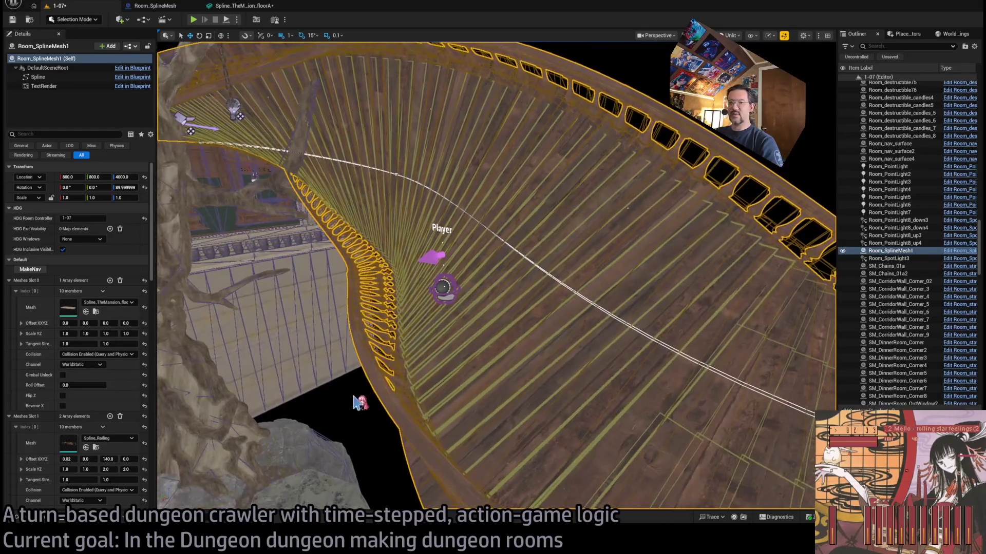
mouse_move(557, 284)
left_mouse_down()
mouse_move(391, 340)
mouse_move(322, 400)
mouse_move(329, 405)
left_mouse_up()
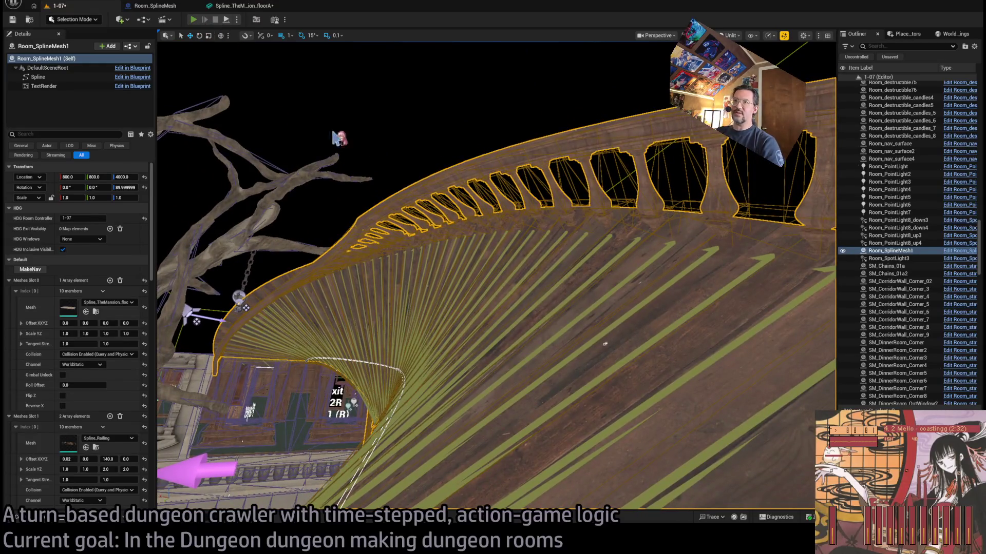
key("alt+p")
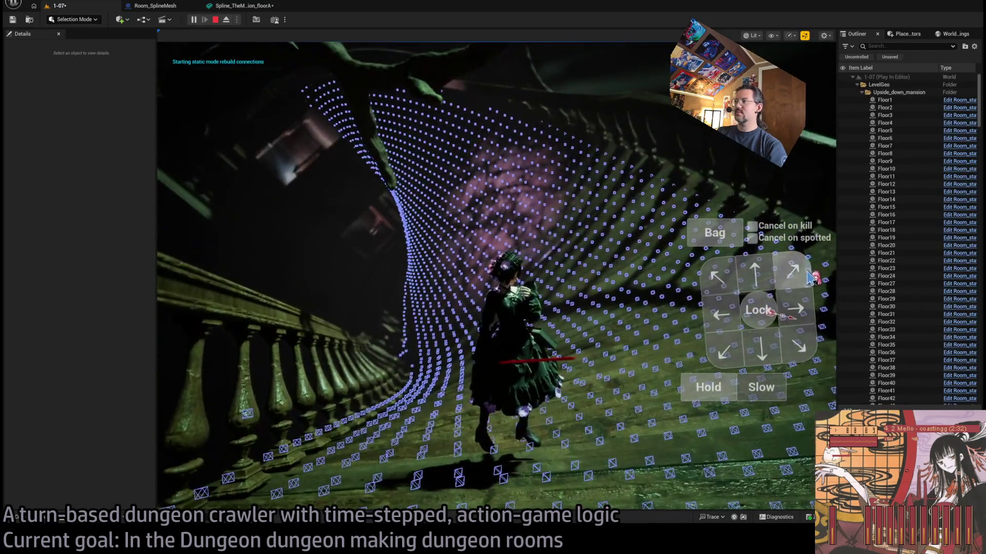
left_click(792, 271)
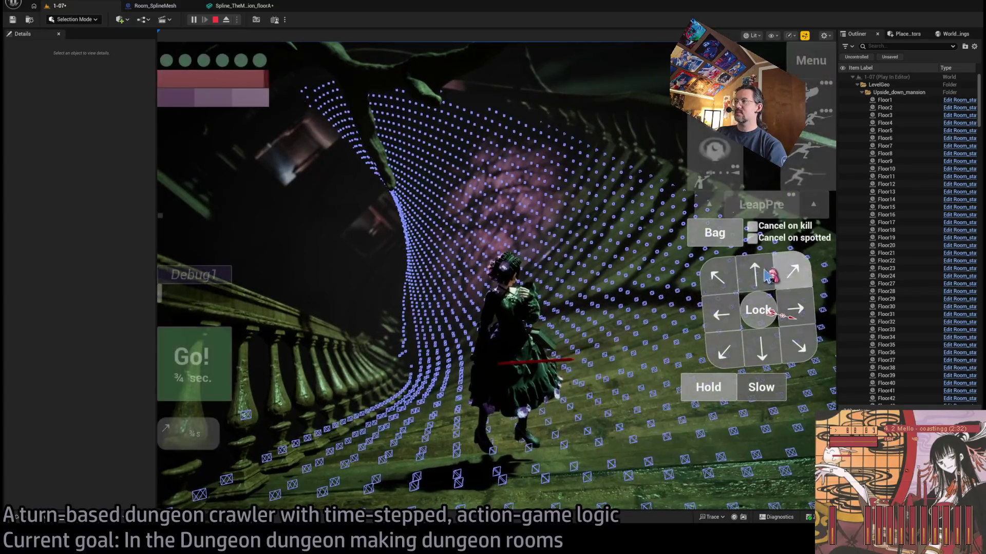
left_click(755, 271)
left_click(719, 280)
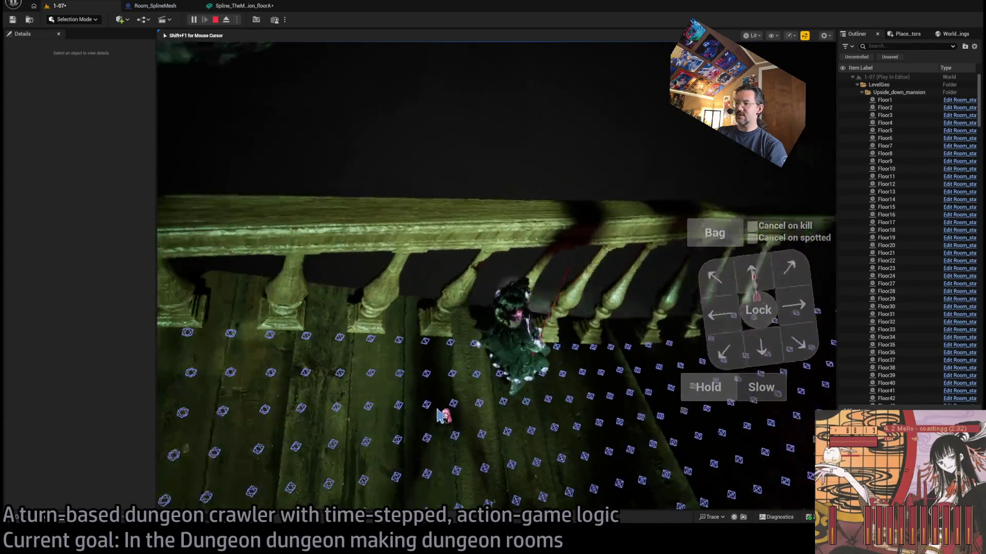
left_click(215, 20)
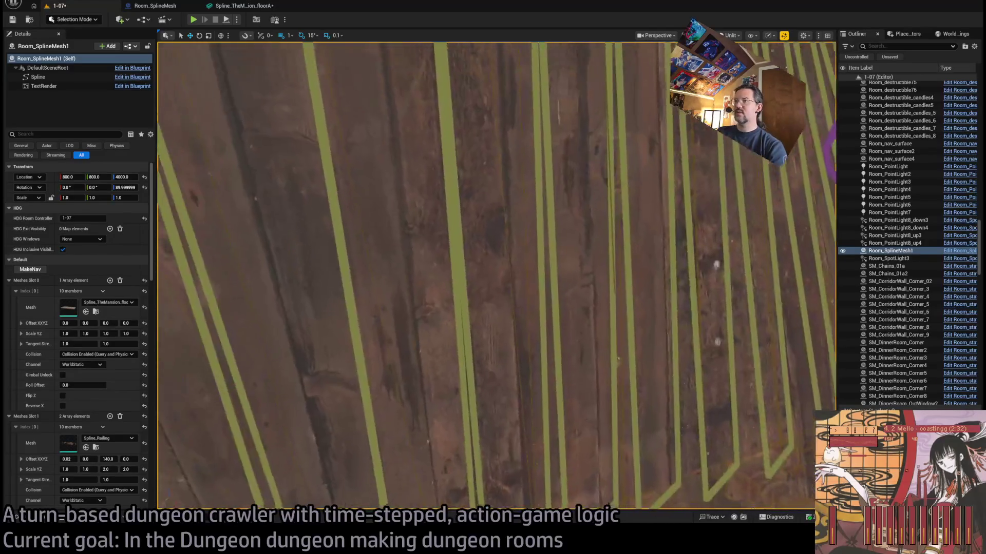
- Frame the whole floor in Unreal, then select the rightmost plank box UBX_Floor_001 in Blender
key("f")
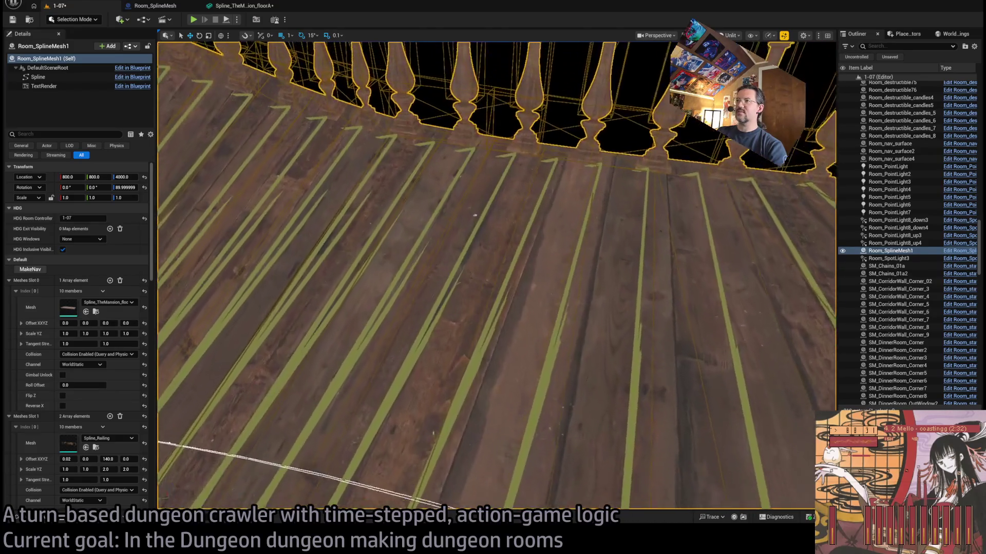
key("alt+Tab")
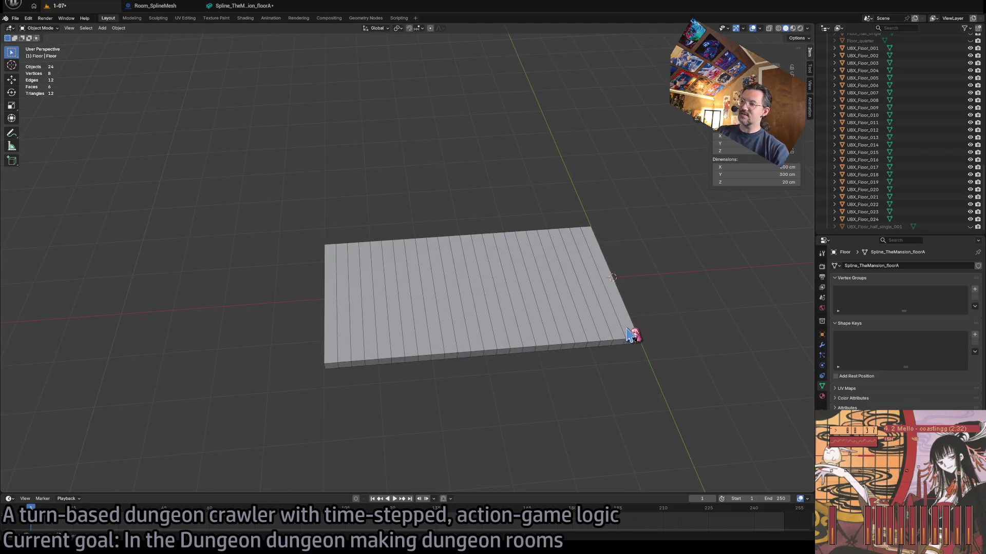
left_click(631, 337)
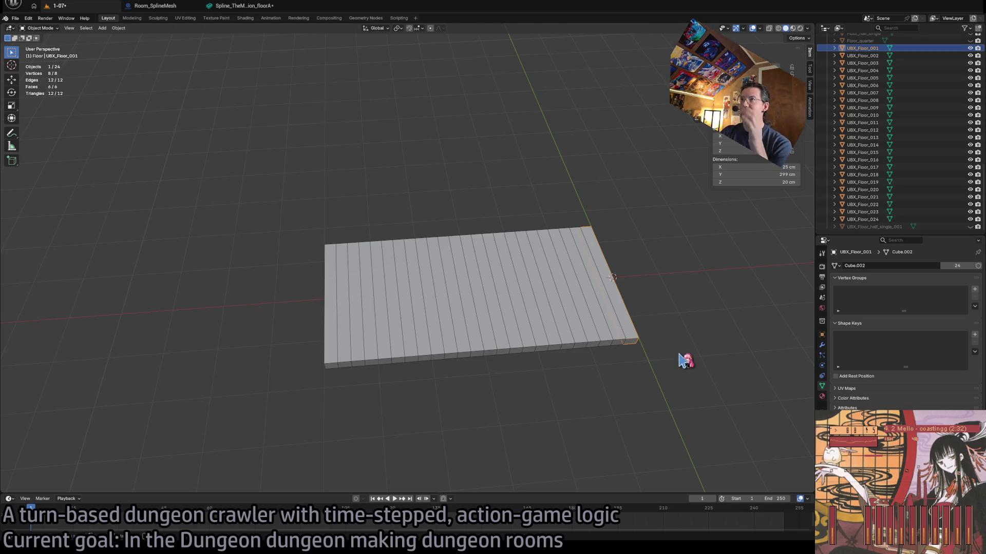
key("alt+Tab")
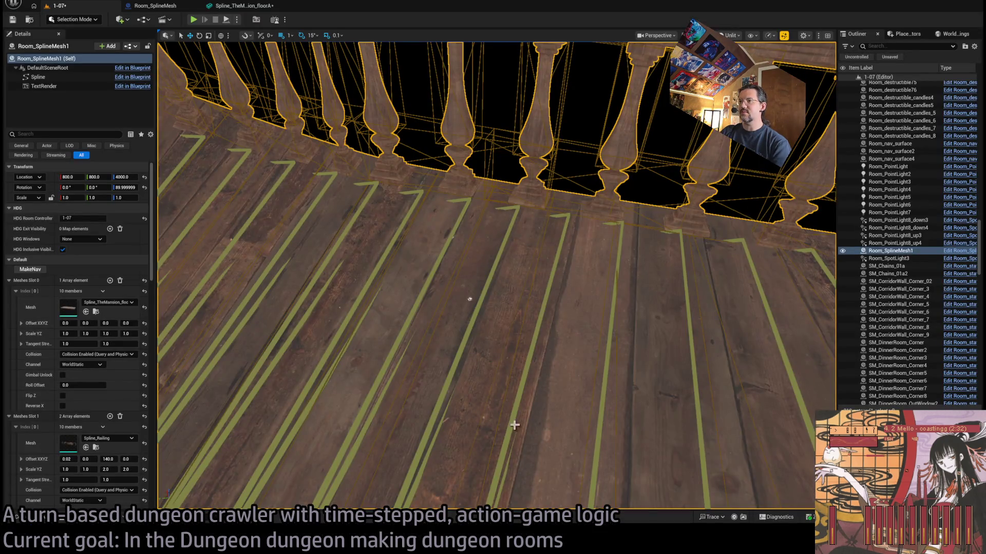
- Look down at the floor planks in Unreal, then hide all UBX_Floor boxes in Blender
left_click_drag(469, 299, 469, 299)
left_click_drag(517, 370, 517, 369)
key("alt+Tab")
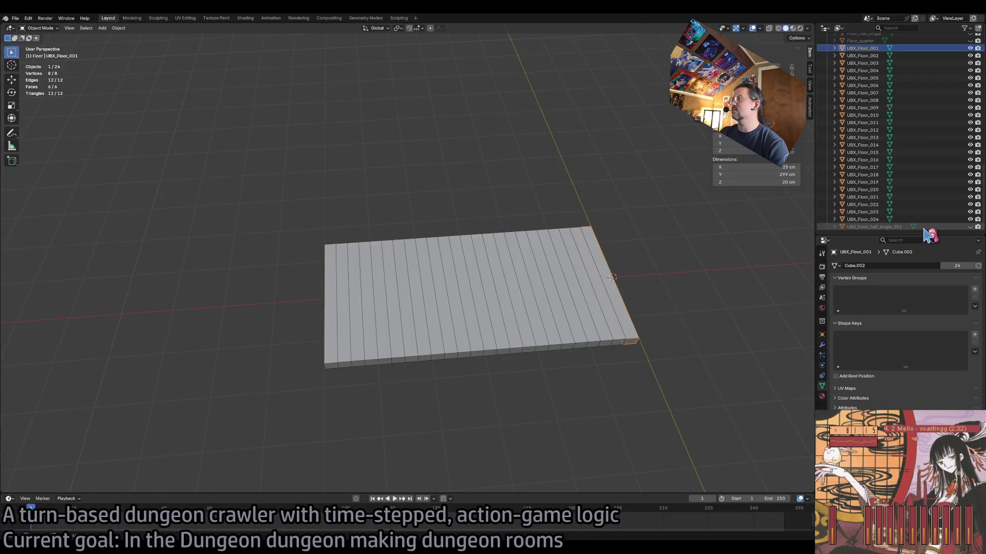
left_click_drag(970, 227, 972, 49)
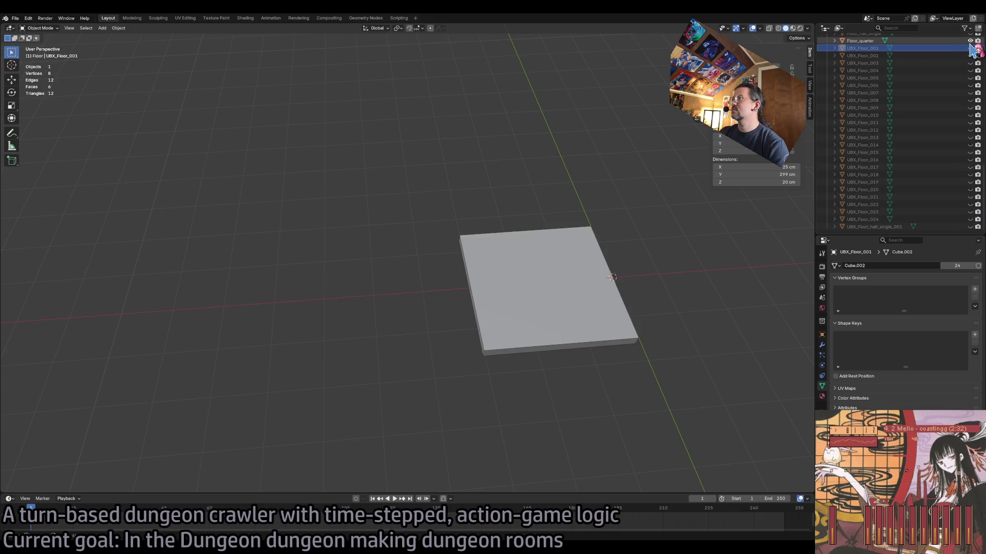
- Hide the single slab, show the planked Floor mesh, and enter Edit Mode on it
left_click(970, 40)
scroll(924, 102, "up", 5)
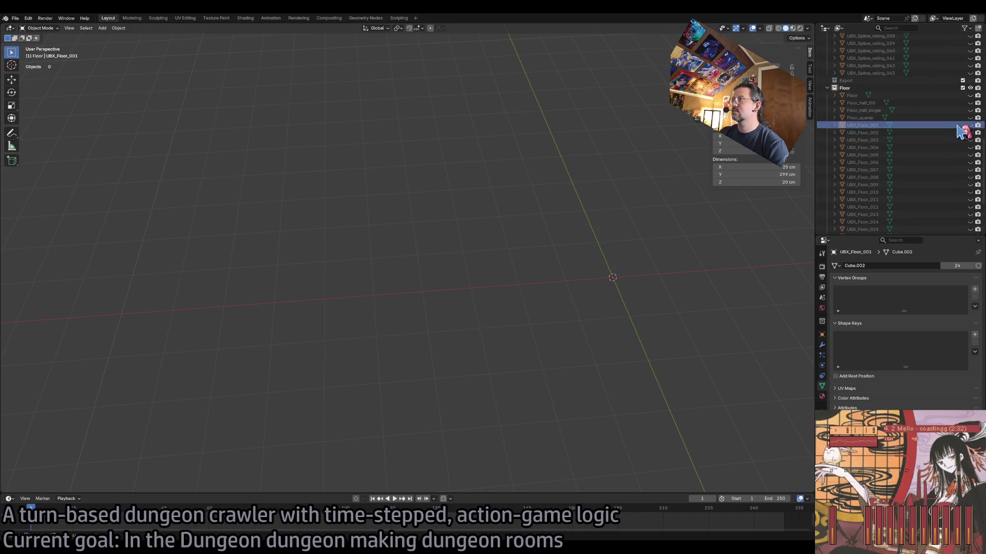
left_click(971, 95)
right_click(611, 336)
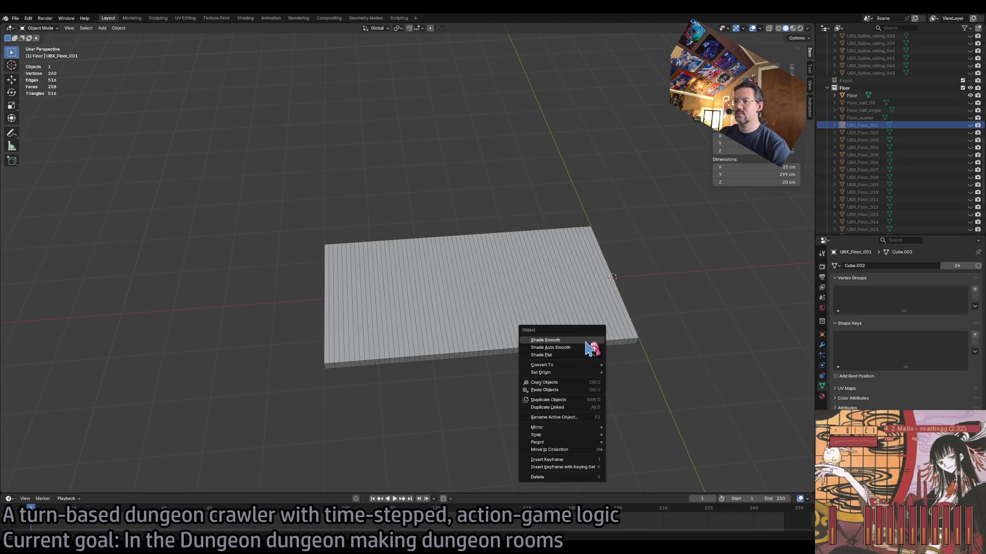
scroll(449, 382, "up", 8)
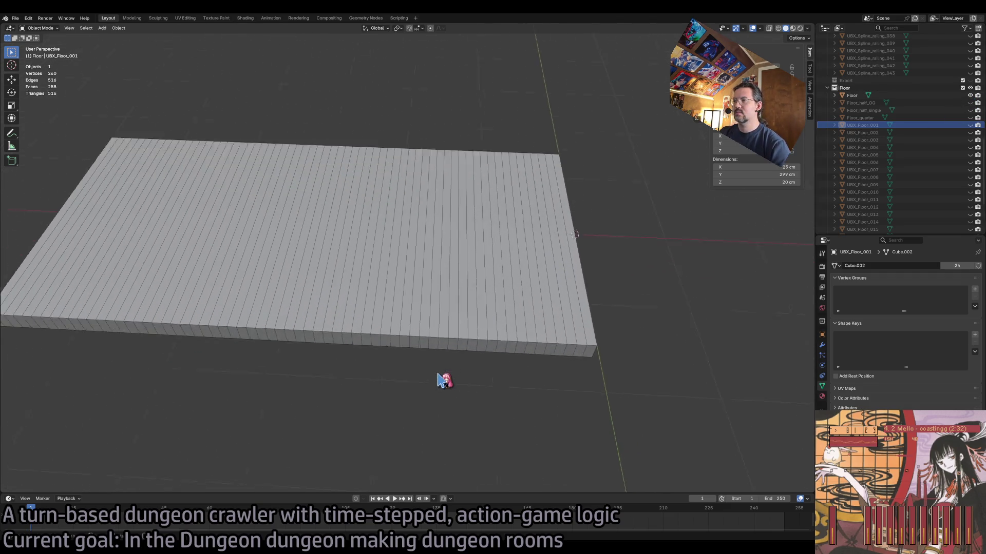
scroll(449, 375, "down", 5)
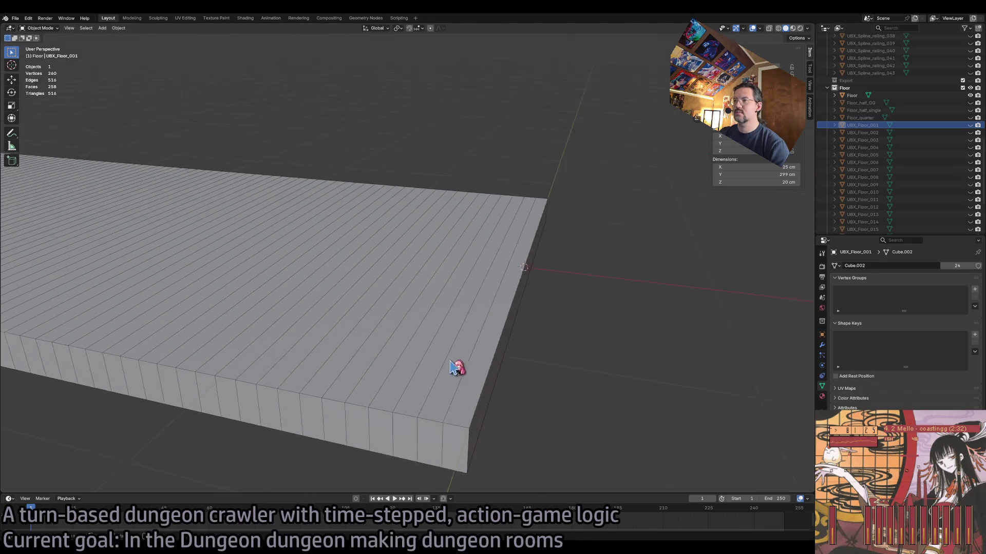
left_click(410, 312)
key("Tab")
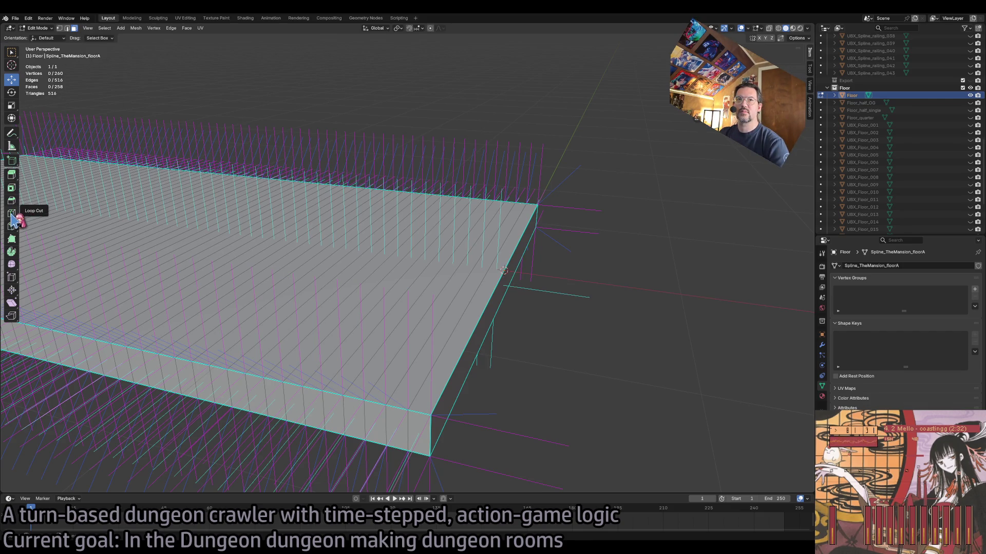
- With Loop Cut, add nine cuts across the slab and one lengthwise cut
left_click(12, 212)
left_click(351, 398)
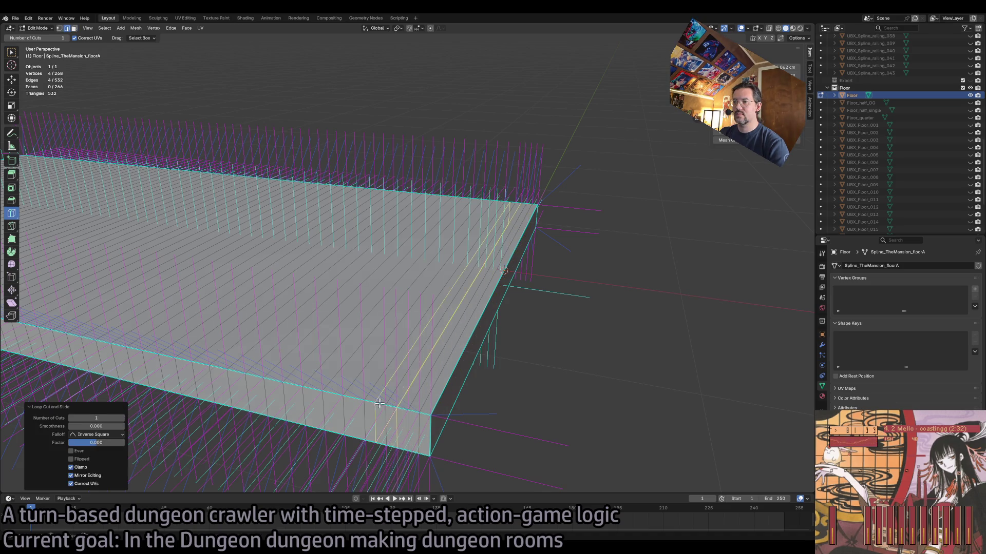
left_click(293, 387)
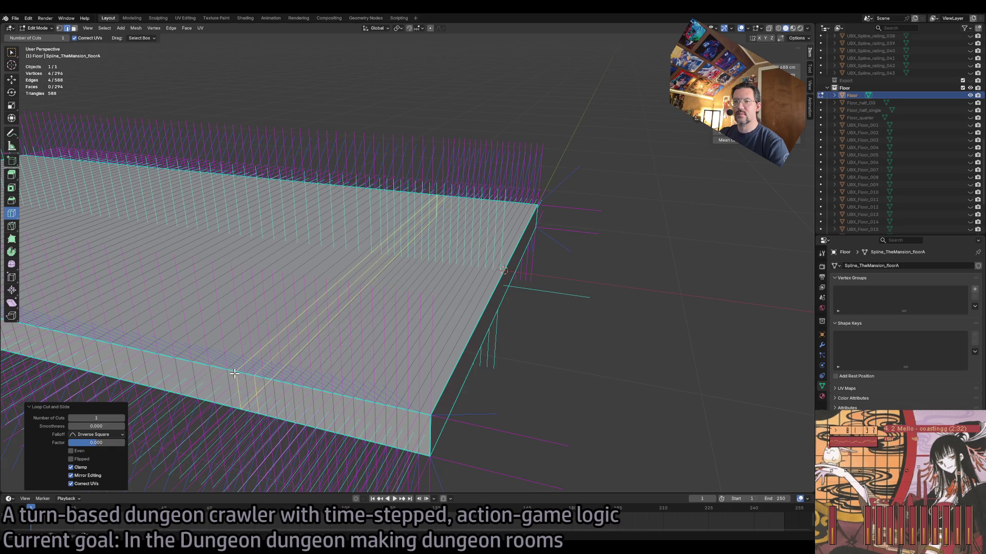
left_click(215, 367)
left_click(176, 360)
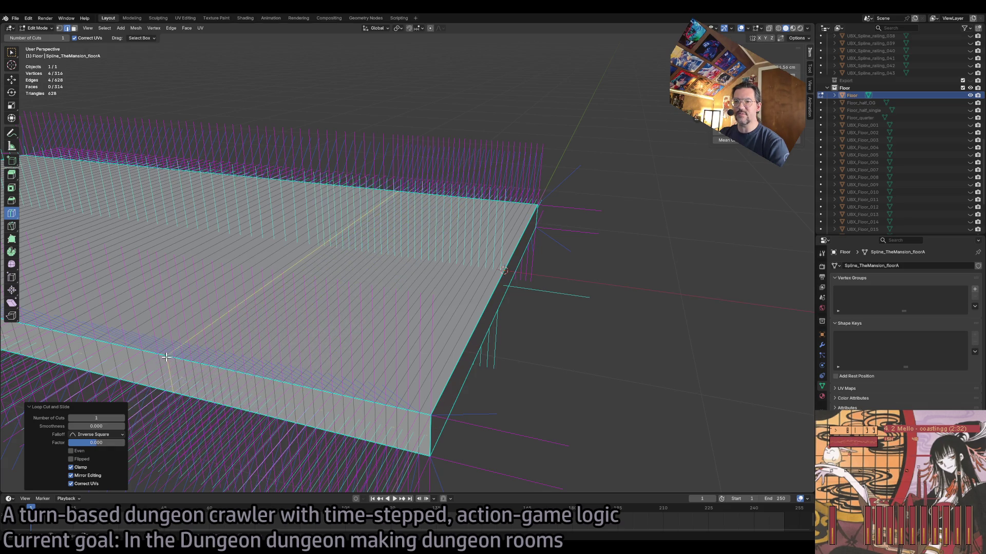
left_click(144, 354)
scroll(348, 383, "up", 5)
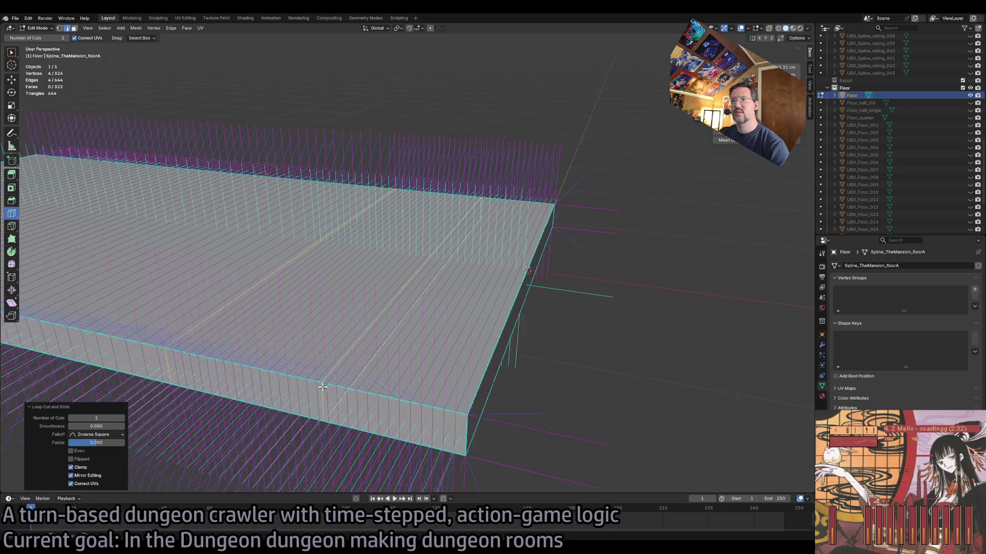
scroll(349, 383, "up", 3)
left_click(488, 328)
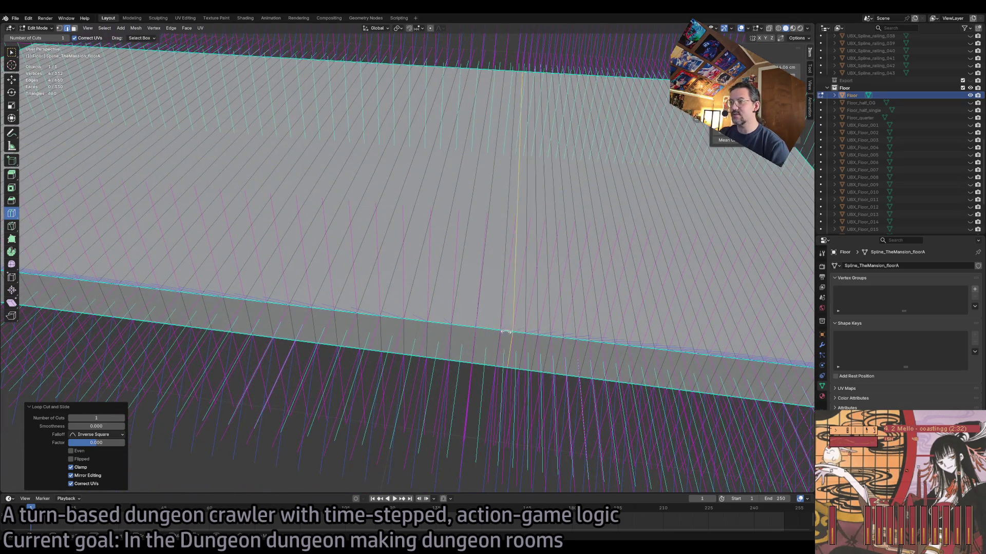
left_click(414, 322)
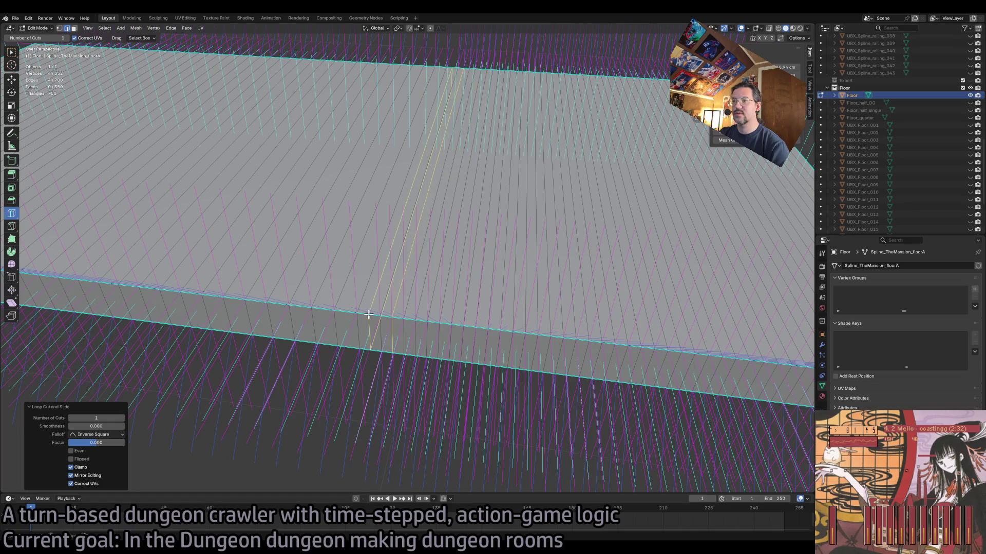
left_click(306, 307)
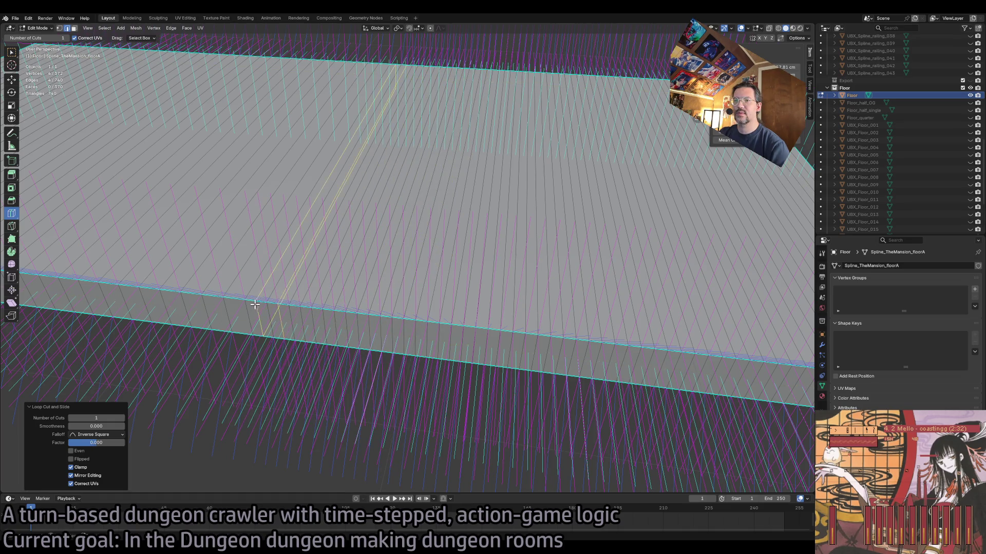
left_click(209, 293)
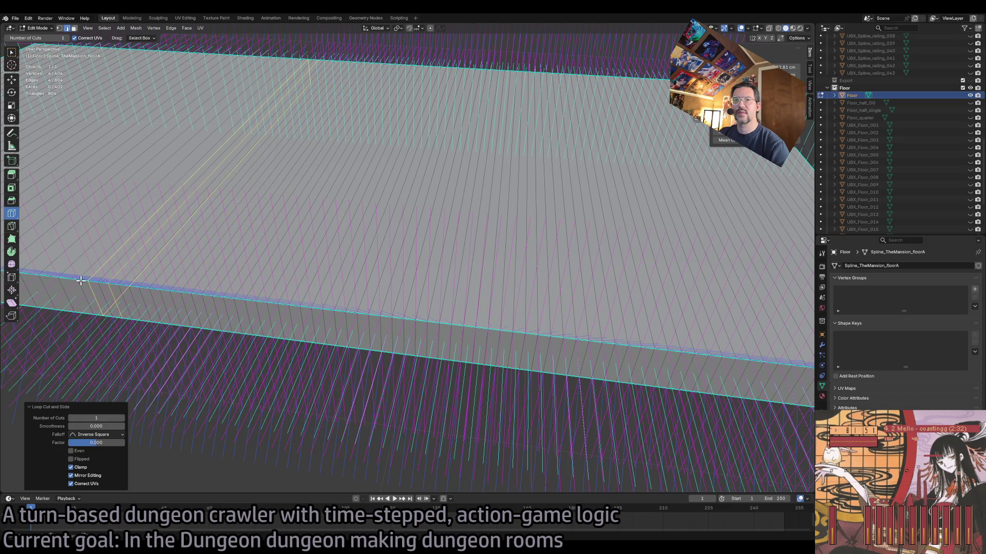
left_click(104, 283)
- Add eight more cross cuts and another lengthwise cut, reaching 774 vertices, then return to Object Mode
scroll(104, 283, "down", 5)
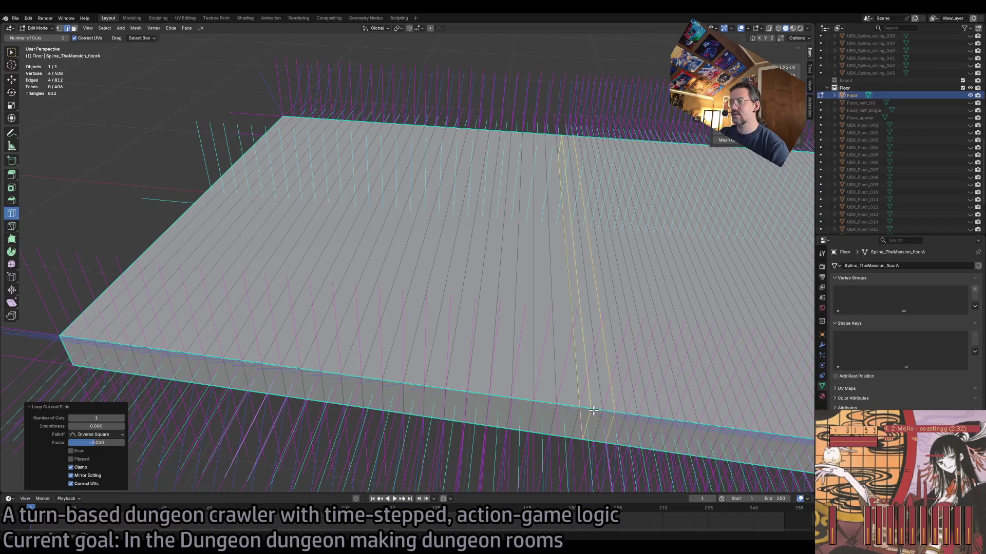
left_click(570, 406)
left_click(539, 400)
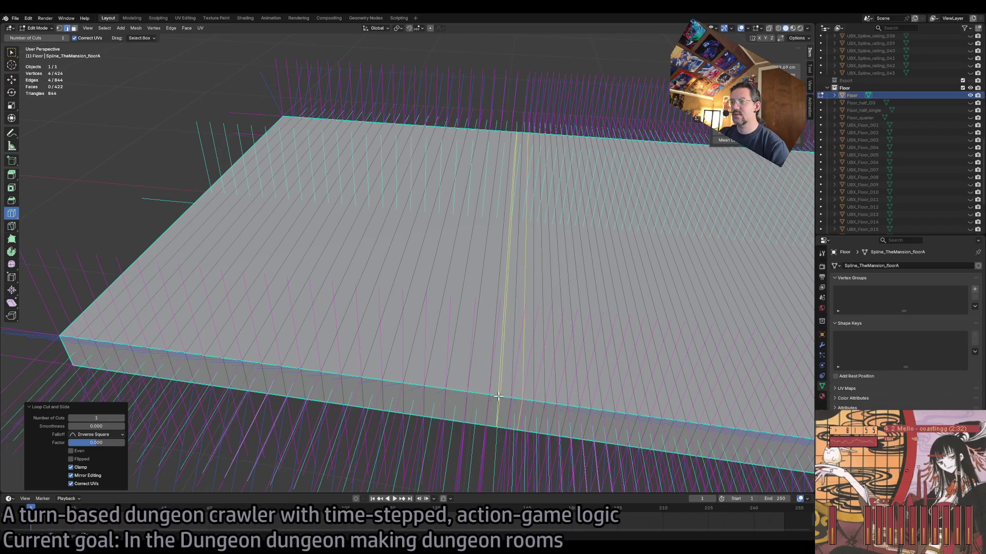
left_click(382, 383)
left_click(329, 374)
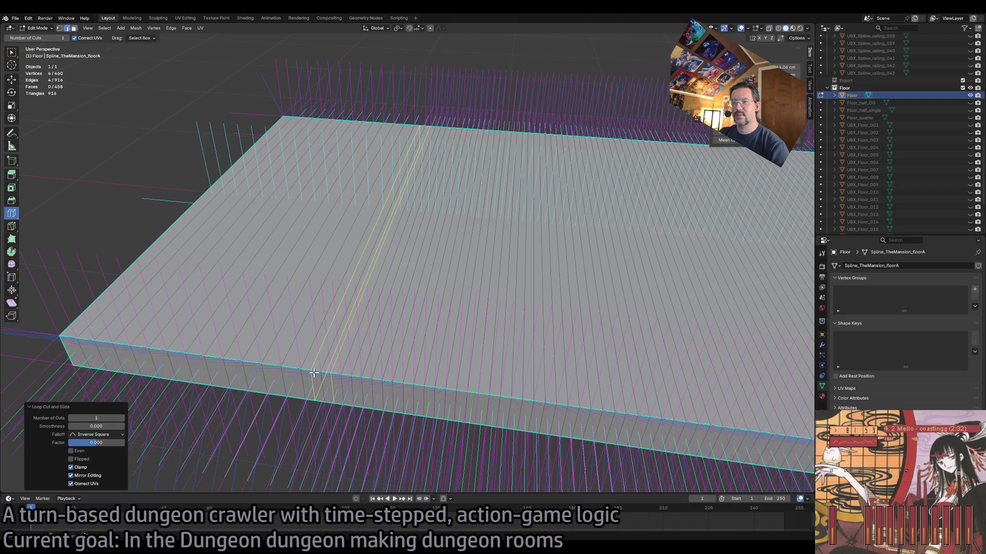
left_click(283, 369)
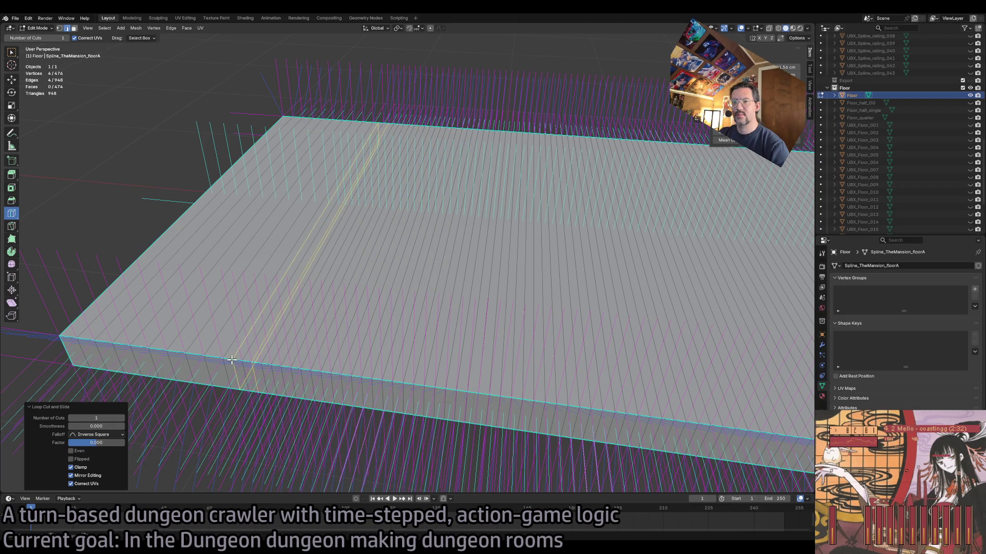
left_click(211, 359)
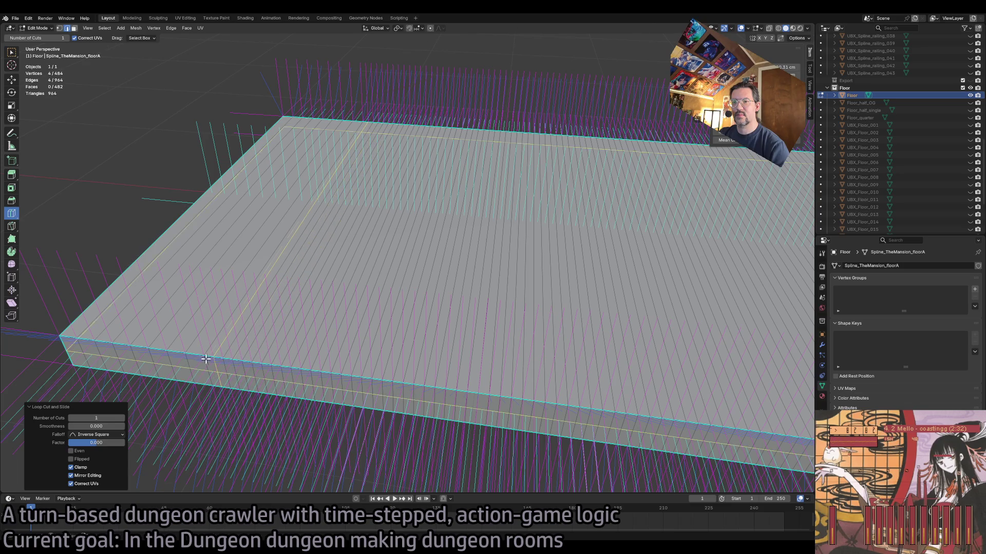
left_click(161, 351)
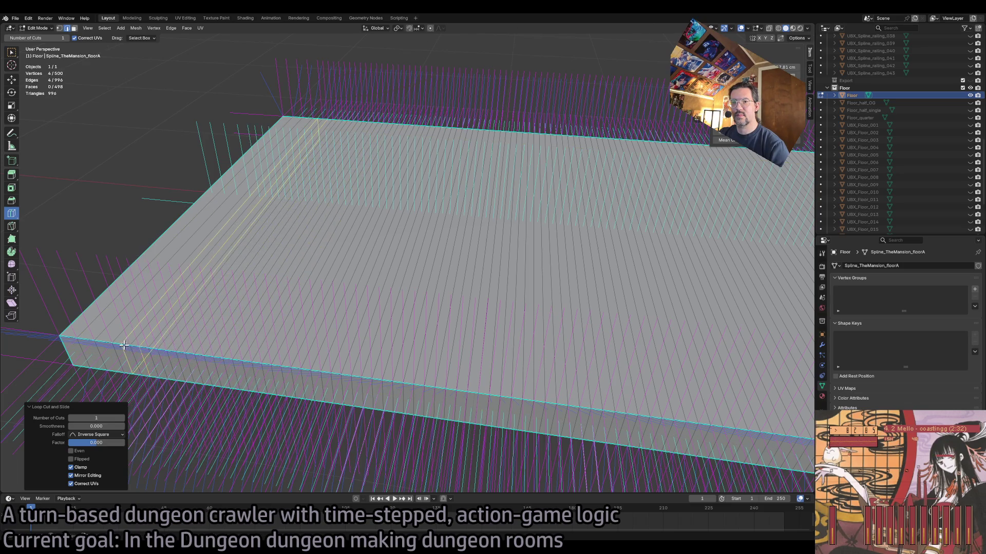
left_click(101, 342)
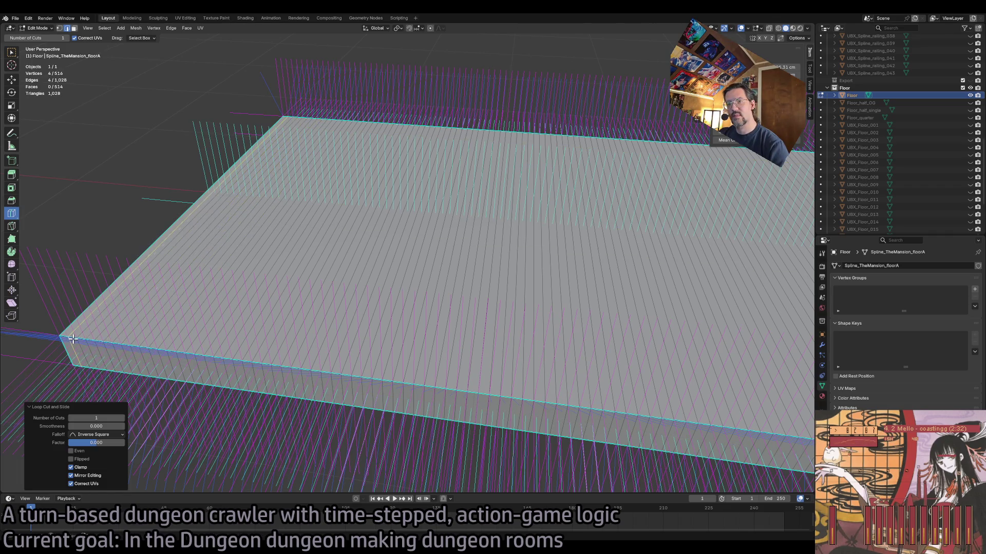
left_click(170, 229)
scroll(427, 308, "down", 5)
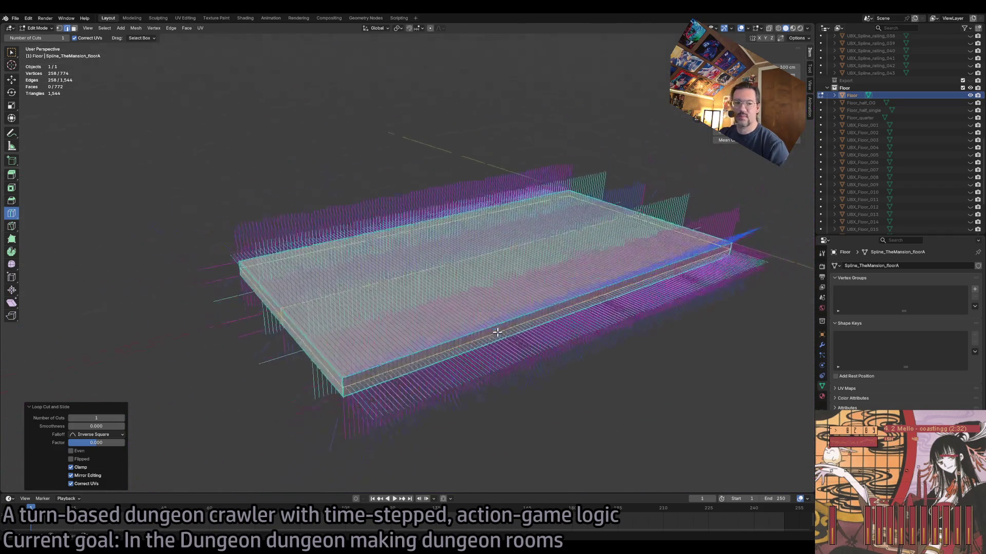
key("Tab")
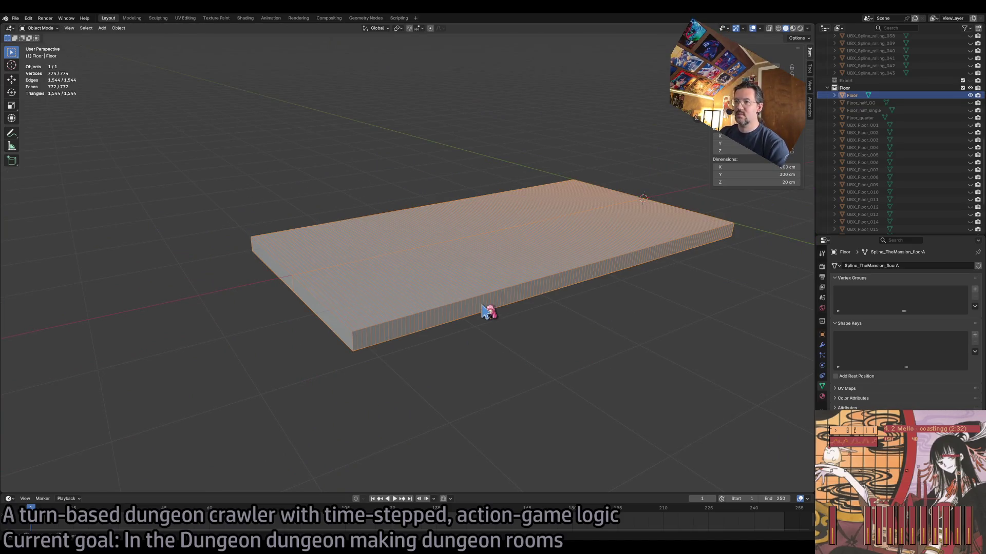
- Select UBX_Floor_001, hide the Floor slab, and unhide UBX_Floor_002 through UBX_Floor_024 in the Outliner
left_click(450, 311)
left_click(924, 126)
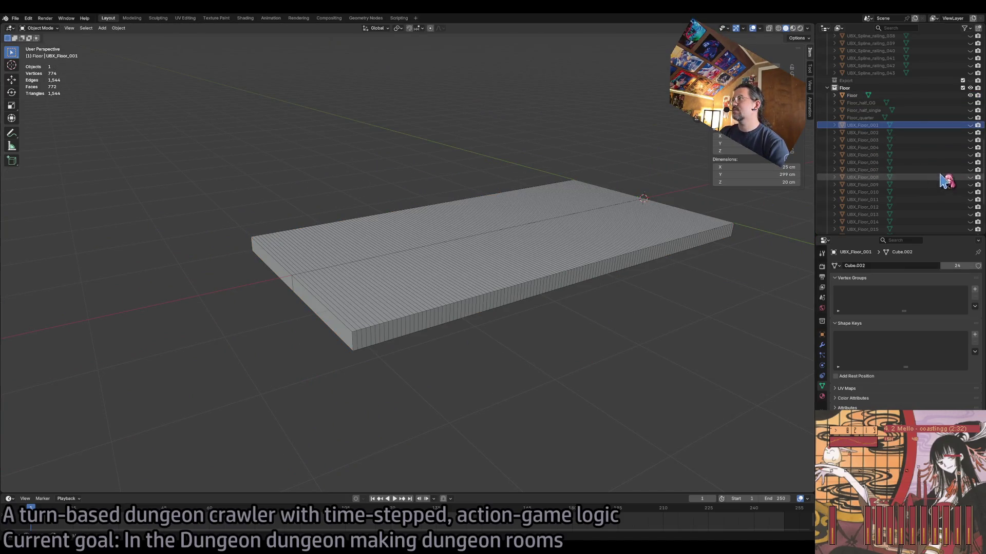
left_click(970, 96)
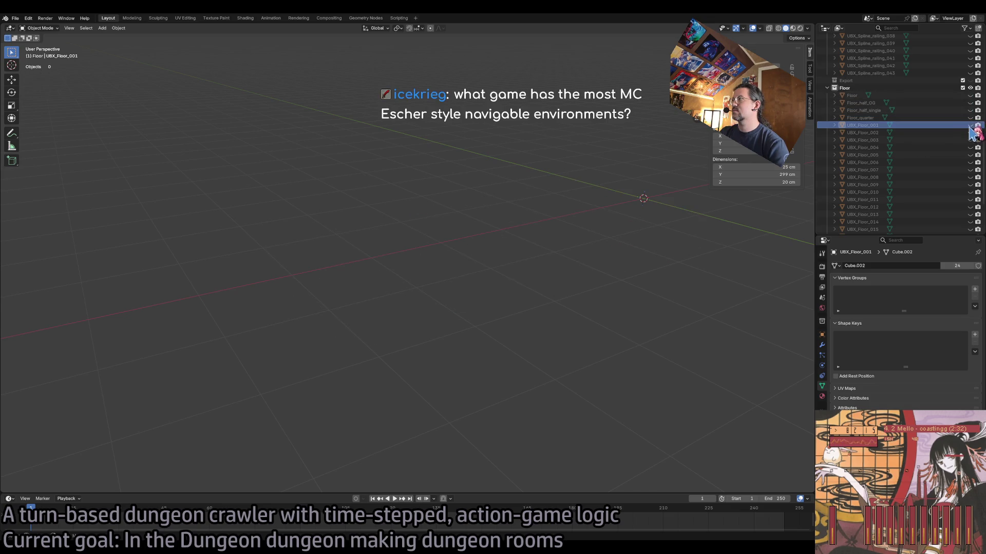
left_click_drag(970, 133, 972, 239)
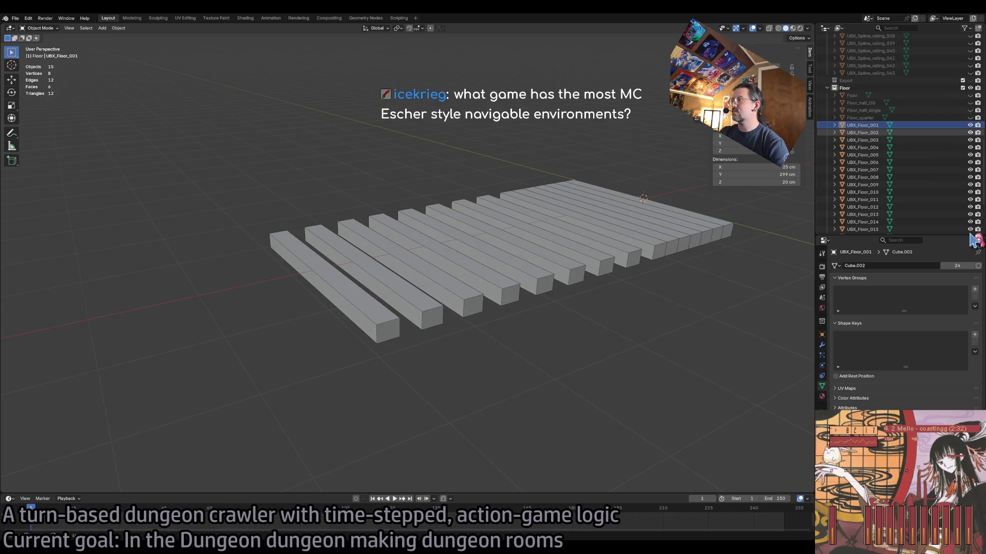
scroll(971, 177, "down", 5)
left_click_drag(970, 167, 974, 224)
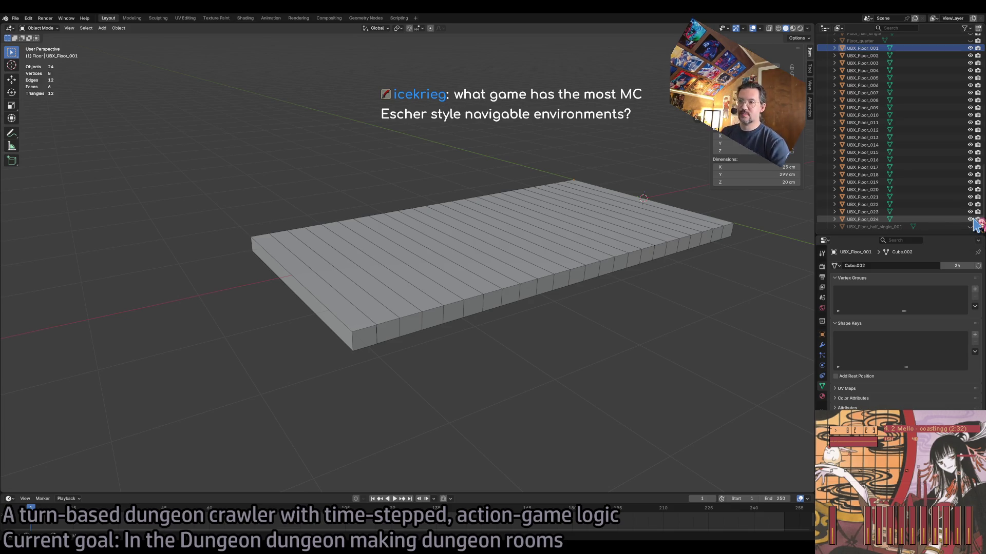
scroll(965, 205, "up", 2)
right_click(606, 283)
mouse_move(512, 330)
left_mouse_down()
mouse_move(523, 345)
mouse_move(547, 342)
mouse_move(565, 313)
left_mouse_up()
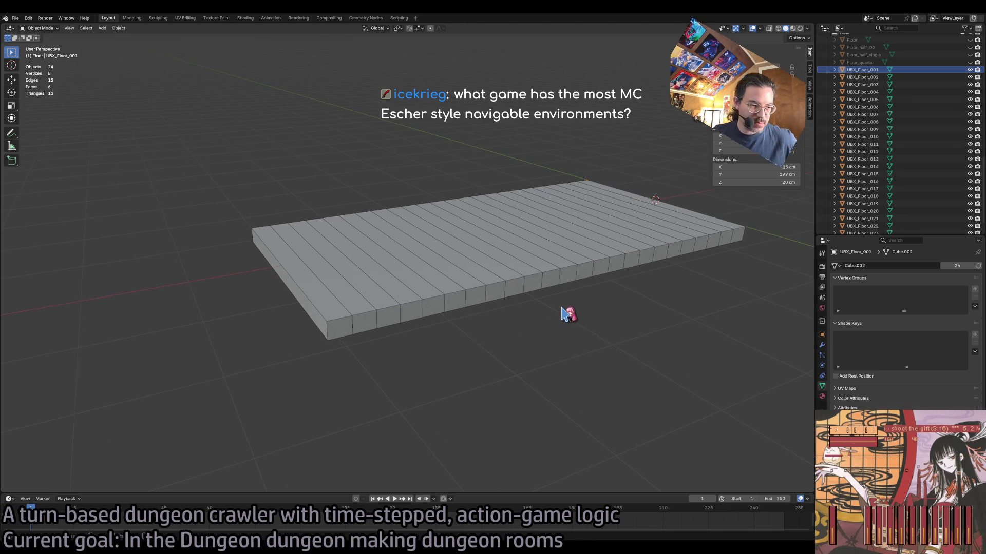